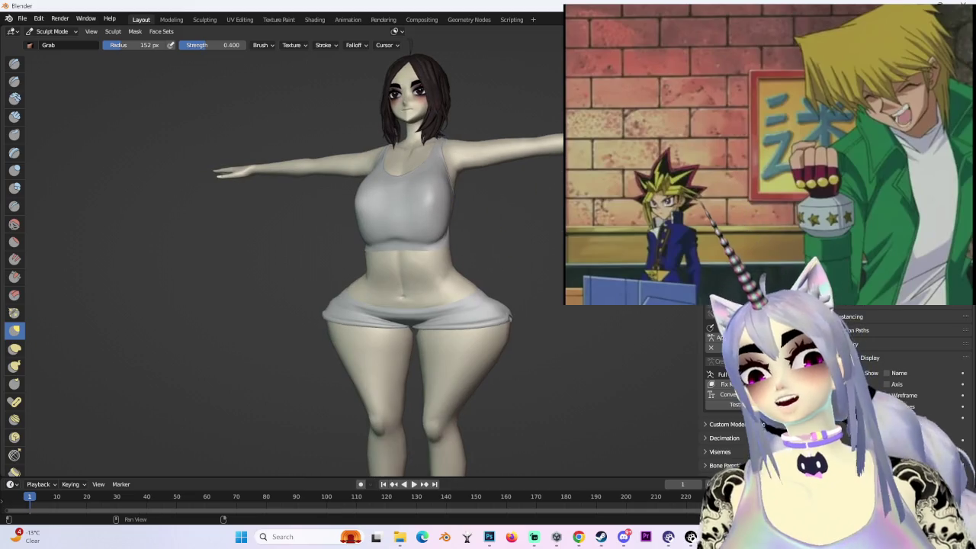
- Switch the character to flat colour shading and orbit to check its side
key(z)
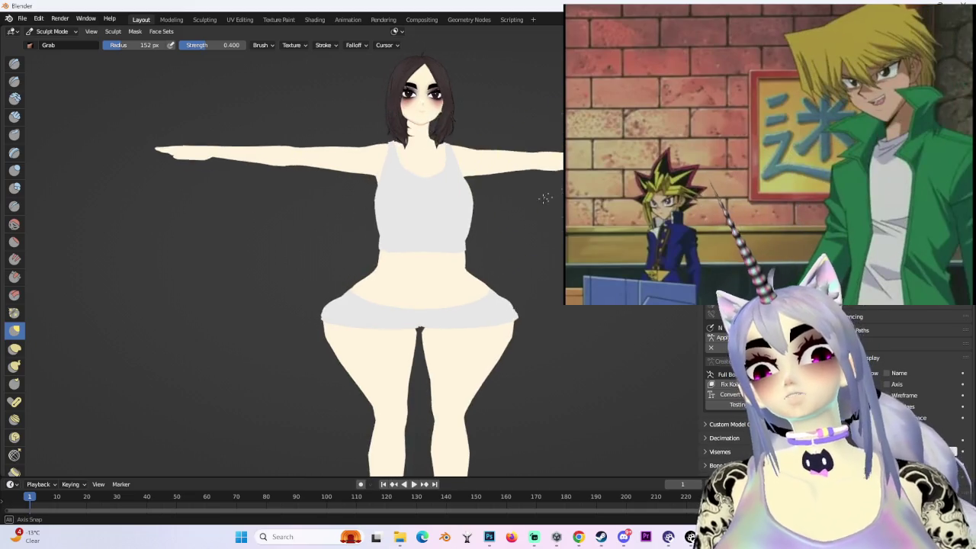
scroll(559, 193, down, 2)
scroll(559, 193, down, 2)
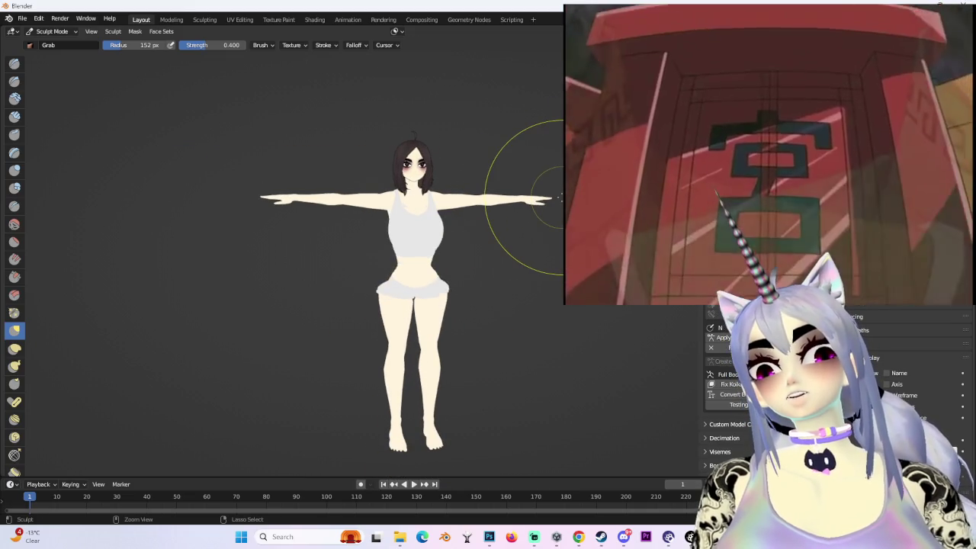
scroll(458, 229, up, 3)
scroll(457, 282, up, 2)
mouse_move(458, 283)
middle_down()
mouse_move(488, 290)
mouse_move(452, 294)
mouse_move(560, 356)
mouse_move(523, 119)
mouse_move(549, 91)
middle_up()
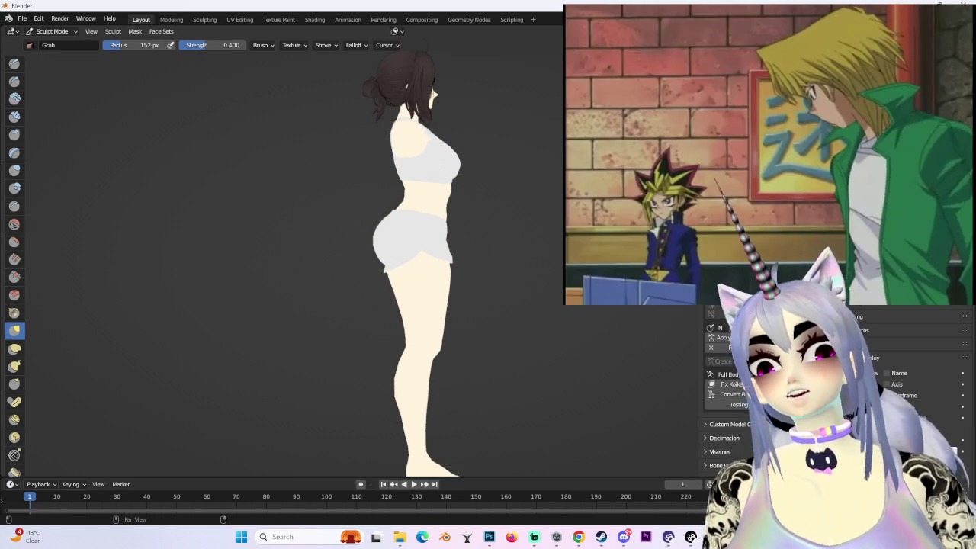
- Pull the back of the hip mesh upward with the Grab brush, then return to Object Mode
scroll(371, 257, up, 4)
mouse_move(337, 305)
middle_down()
mouse_move(406, 254)
mouse_move(515, 243)
mouse_move(392, 250)
middle_up()
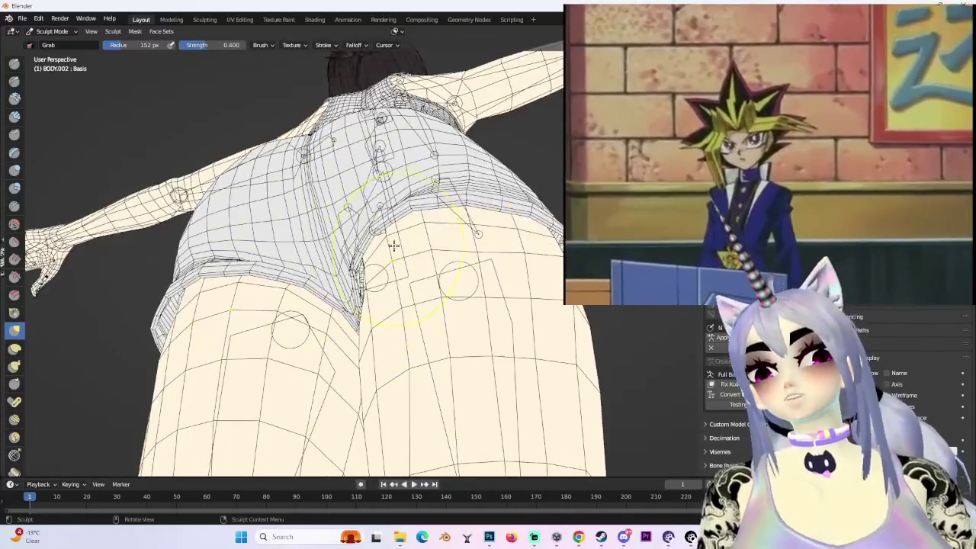
mouse_move(406, 286)
middle_down()
mouse_move(425, 218)
mouse_move(399, 267)
mouse_move(412, 216)
mouse_move(414, 225)
mouse_move(405, 215)
mouse_move(424, 206)
middle_up()
scroll(399, 209, up, 2)
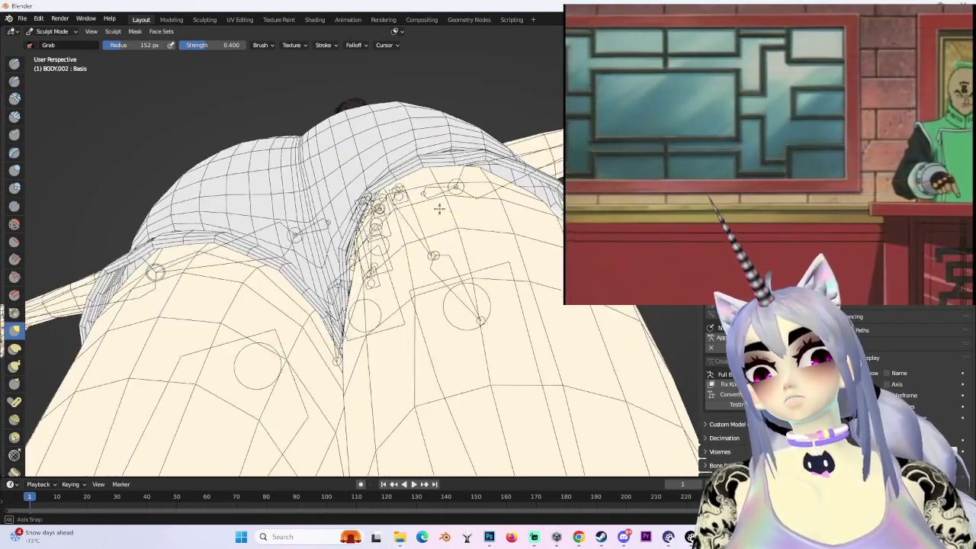
mouse_move(405, 216)
mouse_down()
mouse_move(413, 249)
mouse_move(402, 200)
mouse_up()
scroll(402, 200, up, 2)
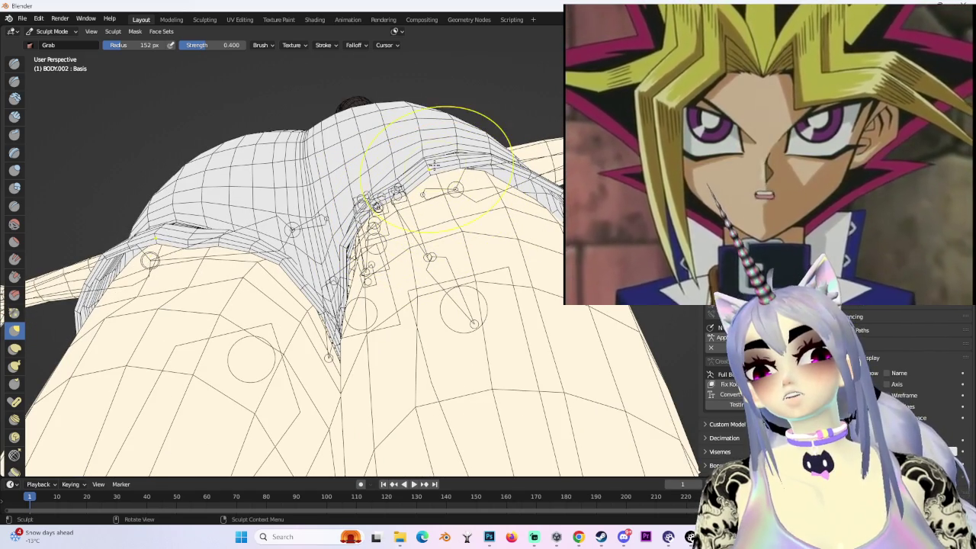
drag(453, 219, 457, 200)
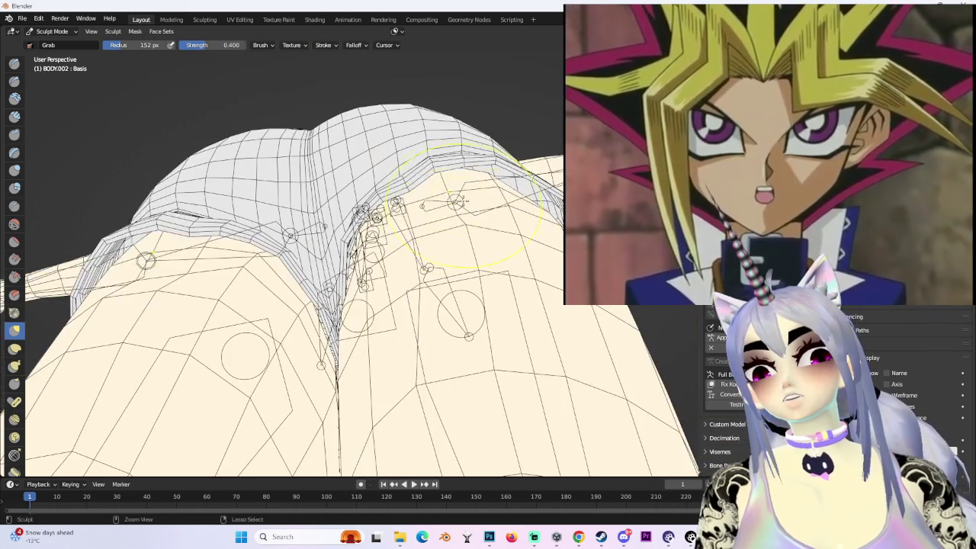
mouse_move(473, 208)
middle_down()
mouse_move(475, 243)
mouse_move(526, 245)
mouse_move(524, 293)
middle_up()
key(ctrl+Tab)
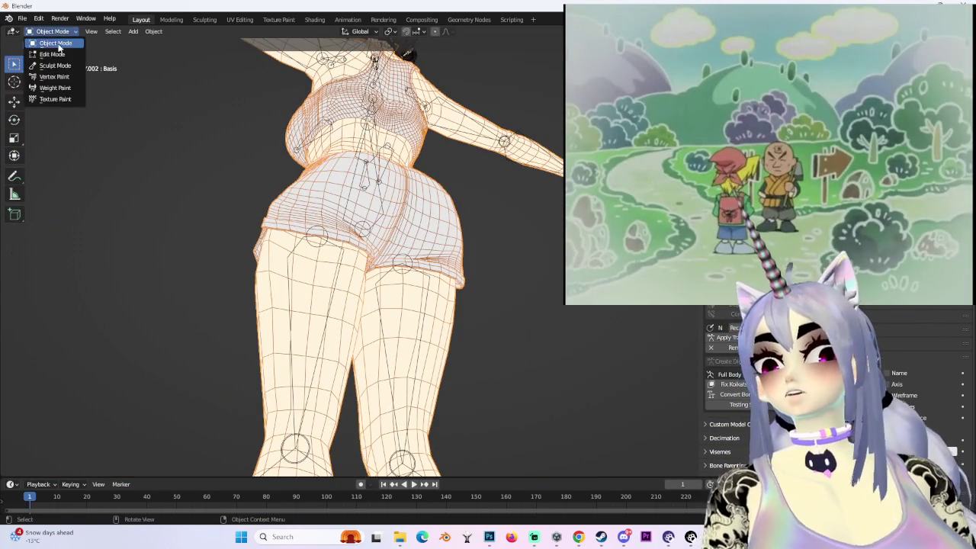
- Select the body-and-shorts mesh BODY.002 in Object Mode and hide it
click(52, 54)
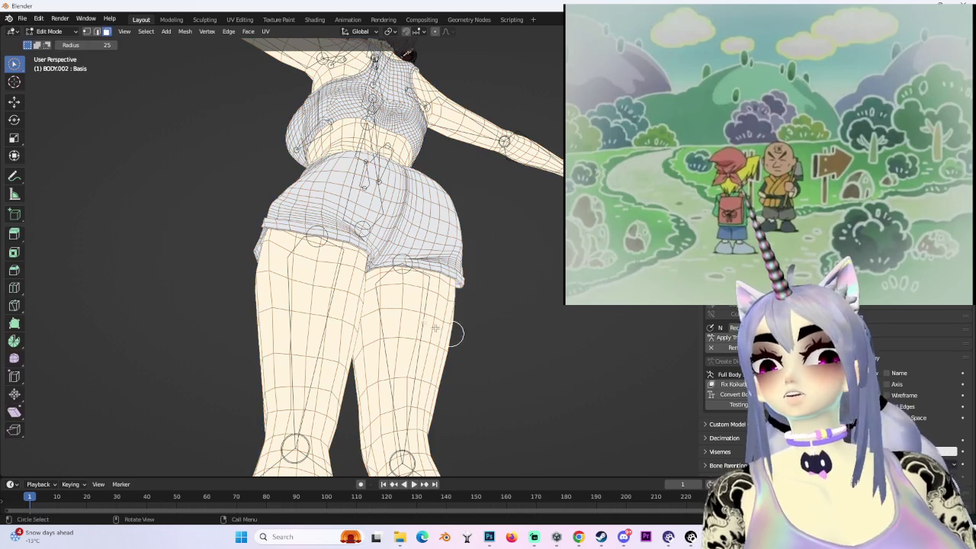
mouse_move(409, 338)
middle_down()
mouse_move(388, 348)
mouse_move(488, 335)
middle_up()
middle_drag(290, 99, 294, 138)
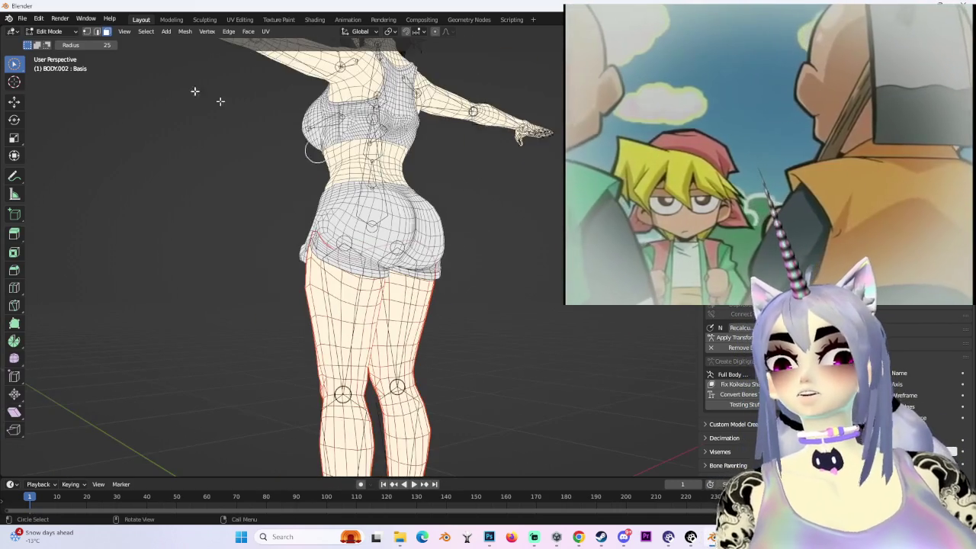
click(59, 44)
mouse_move(382, 259)
middle_down()
mouse_move(498, 271)
mouse_move(435, 200)
mouse_move(350, 191)
middle_up()
click(498, 271)
click(351, 190)
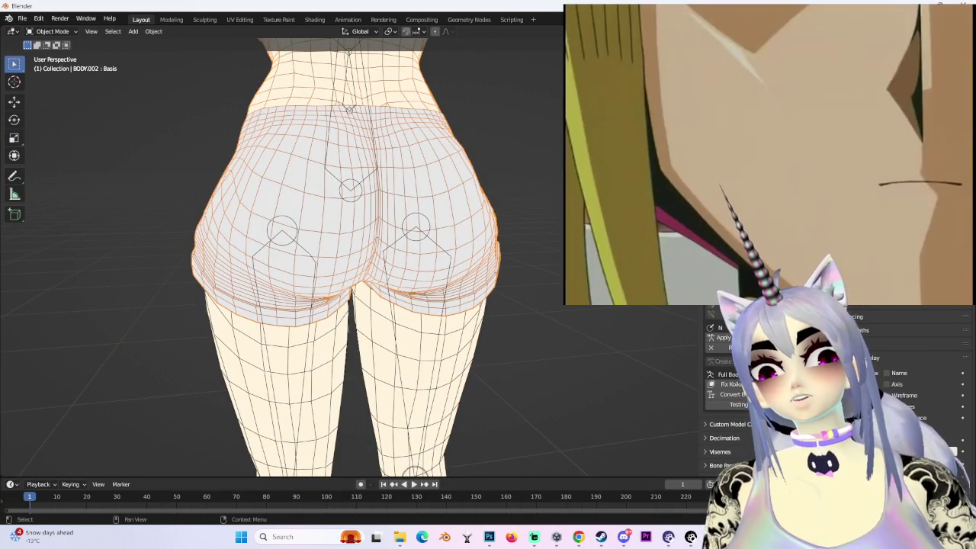
key(h)
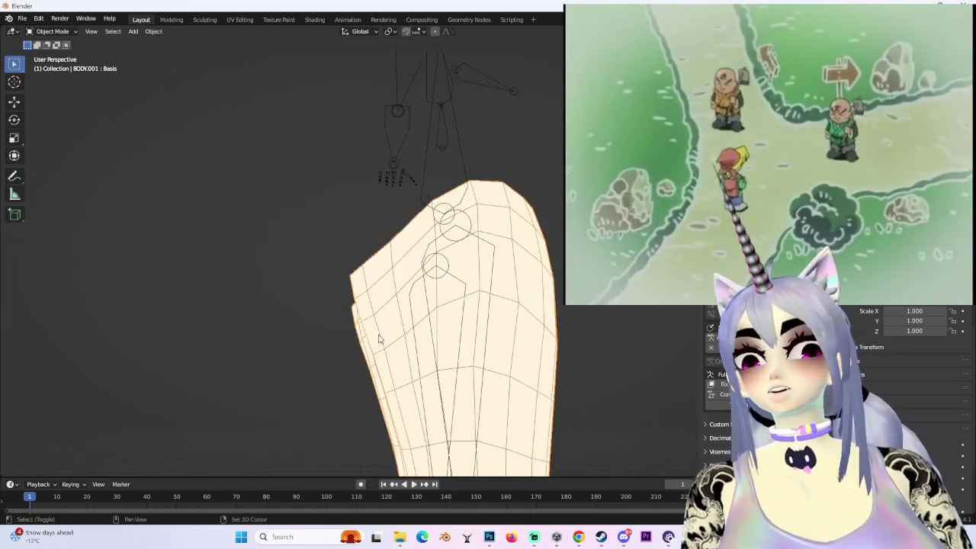
- Select the legs mesh BODY.001 and switch it into Sculpt Mode
click(473, 333)
mouse_move(494, 274)
middle_down()
mouse_move(473, 334)
mouse_move(46, 65)
middle_up()
click(56, 70)
middle_drag(427, 229, 527, 260)
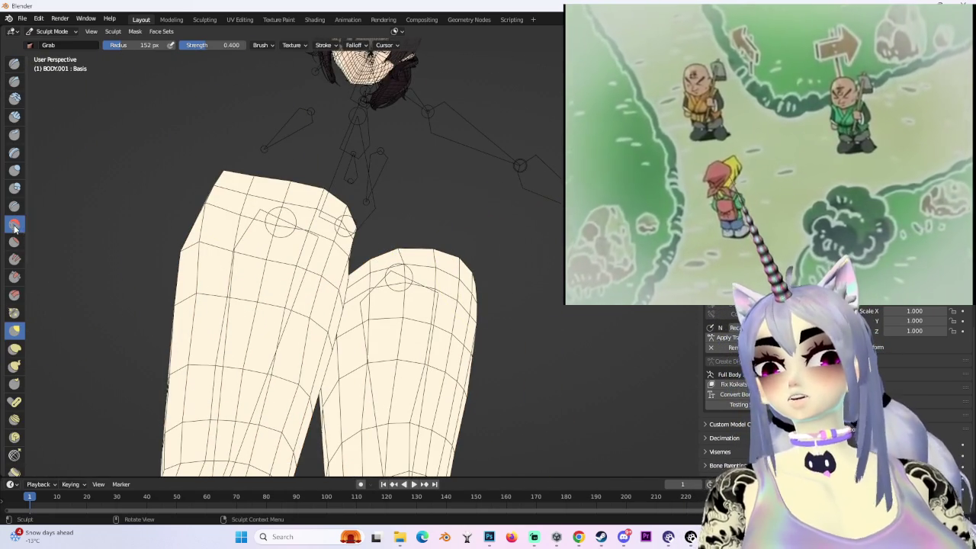
- Smooth the top of the right leg, checking the legs from front and side
drag(401, 244, 441, 264)
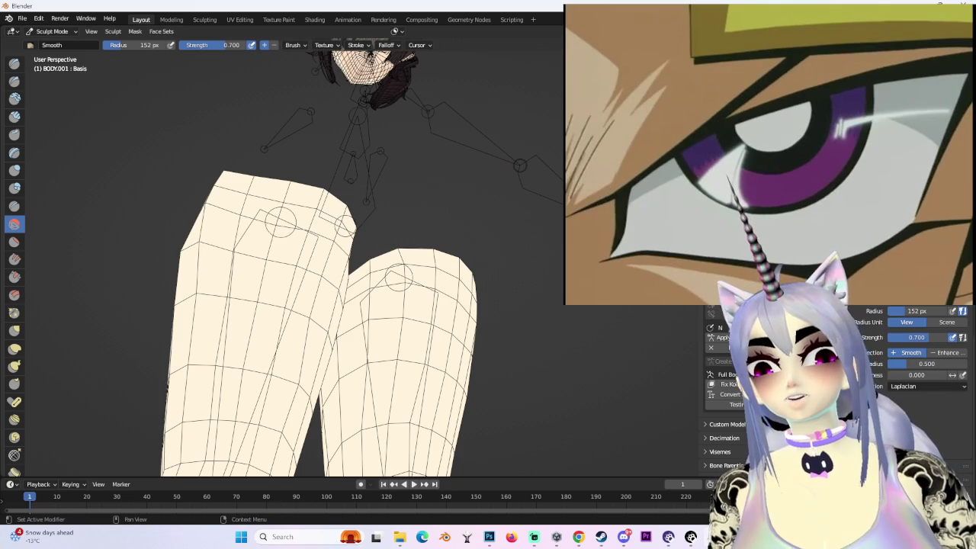
scroll(862, 334, up, 1)
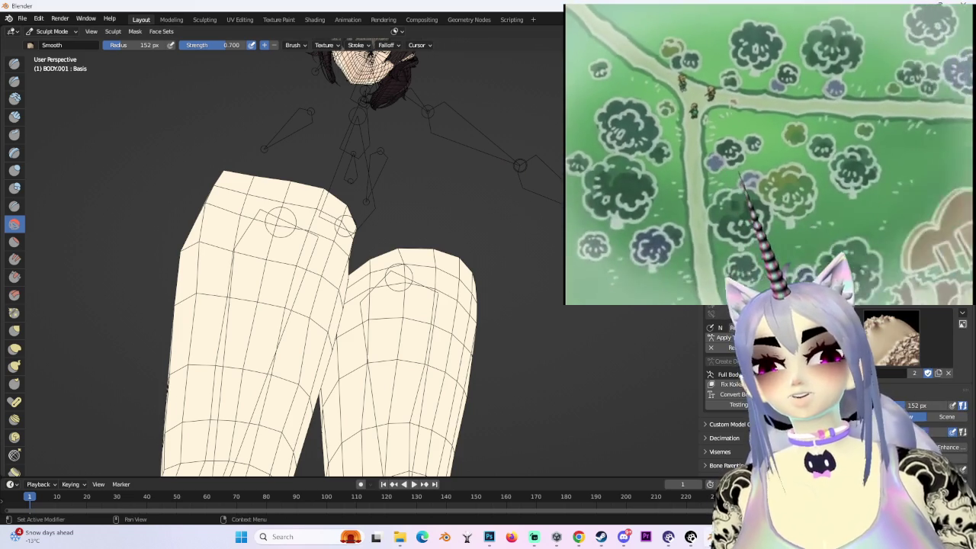
mouse_move(397, 229)
middle_down()
mouse_move(434, 221)
mouse_move(437, 290)
mouse_move(404, 262)
mouse_move(423, 389)
middle_up()
middle_drag(494, 349, 430, 344)
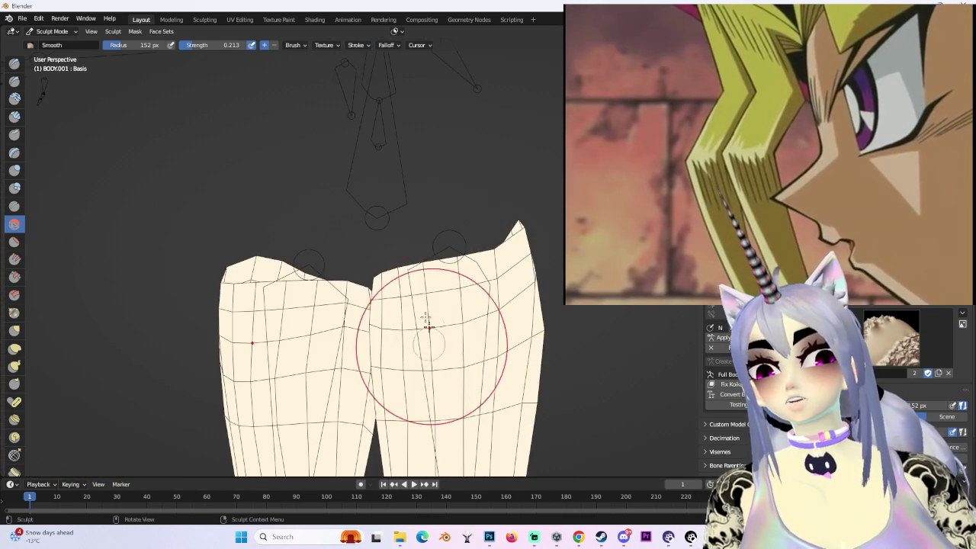
mouse_move(545, 332)
middle_down()
mouse_move(492, 340)
mouse_move(460, 320)
middle_up()
mouse_move(503, 287)
middle_down()
mouse_move(423, 316)
mouse_move(483, 324)
mouse_move(360, 327)
mouse_move(397, 290)
middle_up()
scroll(359, 327, up, 3)
scroll(397, 290, up, 2)
mouse_move(512, 348)
middle_down()
mouse_move(544, 316)
mouse_move(419, 351)
middle_up()
- Lower the Smooth brush strength to 0.070 and smooth both leg tops from several angles
drag(231, 45, 214, 45)
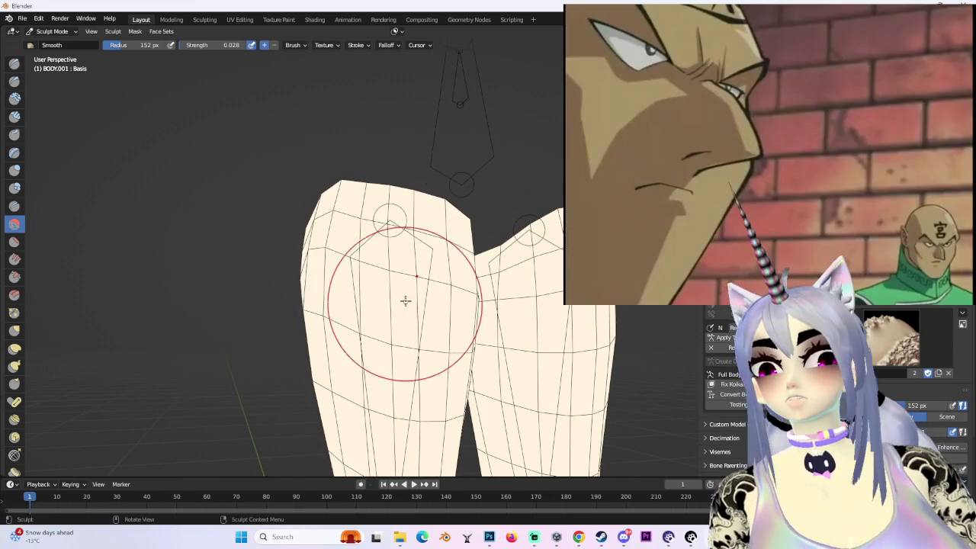
middle_drag(405, 298, 338, 290)
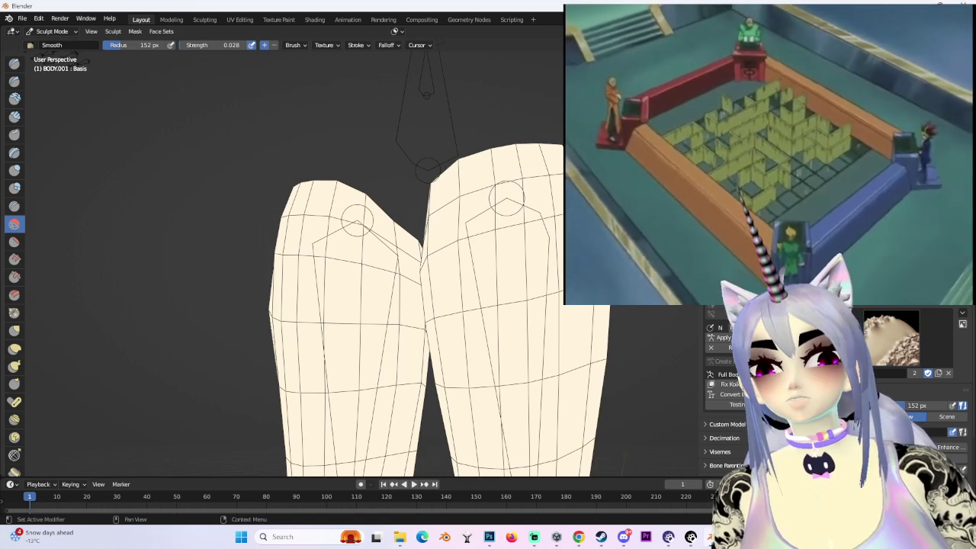
middle_drag(447, 279, 381, 280)
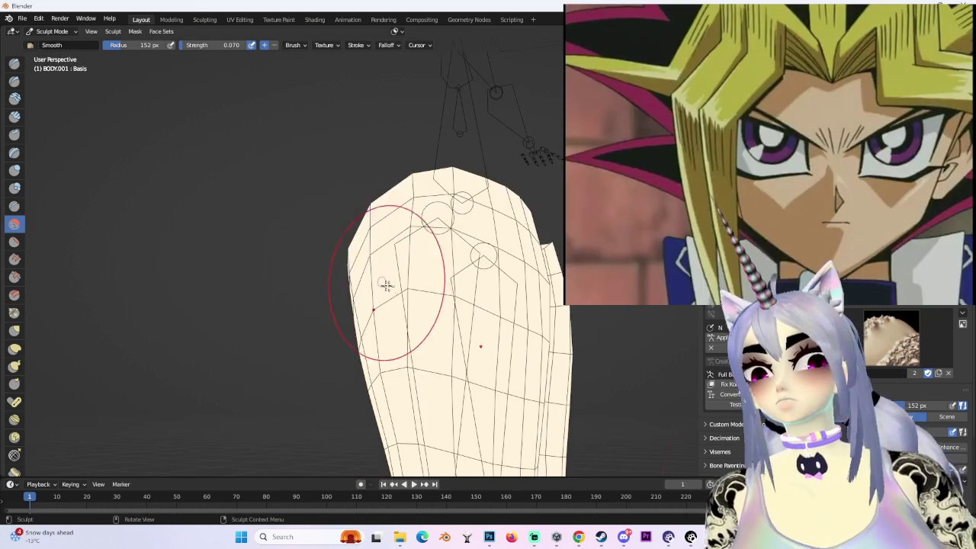
middle_drag(465, 281, 526, 256)
mouse_move(517, 339)
middle_down()
mouse_move(523, 322)
mouse_move(468, 318)
mouse_move(472, 353)
middle_up()
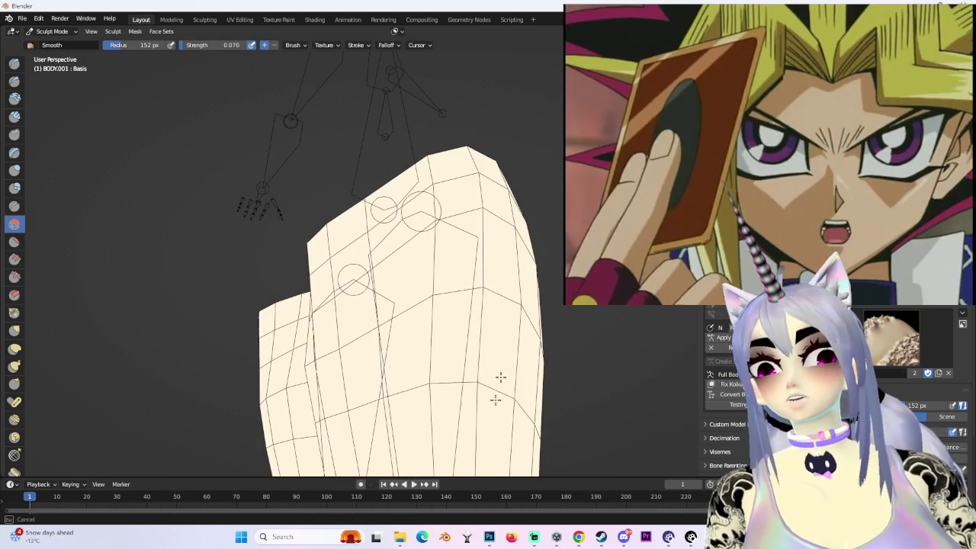
middle_drag(482, 441, 447, 359)
mouse_move(462, 392)
middle_down()
mouse_move(419, 415)
mouse_move(397, 309)
mouse_move(457, 283)
mouse_move(458, 305)
middle_up()
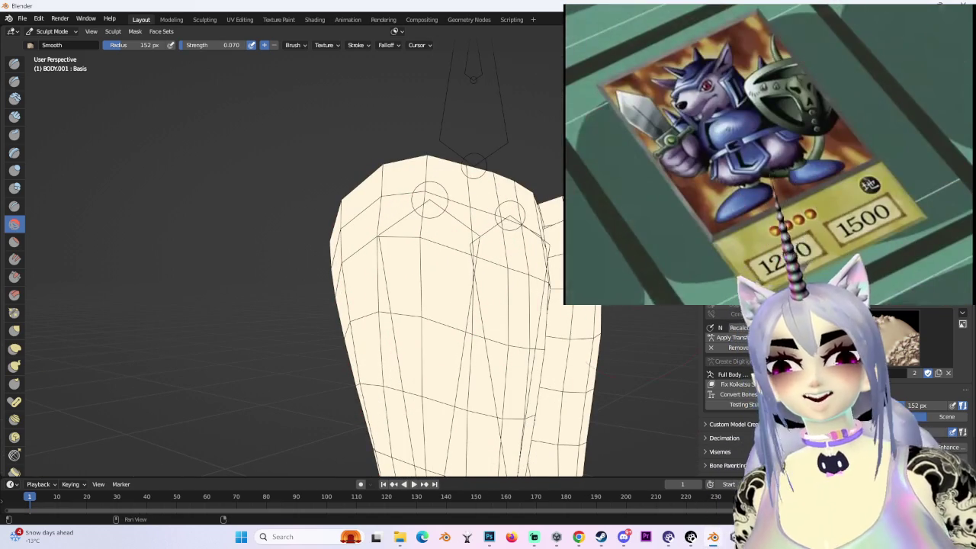
mouse_move(373, 220)
ctrl+middle_down()
mouse_move(526, 257)
mouse_move(456, 264)
mouse_move(357, 237)
mouse_move(505, 218)
mouse_move(488, 226)
ctrl+middle_up()
middle_drag(331, 309, 388, 310)
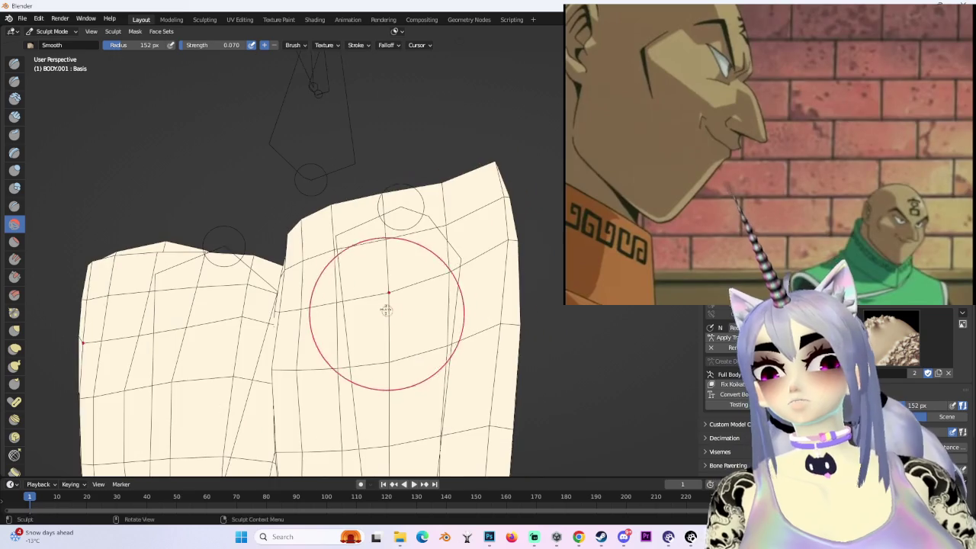
mouse_move(506, 282)
middle_down()
mouse_move(489, 278)
mouse_move(517, 302)
middle_up()
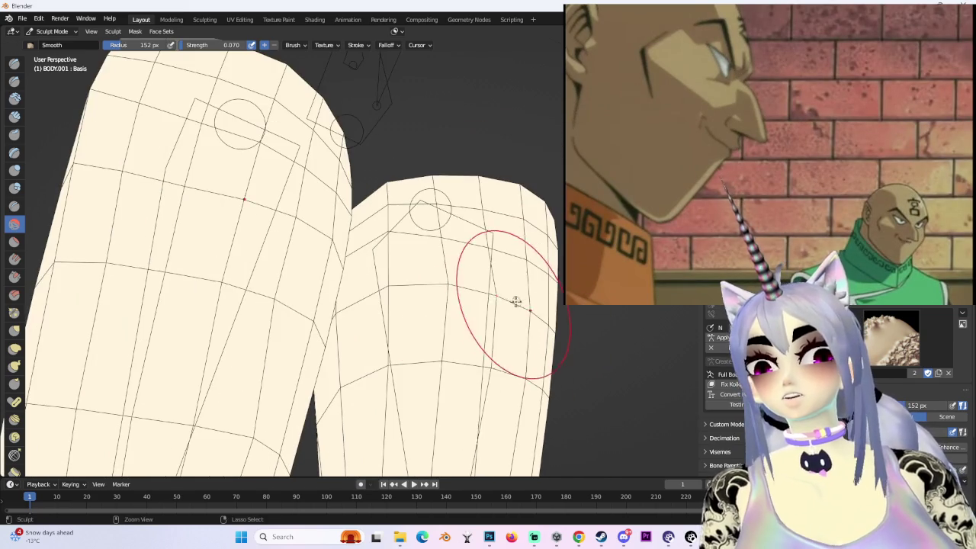
scroll(505, 299, down, 3)
mouse_move(442, 323)
middle_down()
mouse_move(523, 283)
mouse_move(503, 290)
mouse_move(464, 252)
mouse_move(430, 283)
mouse_move(446, 257)
middle_up()
- Smooth the inner thighs and knees, finishing in front orthographic view
scroll(425, 296, up, 2)
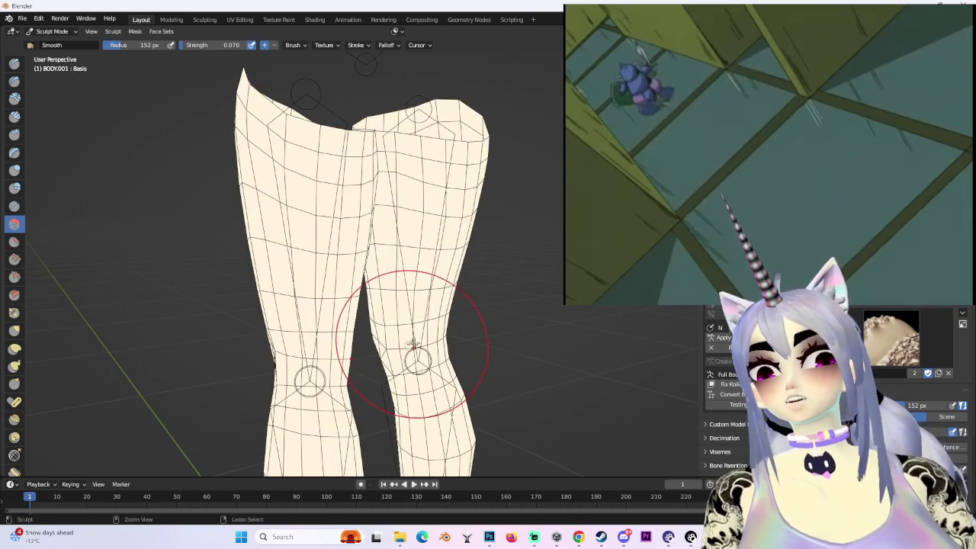
scroll(410, 346, up, 3)
mouse_move(410, 322)
middle_down()
mouse_move(414, 279)
mouse_move(412, 302)
middle_up()
scroll(385, 254, up, 4)
mouse_move(452, 252)
middle_down()
mouse_move(435, 224)
mouse_move(393, 263)
middle_up()
scroll(405, 246, up, 3)
scroll(423, 242, down, 5)
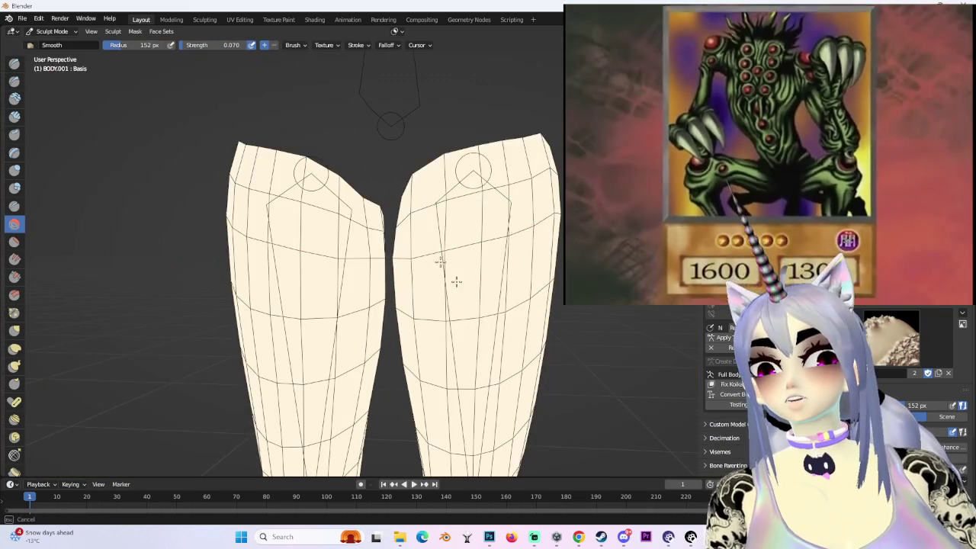
scroll(530, 220, down, 3)
middle_drag(530, 220, 427, 153)
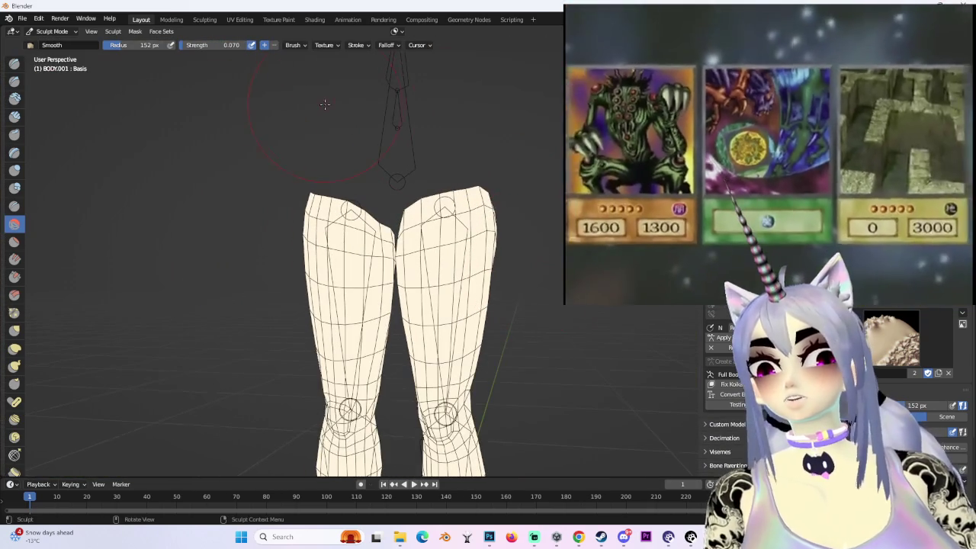
middle_drag(549, 183, 485, 200)
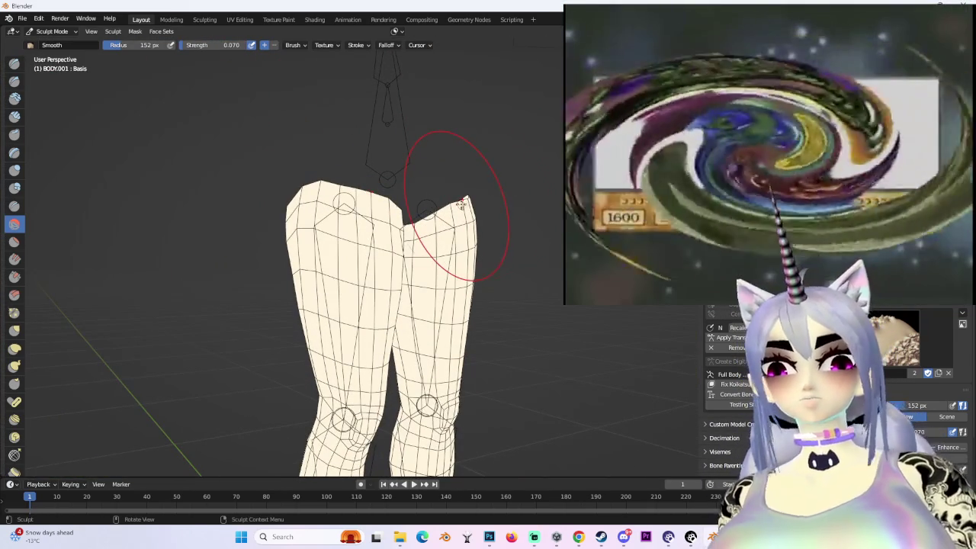
middle_drag(461, 204, 531, 209)
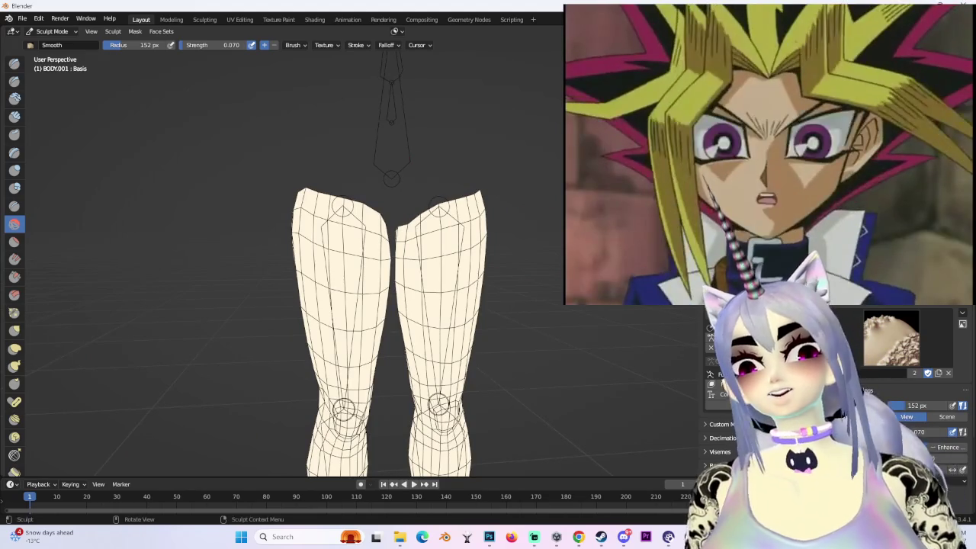
scroll(404, 264, up, 2)
middle_drag(405, 221, 404, 265)
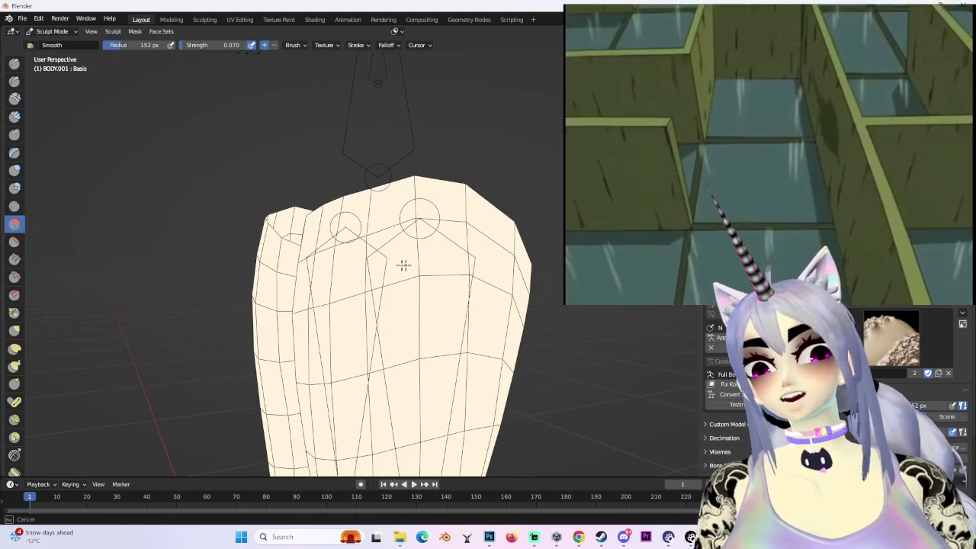
middle_drag(480, 288, 455, 265)
mouse_move(379, 261)
middle_down()
mouse_move(396, 261)
mouse_move(338, 251)
mouse_move(402, 224)
mouse_move(412, 229)
middle_up()
key(KP_1)
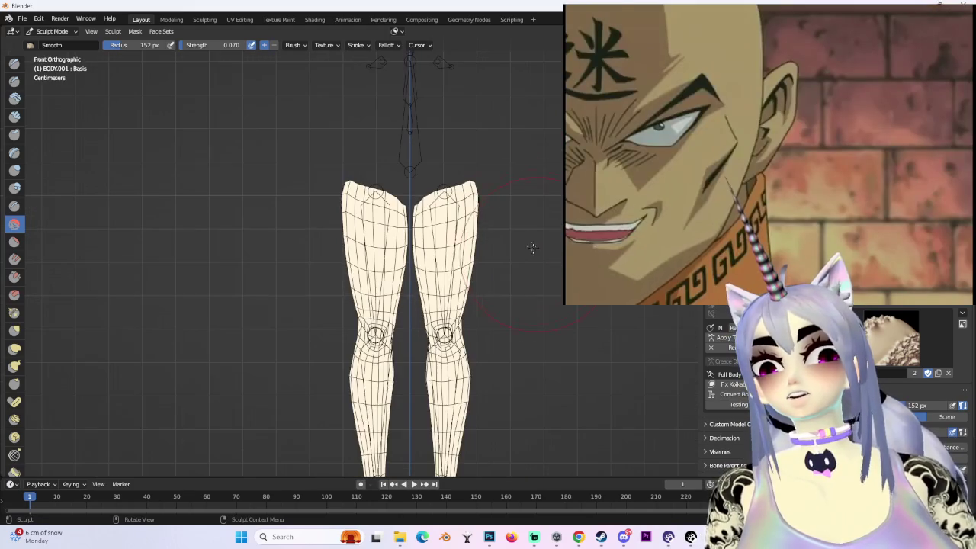
- Return to Object Mode, unhide the upper-body meshes and resume sculpting the body
click(47, 31)
click(53, 38)
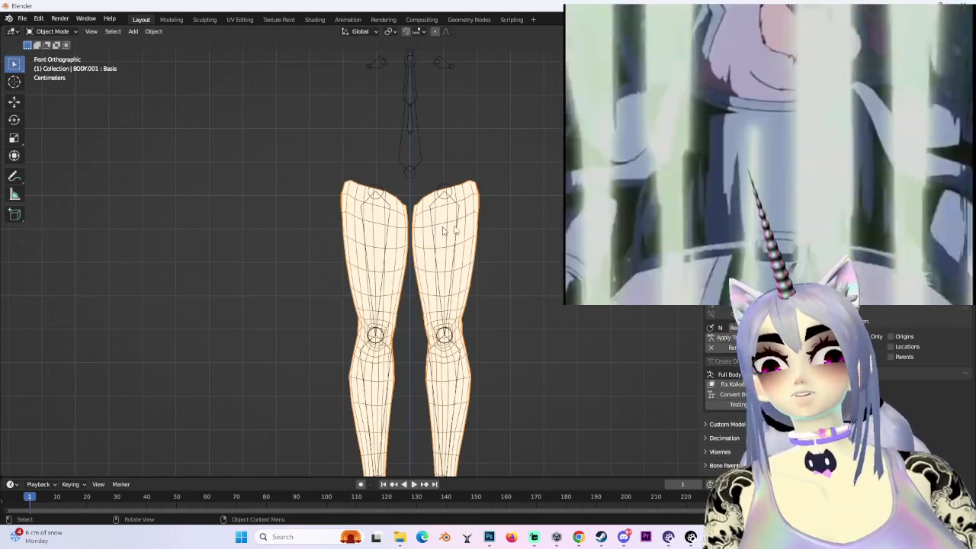
key(alt+h)
shift+middle_drag(412, 228, 380, 252)
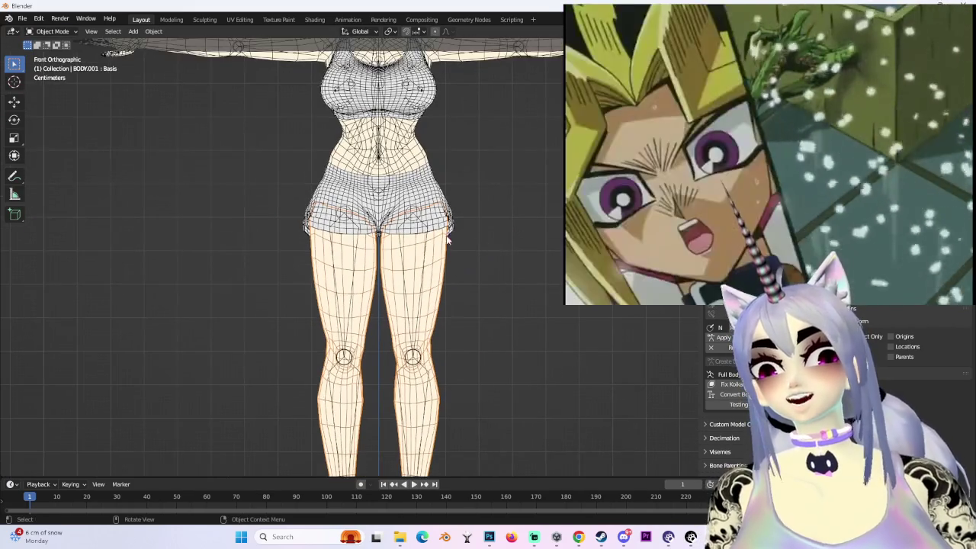
click(74, 69)
scroll(392, 272, down, 2)
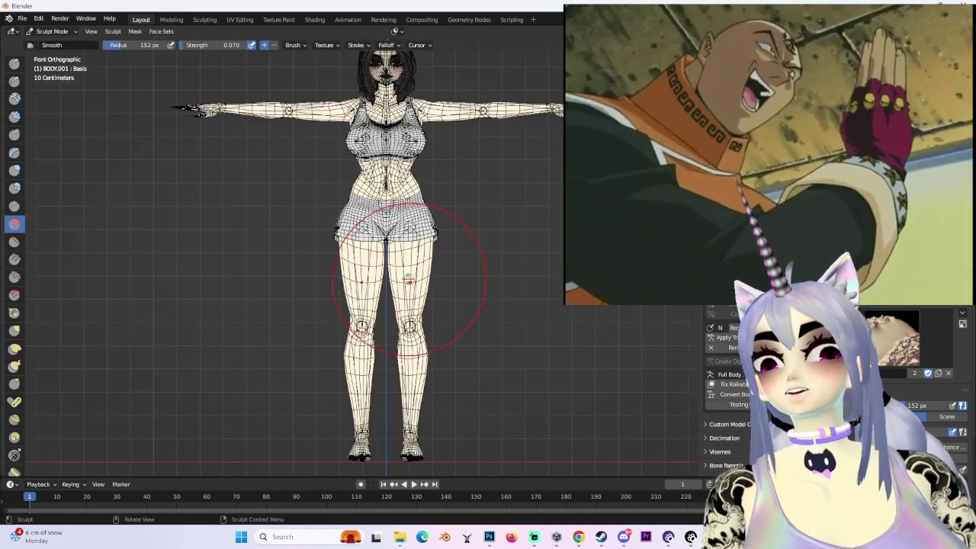
scroll(435, 294, up, 3)
scroll(355, 284, up, 3)
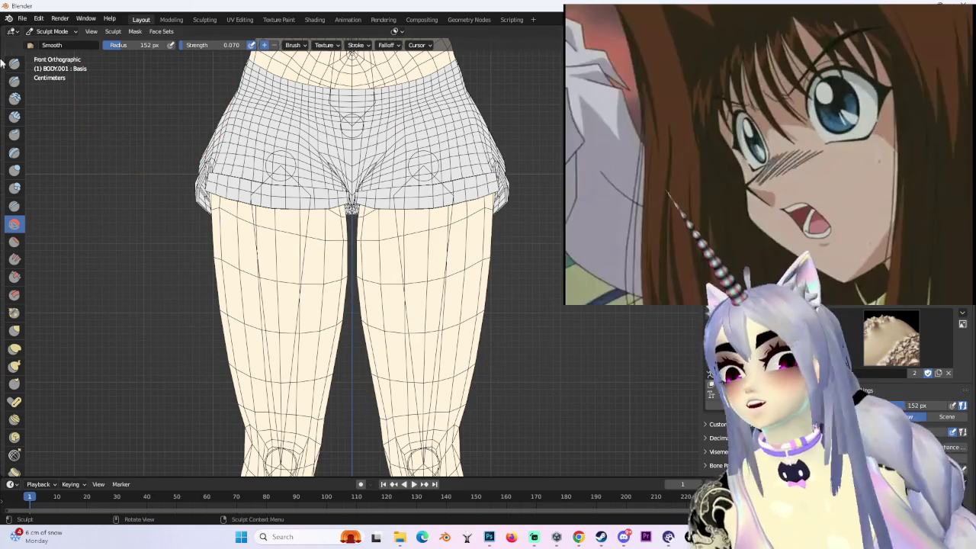
scroll(395, 221, down, 2)
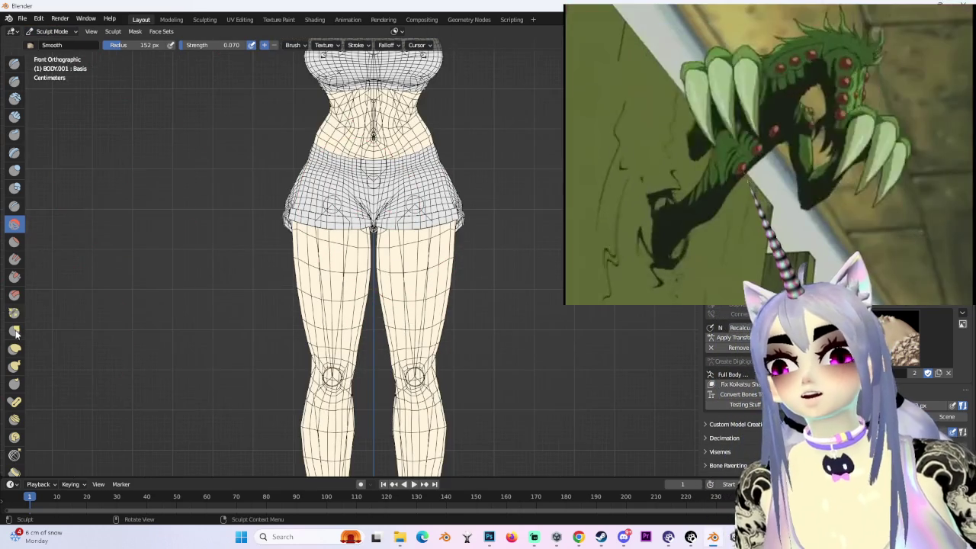
- Pull the right thigh outline outward with the Elastic Deform brush
click(15, 348)
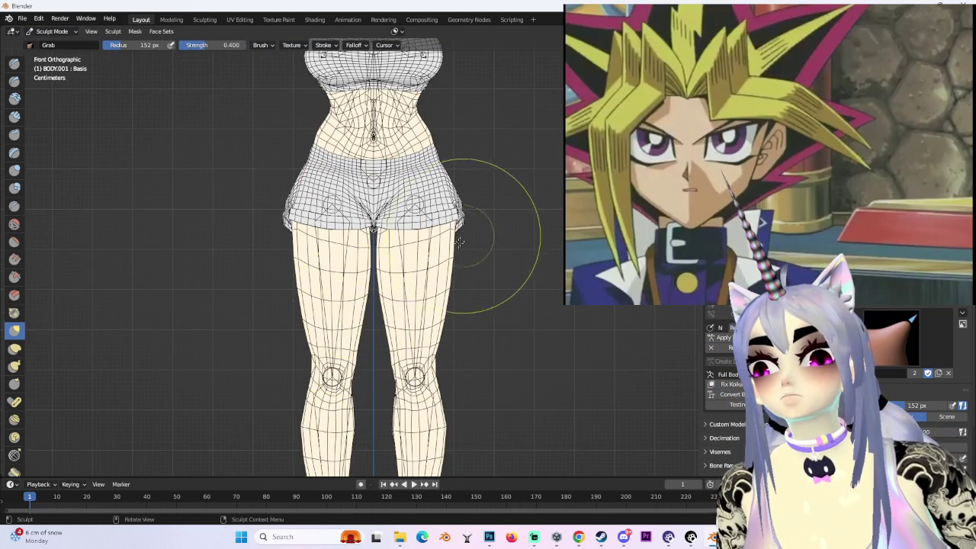
scroll(460, 241, down, 2)
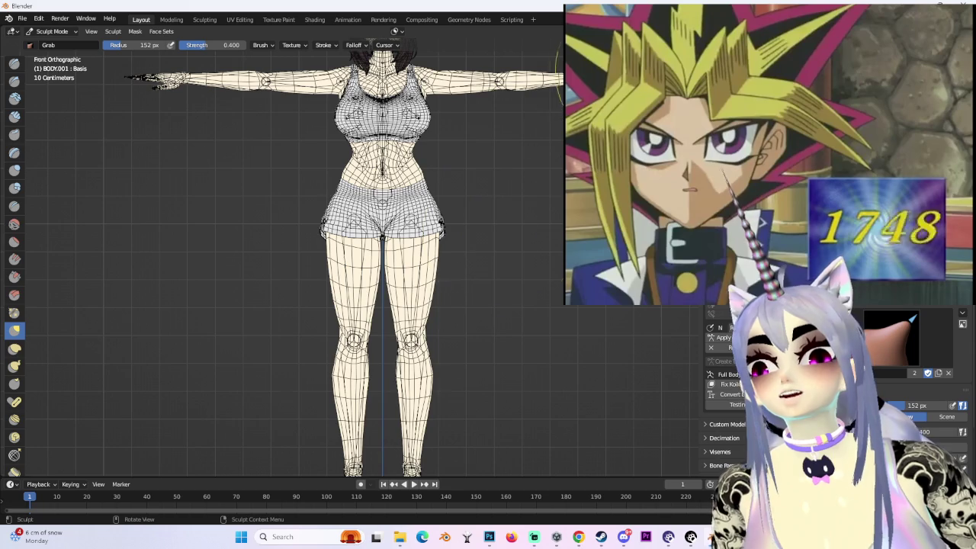
scroll(457, 255, up, 3)
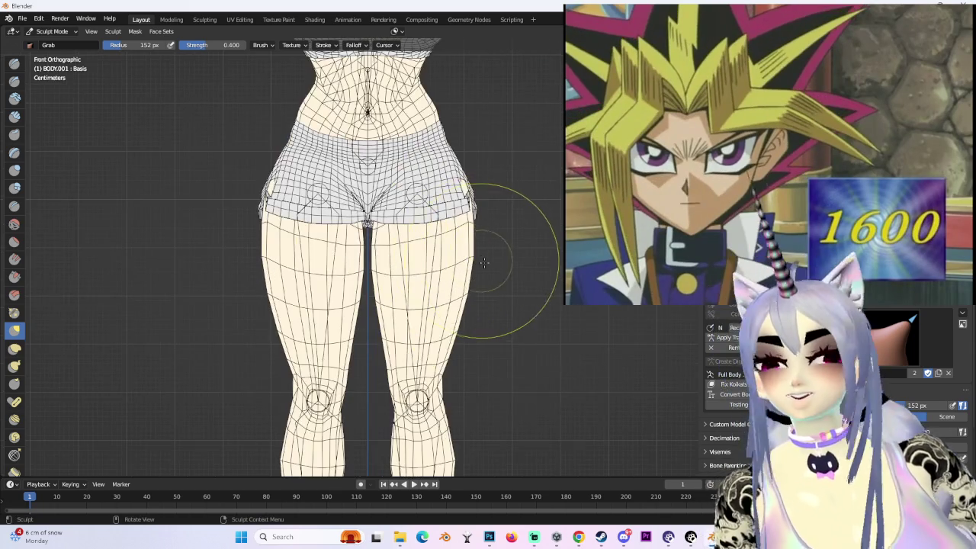
scroll(419, 313, up, 1)
scroll(374, 310, down, 1)
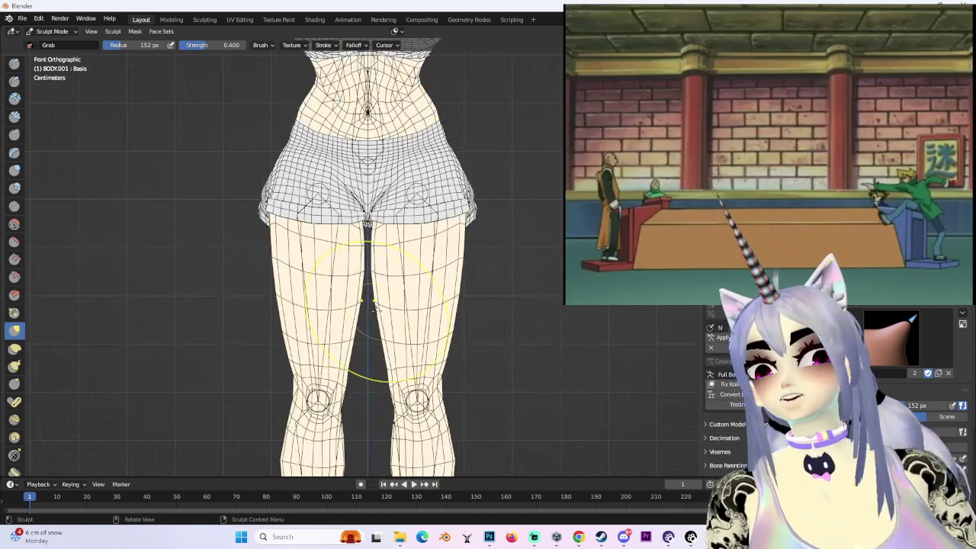
drag(450, 308, 456, 305)
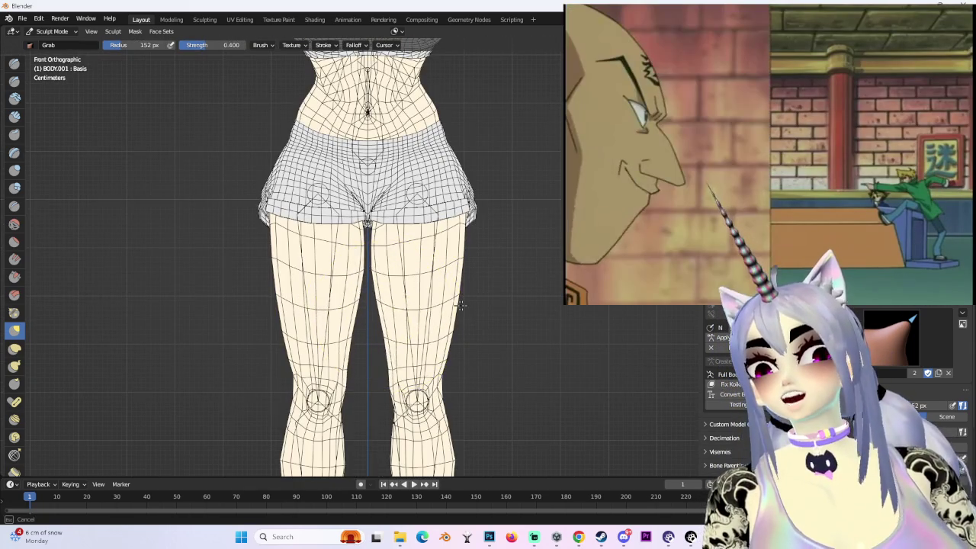
scroll(369, 322, up, 1)
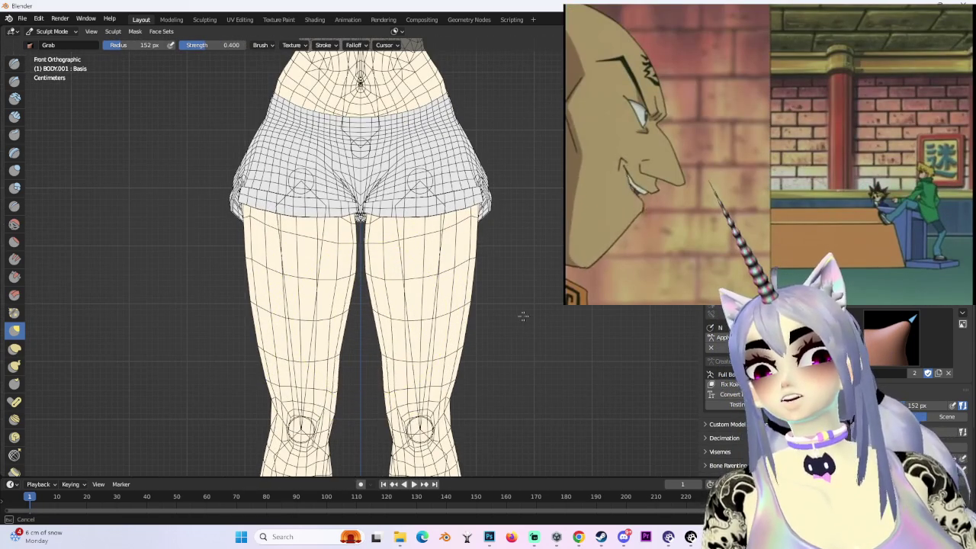
scroll(445, 252, down, 2)
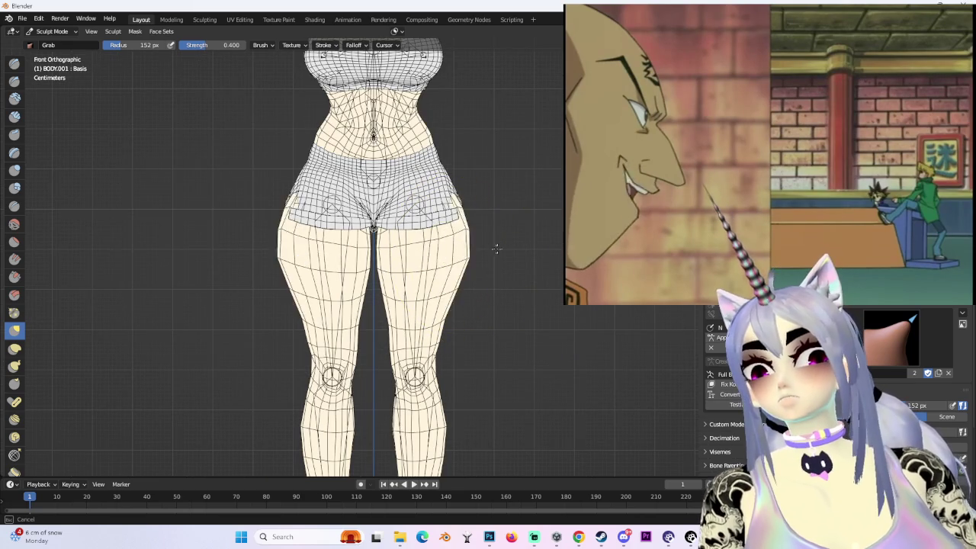
- Reshape the hips from a low angle and push out the back of the shorts
mouse_move(476, 251)
middle_down()
mouse_move(450, 251)
mouse_move(438, 181)
middle_up()
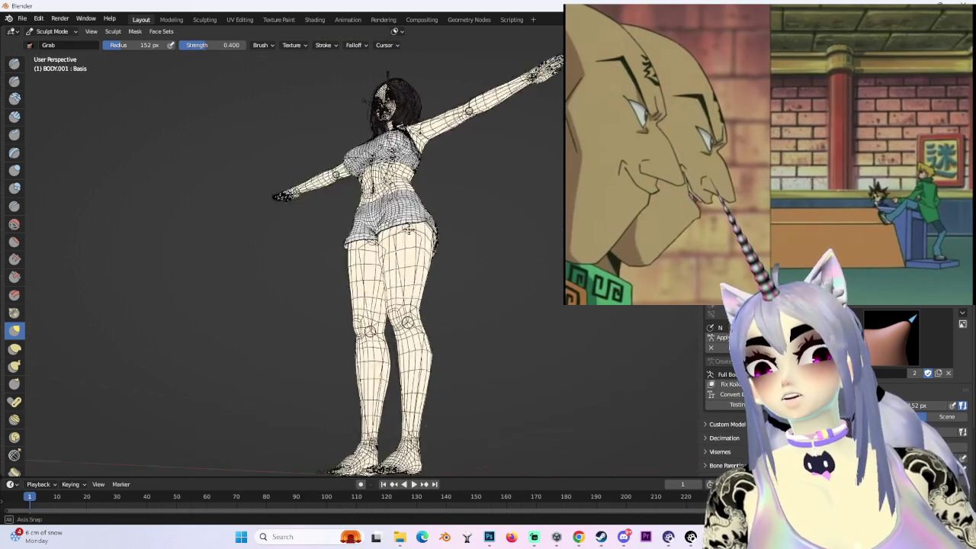
drag(433, 207, 448, 196)
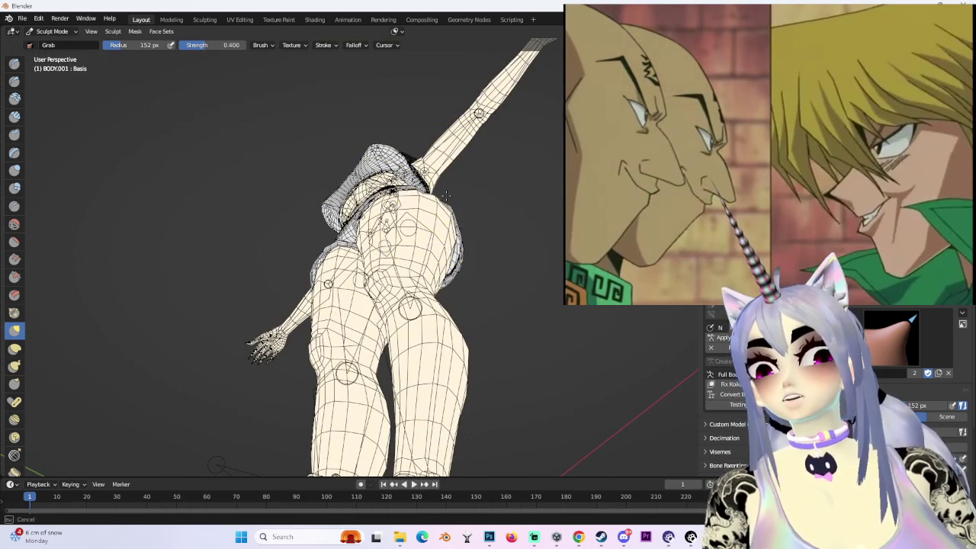
mouse_move(444, 200)
middle_down()
mouse_move(419, 246)
mouse_move(415, 196)
mouse_move(366, 220)
mouse_move(370, 196)
middle_up()
scroll(371, 196, up, 3)
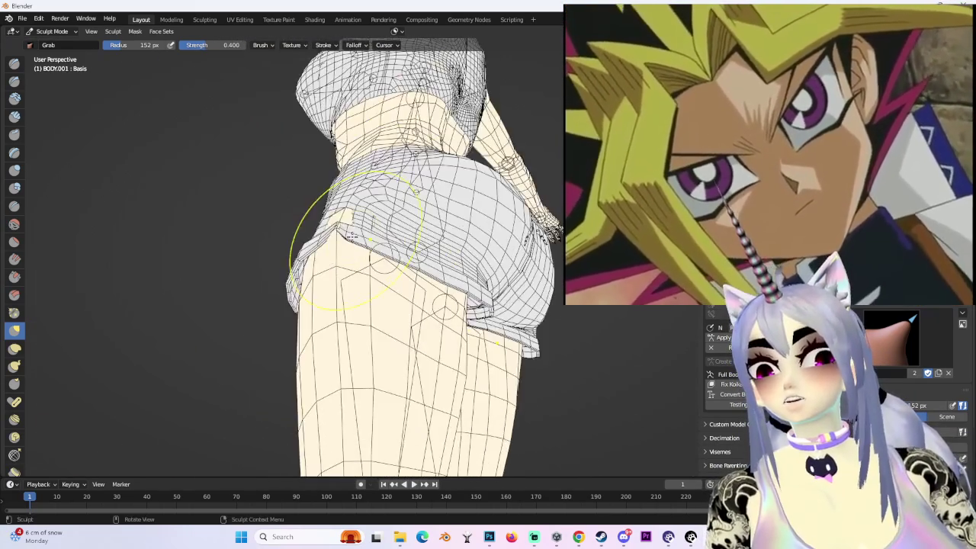
scroll(349, 218, up, 3)
scroll(410, 251, up, 2)
drag(411, 252, 414, 255)
mouse_move(440, 280)
middle_down()
mouse_move(381, 294)
mouse_move(571, 326)
middle_up()
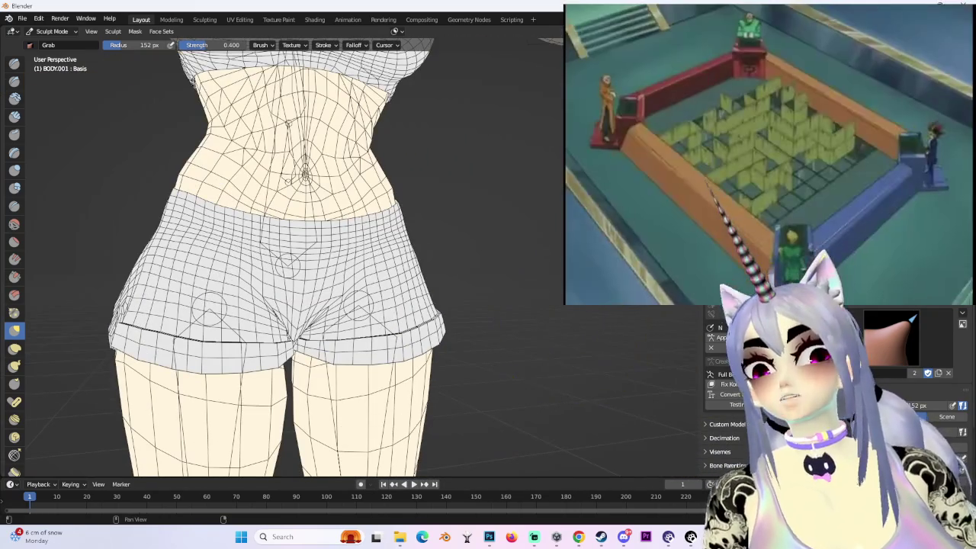
- Check the torso and hips from front and side, then return to Object Mode
key(KP_1)
scroll(415, 373, down, 3)
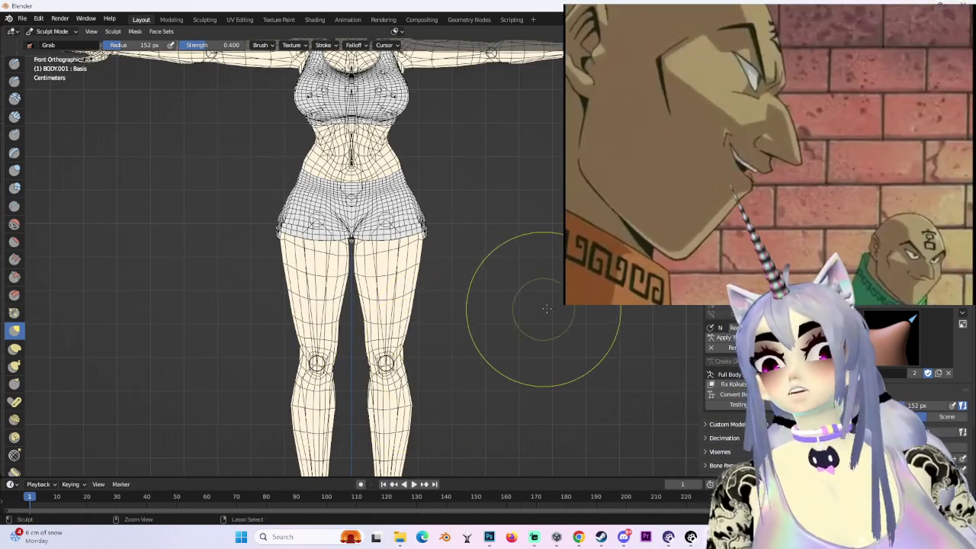
scroll(555, 309, down, 3)
middle_drag(563, 180, 450, 297)
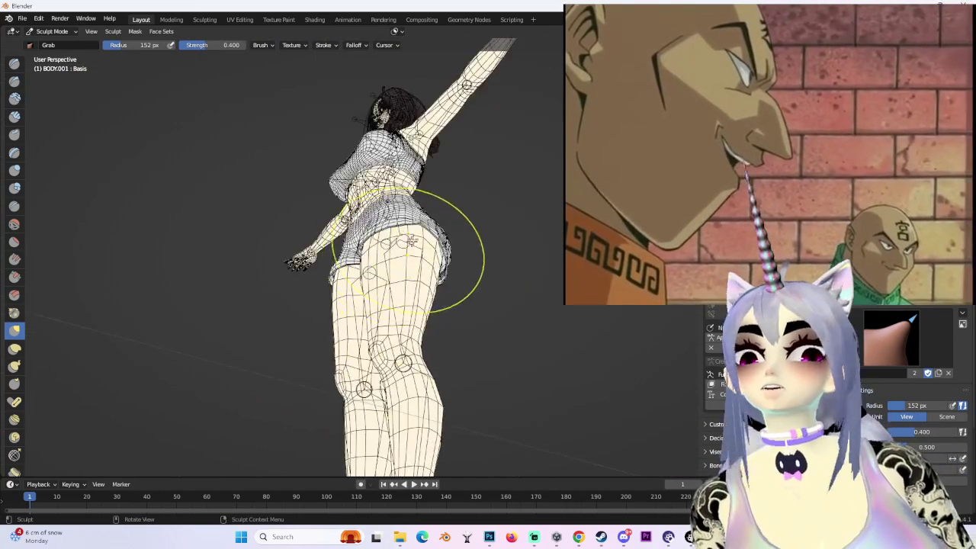
middle_drag(406, 250, 431, 223)
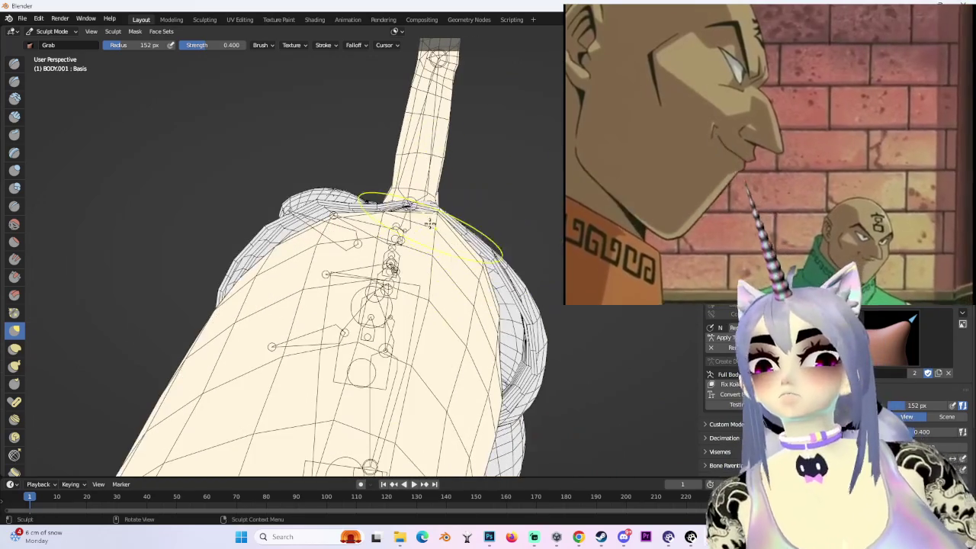
mouse_move(448, 215)
ctrl+middle_down()
mouse_move(461, 197)
mouse_move(449, 303)
mouse_move(487, 268)
ctrl+middle_up()
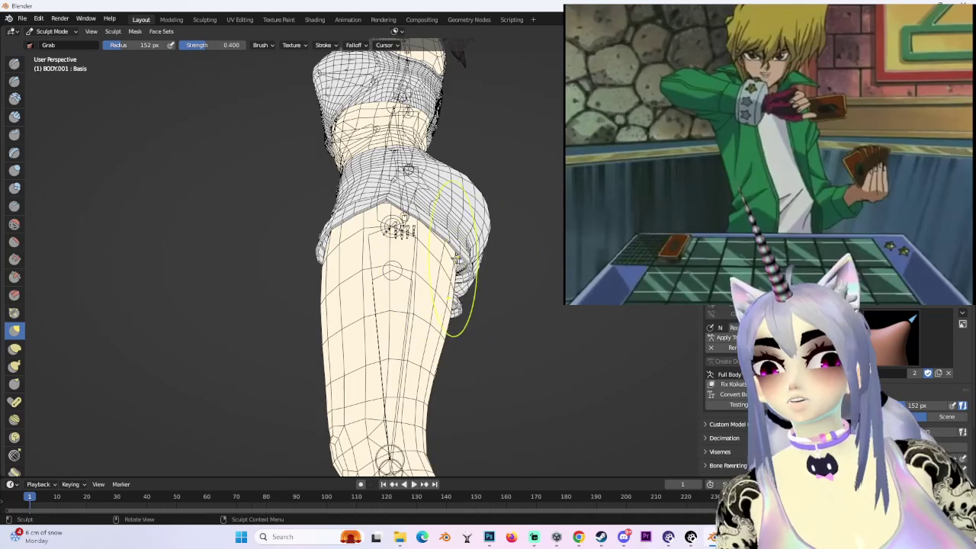
mouse_move(484, 263)
middle_down()
mouse_move(455, 224)
mouse_move(528, 267)
middle_up()
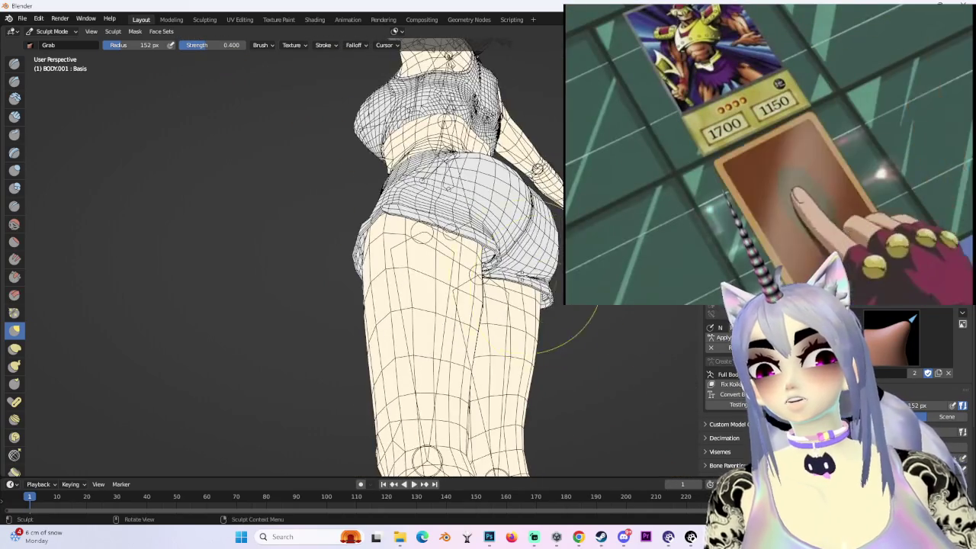
click(52, 31)
click(61, 34)
- Select BODY.002, enter Sculpt Mode and nudge the back of its shorts outward
click(502, 210)
mouse_move(484, 218)
middle_down()
mouse_move(502, 210)
mouse_move(497, 234)
middle_up()
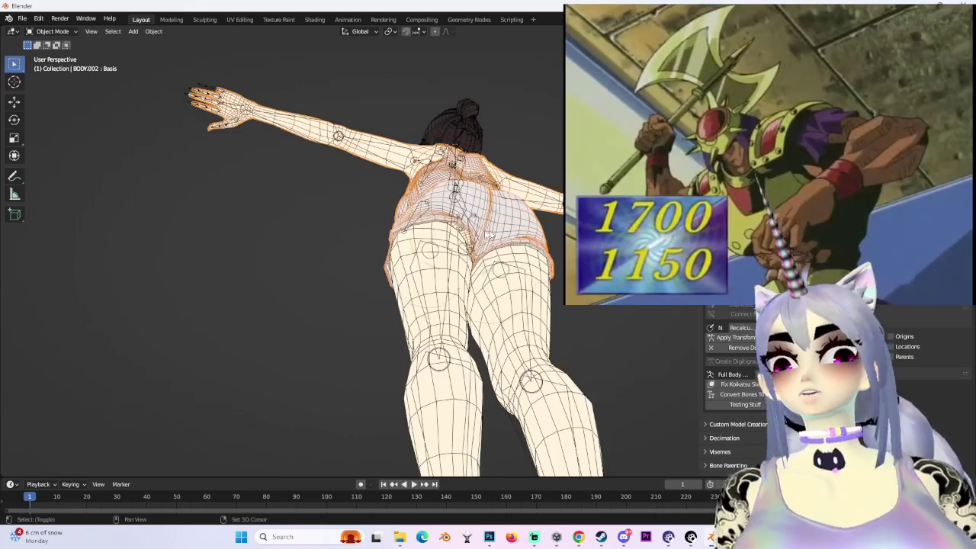
click(55, 64)
mouse_move(152, 82)
middle_down()
mouse_move(305, 251)
mouse_move(466, 169)
mouse_move(425, 130)
mouse_move(386, 187)
middle_up()
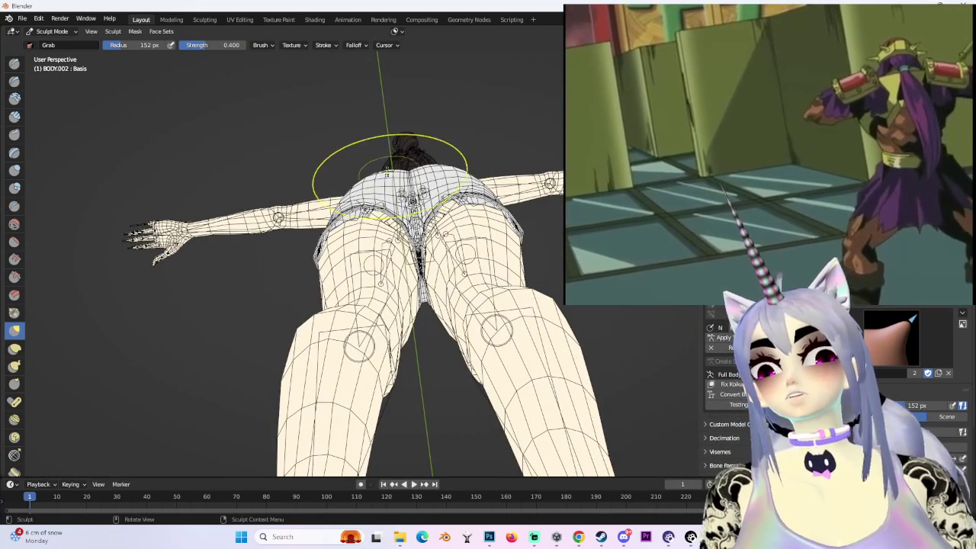
drag(377, 168, 382, 174)
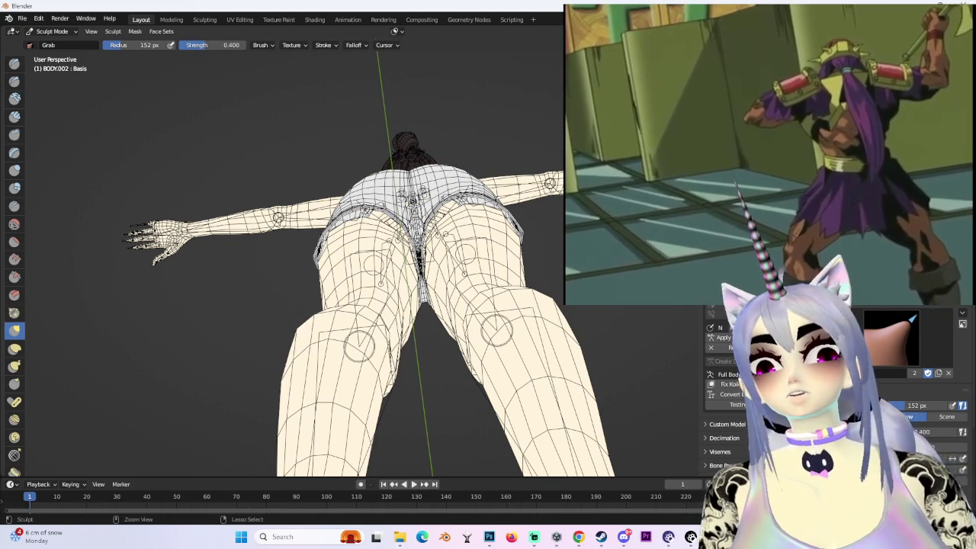
middle_drag(381, 174, 394, 197)
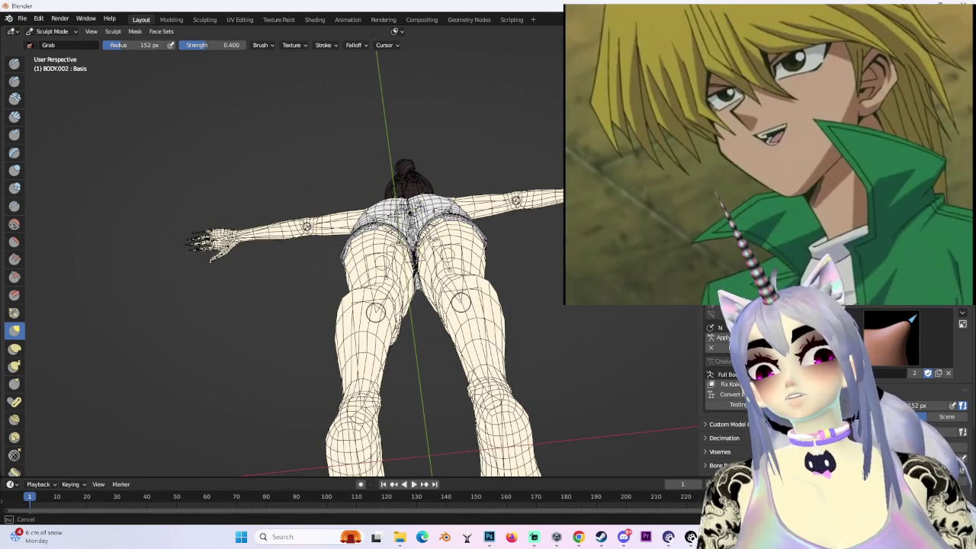
- Grab the BODY.002 hips and shorts hem into a rounder curve from rear and side views
middle_drag(376, 223, 487, 287)
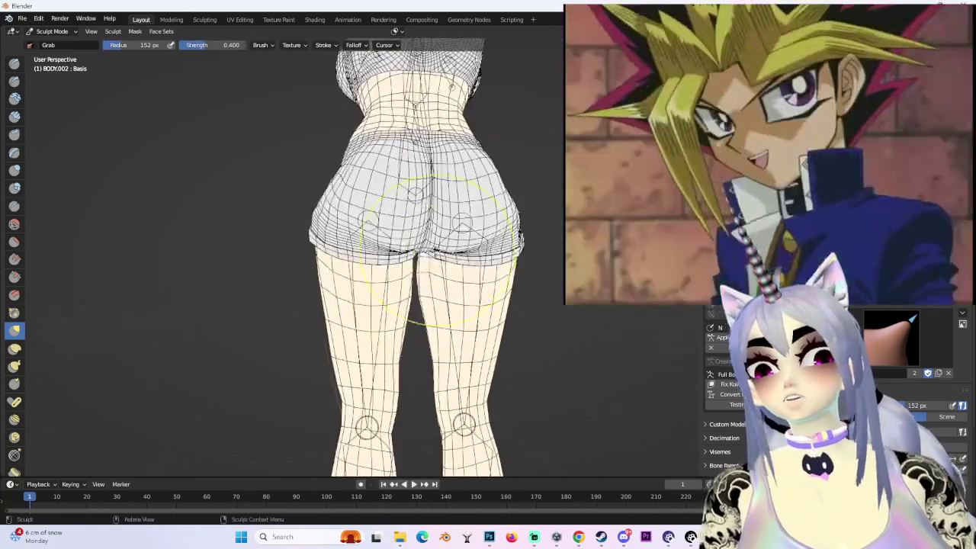
mouse_move(488, 273)
middle_down()
mouse_move(413, 258)
mouse_move(392, 229)
mouse_move(414, 228)
mouse_move(393, 260)
middle_up()
scroll(393, 258, up, 2)
scroll(397, 226, up, 2)
scroll(416, 217, down, 4)
mouse_move(416, 217)
middle_down()
mouse_move(439, 278)
mouse_move(431, 240)
mouse_move(469, 278)
mouse_move(432, 387)
mouse_move(371, 309)
mouse_move(350, 303)
middle_up()
scroll(414, 371, up, 3)
mouse_move(343, 336)
middle_down()
mouse_move(389, 280)
mouse_move(458, 327)
mouse_move(500, 309)
mouse_move(425, 218)
mouse_move(468, 179)
middle_up()
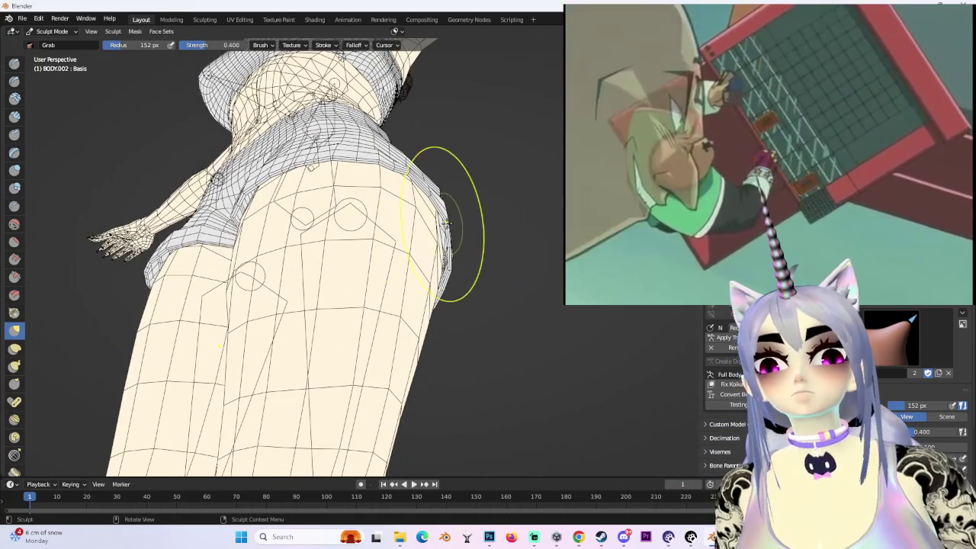
middle_drag(434, 222, 386, 217)
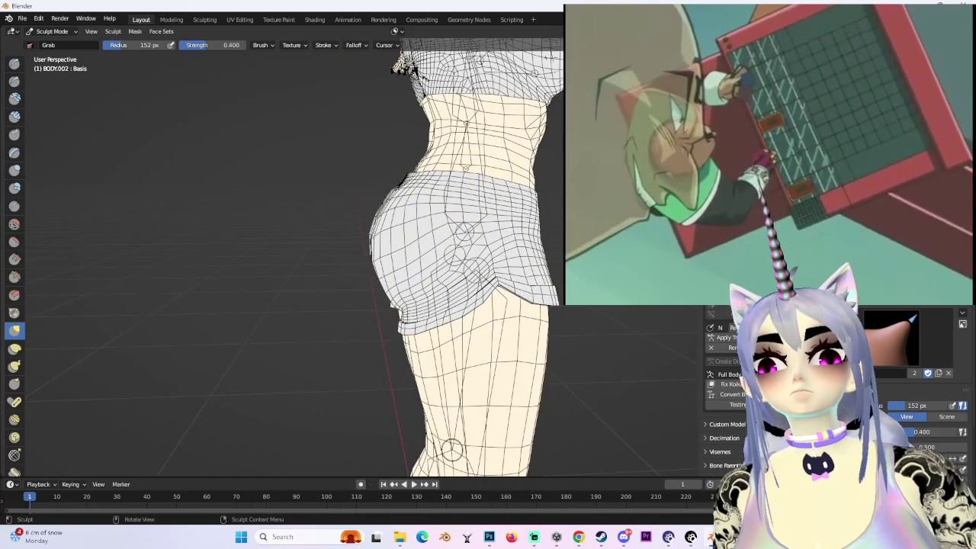
alt+middle_drag(398, 183, 452, 209)
scroll(450, 213, up, 2)
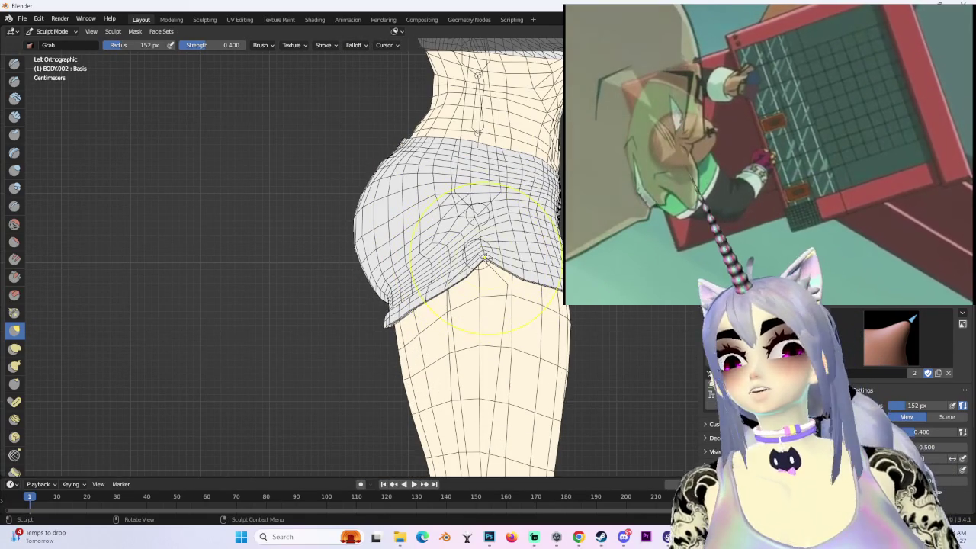
middle_drag(485, 258, 539, 240)
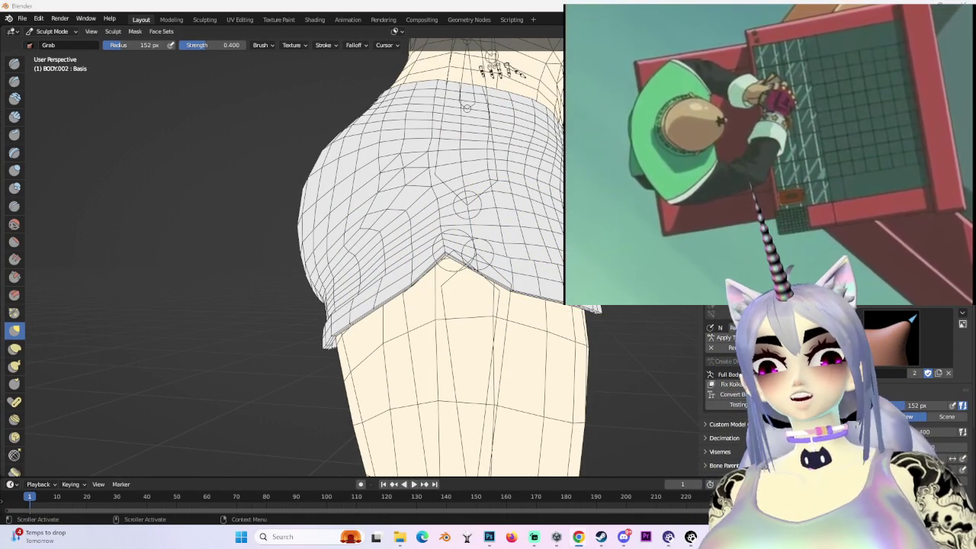
- Search for 'jurai gumo' and open the Reddit post about Jirai Gumo
text(jurai)
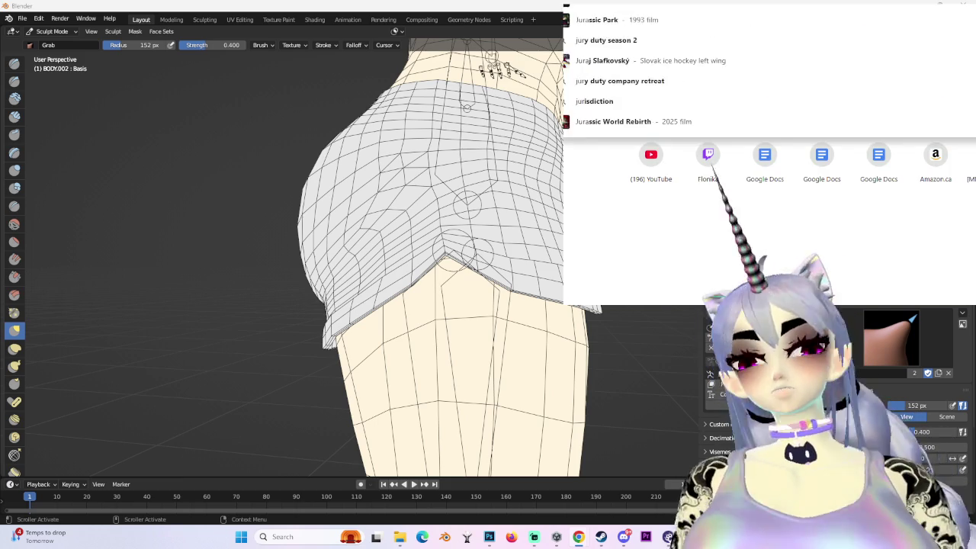
text( gumo)
key(Return)
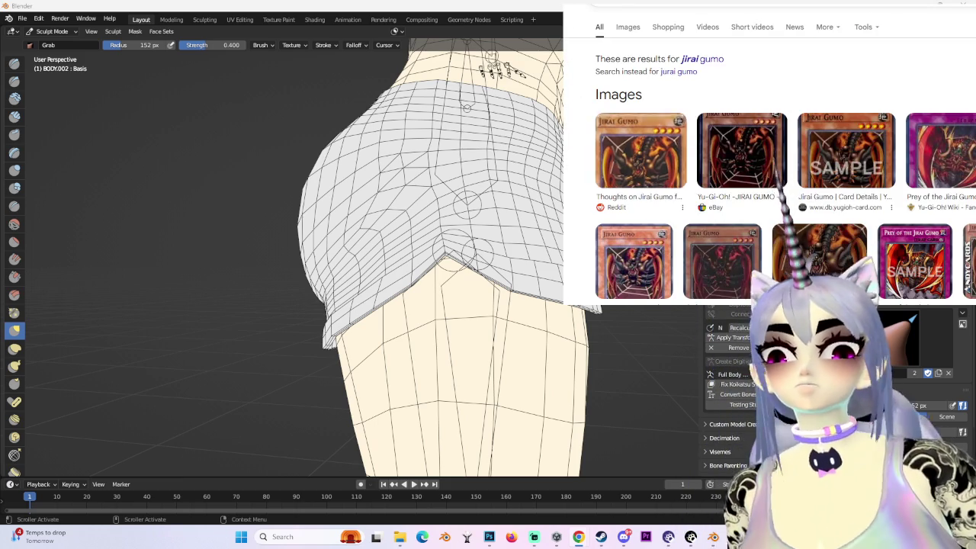
click(641, 152)
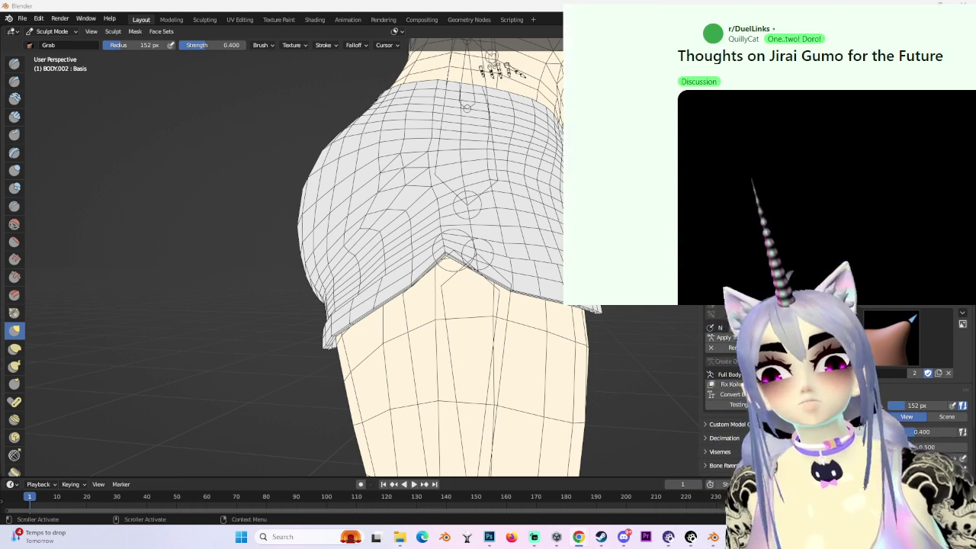
key(alt+Tab)
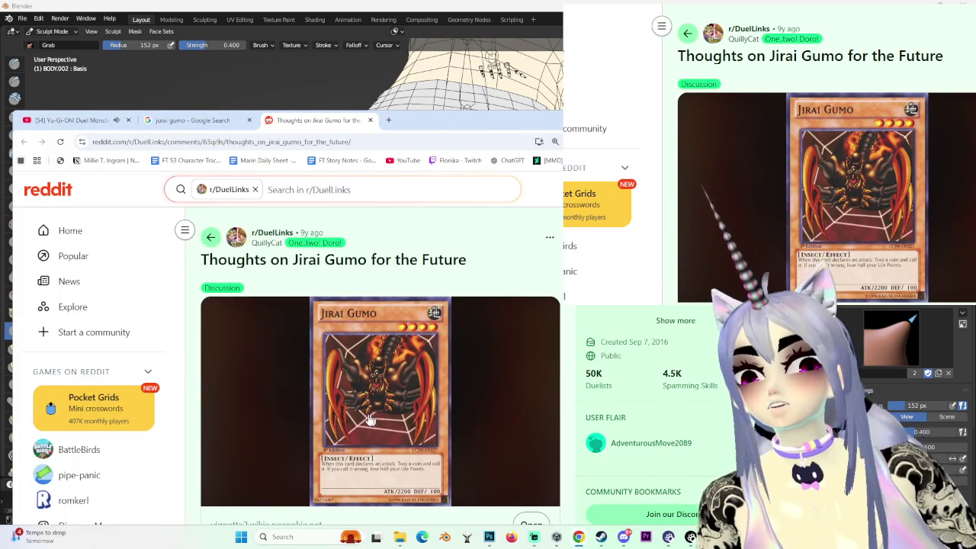
- View the full-size Jirai Gumo card image, close its tab and return to Blender
scroll(374, 423, down, 1)
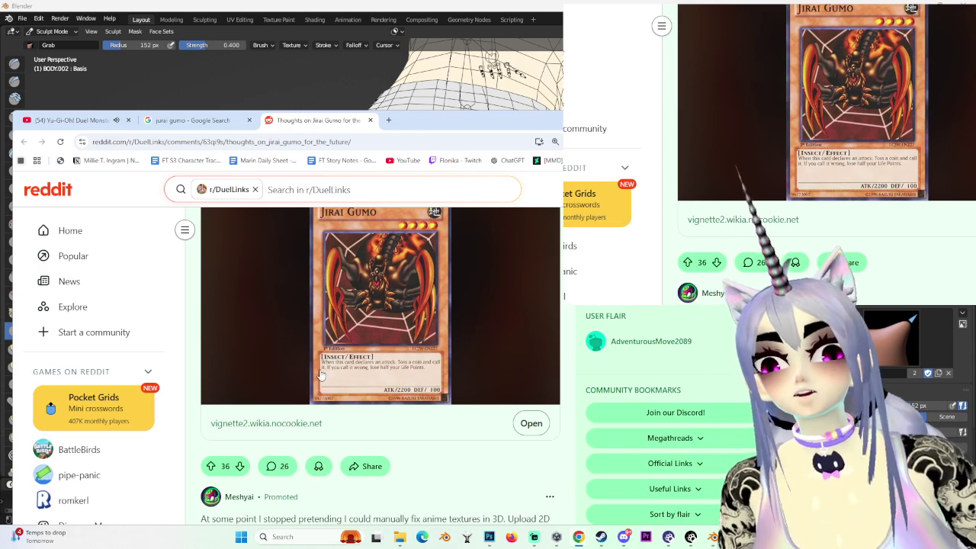
click(381, 375)
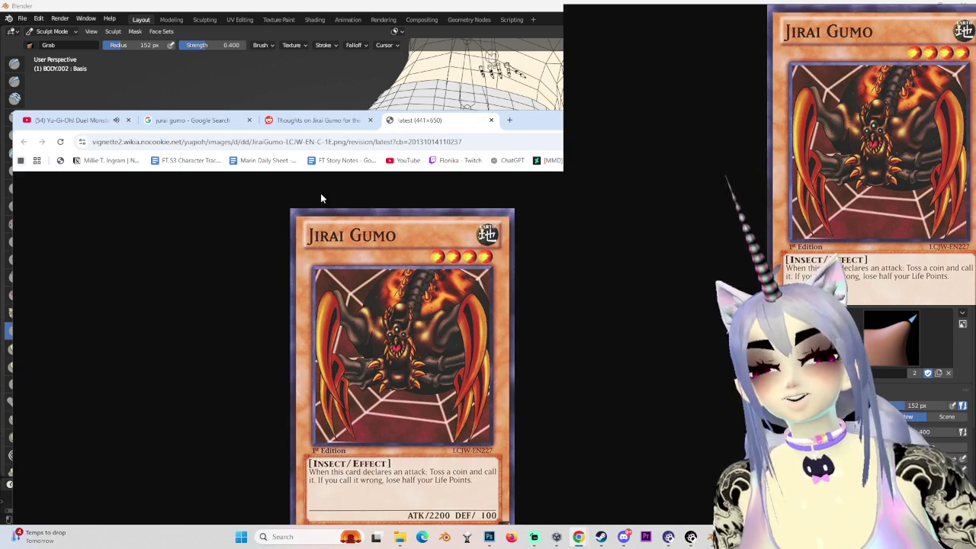
key(ctrl+w)
key(ctrl+1)
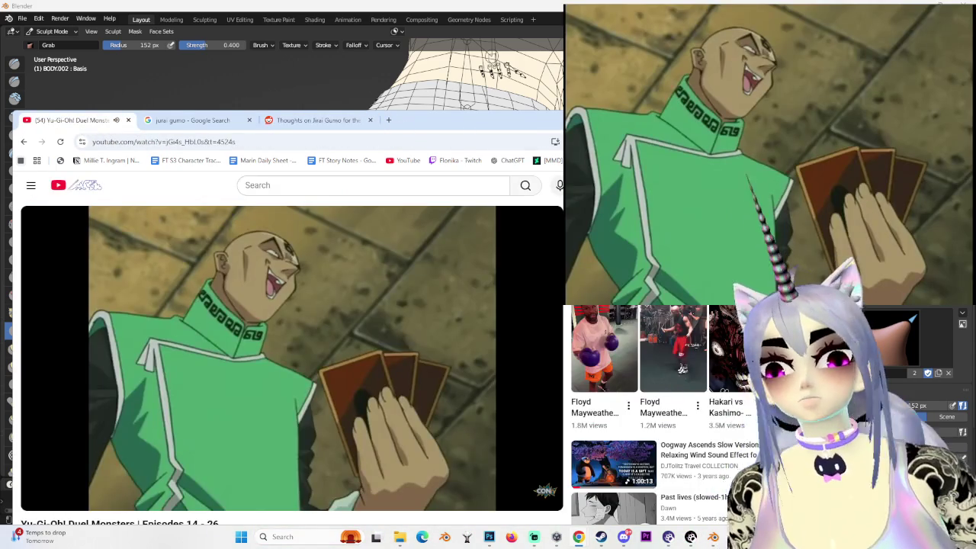
key(alt+Tab)
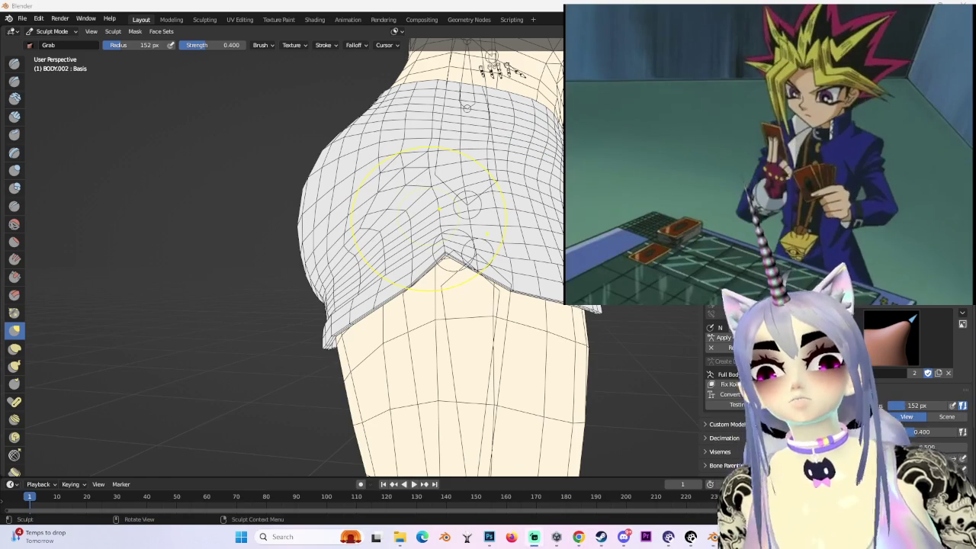
- Compare the body silhouette in Front and Back Orthographic views
middle_drag(525, 290, 488, 312)
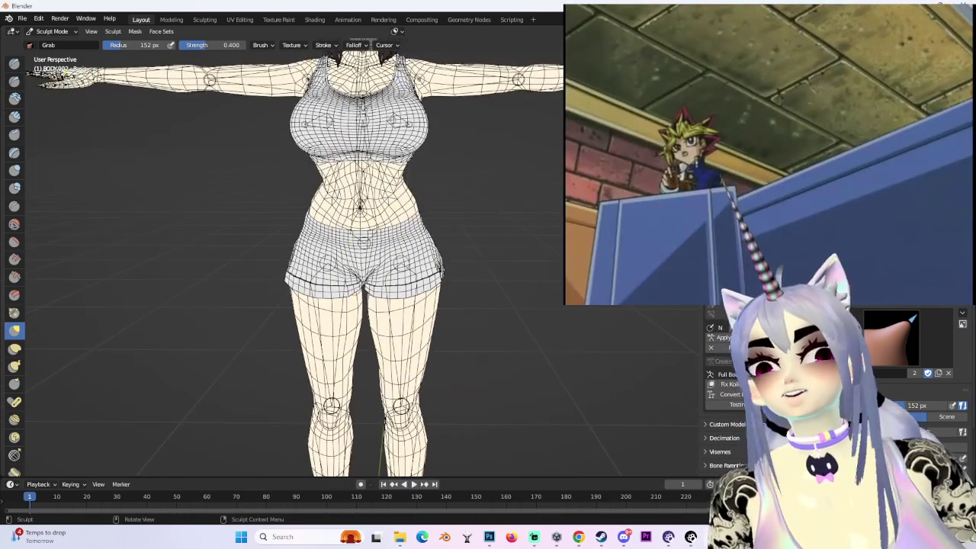
key(KP_1)
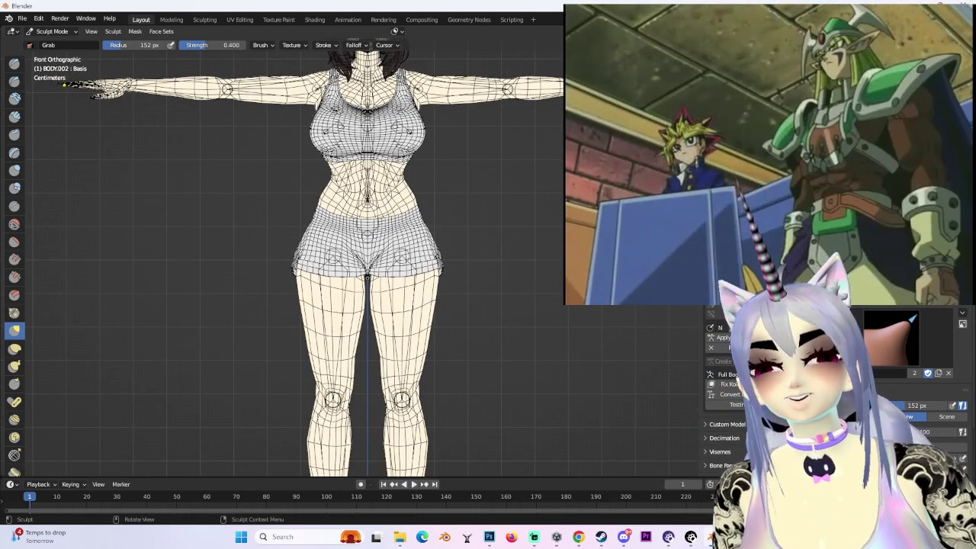
mouse_move(305, 252)
middle_down()
mouse_move(569, 279)
mouse_move(457, 343)
middle_up()
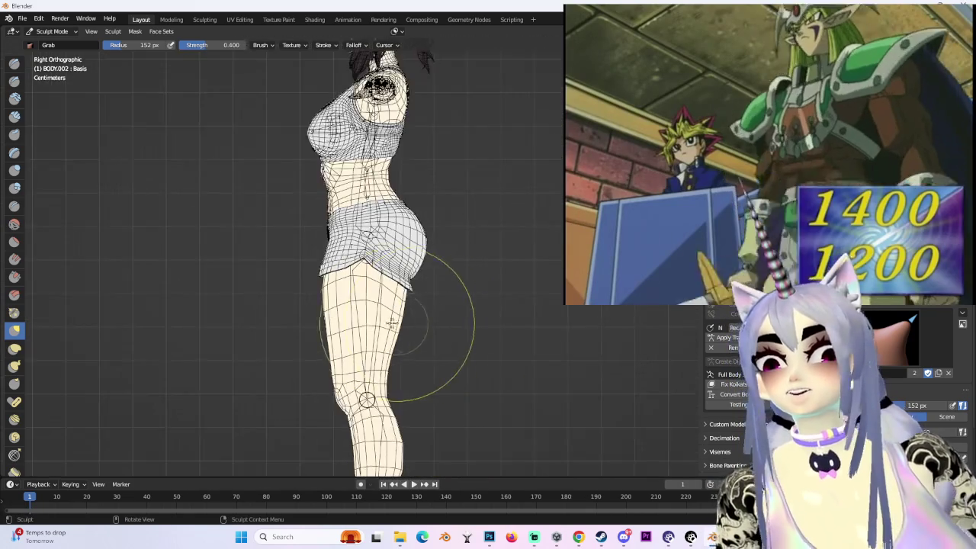
middle_drag(496, 190, 548, 140)
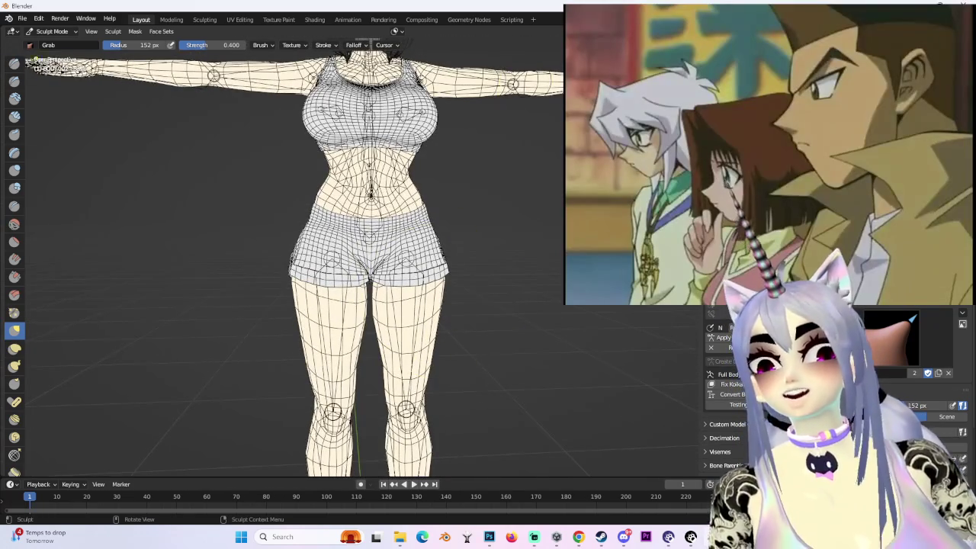
key(ctrl+KP_1)
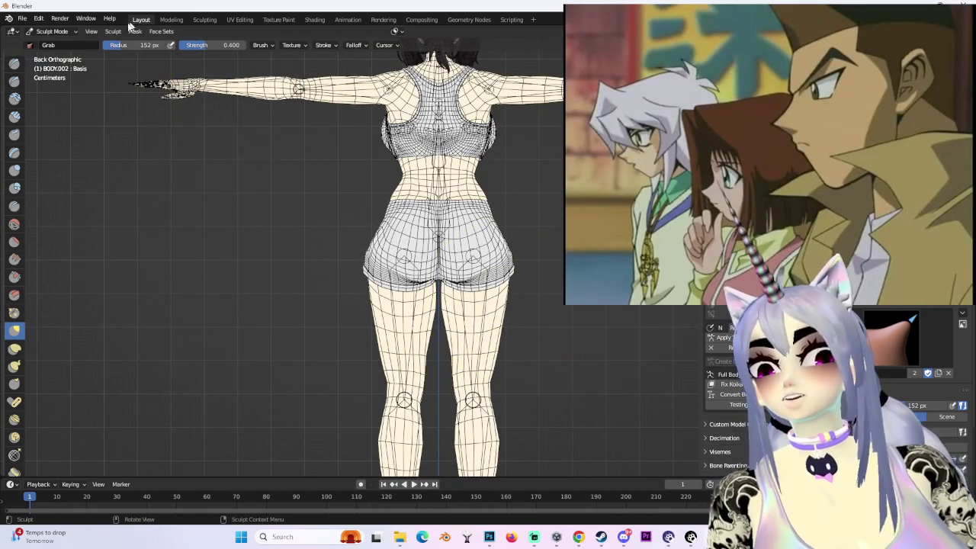
click(54, 45)
- Drop briefly to Object Mode, then resume sculpting the BODY.001 mesh
click(362, 172)
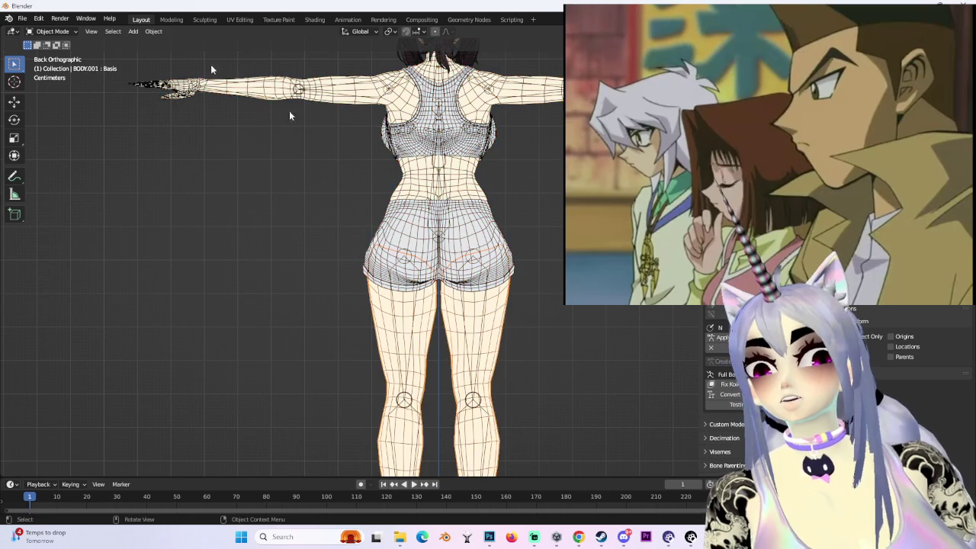
click(63, 66)
scroll(435, 251, up, 3)
scroll(404, 250, up, 1)
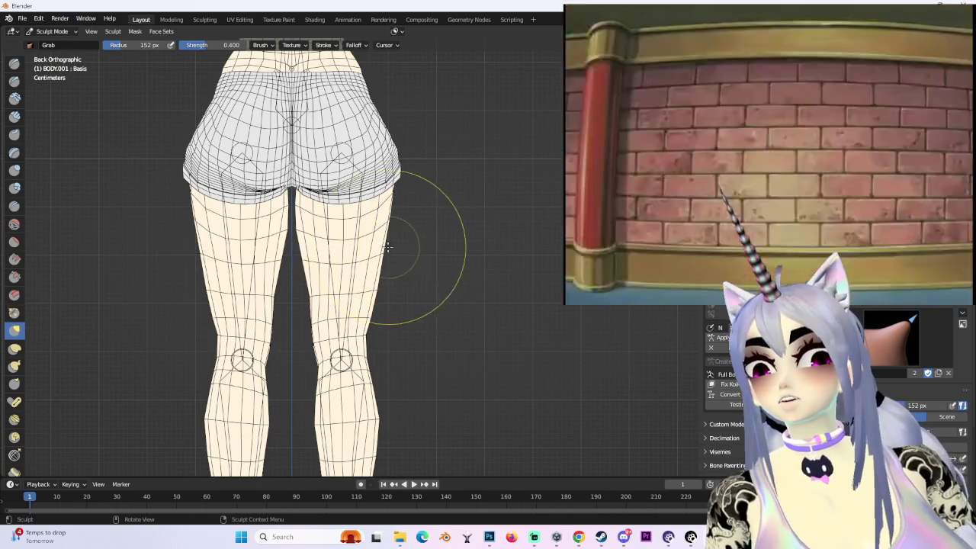
scroll(404, 244, down, 1)
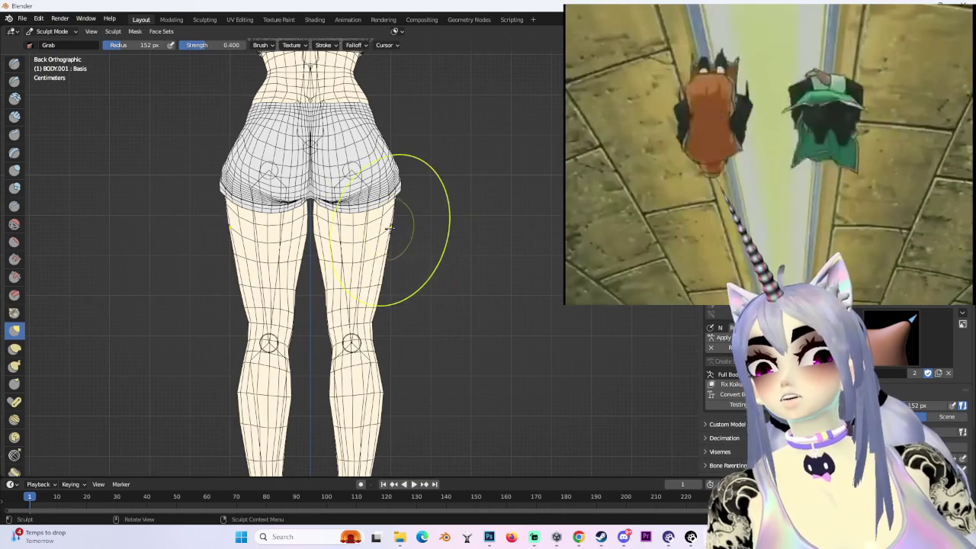
scroll(406, 229, down, 3)
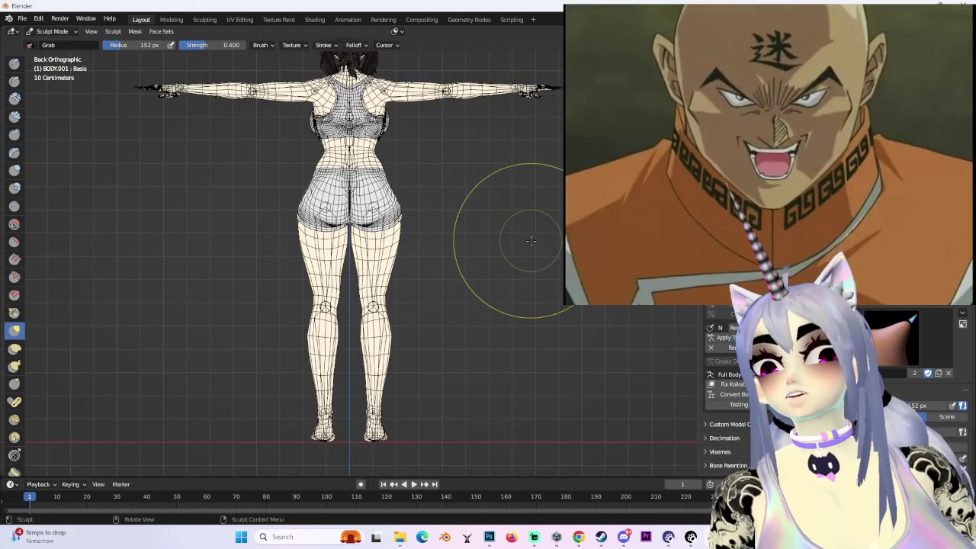
scroll(530, 240, up, 3)
- Orbit low, behind and below the model to inspect the shorts, legs and hips
middle_drag(359, 252, 324, 224)
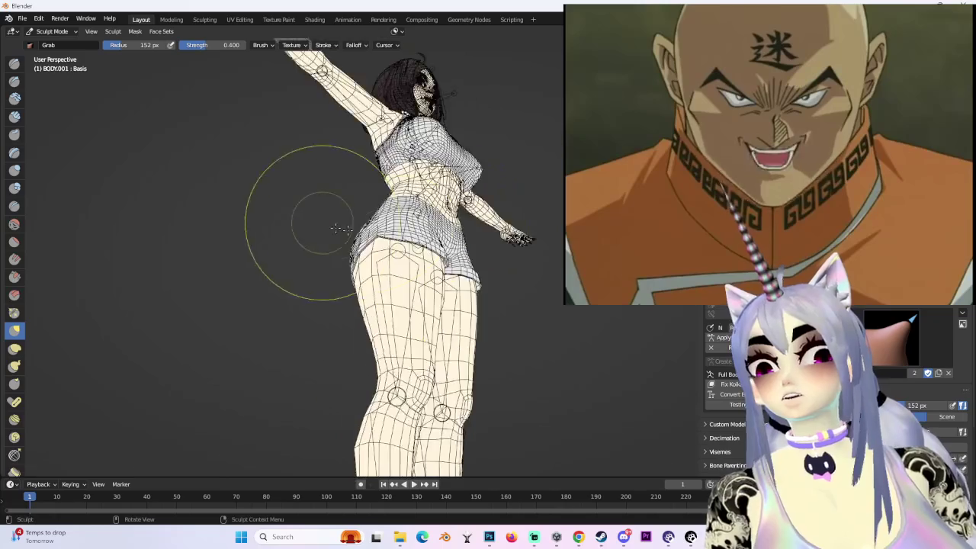
scroll(335, 229, up, 2)
scroll(347, 236, up, 2)
scroll(351, 240, up, 2)
scroll(355, 241, up, 2)
scroll(355, 241, down, 2)
middle_drag(355, 241, 348, 235)
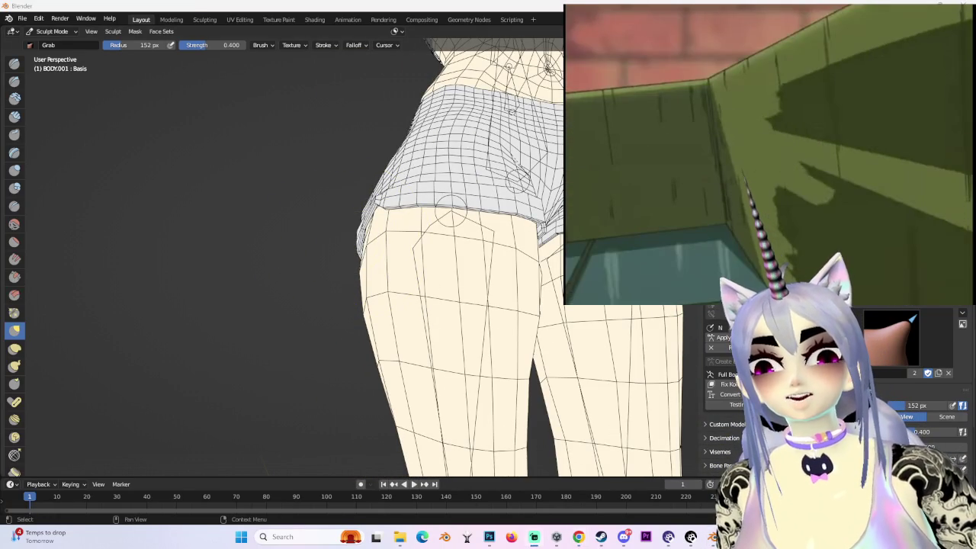
middle_drag(556, 261, 556, 248)
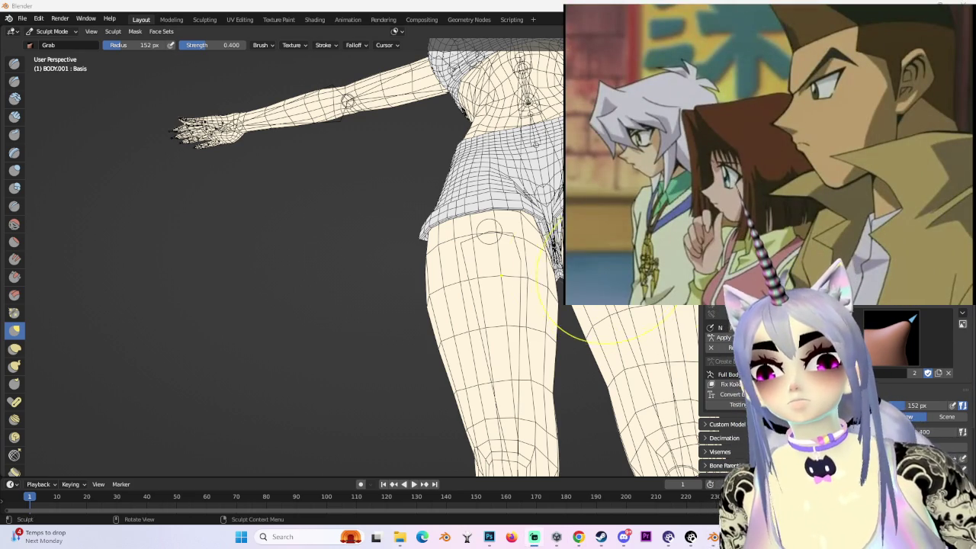
middle_drag(245, 196, 560, 225)
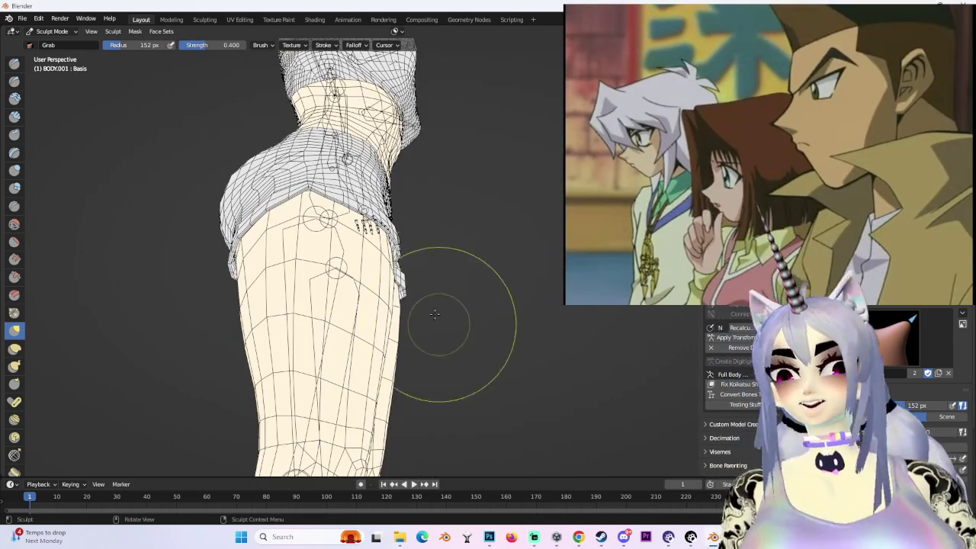
middle_drag(438, 324, 643, 381)
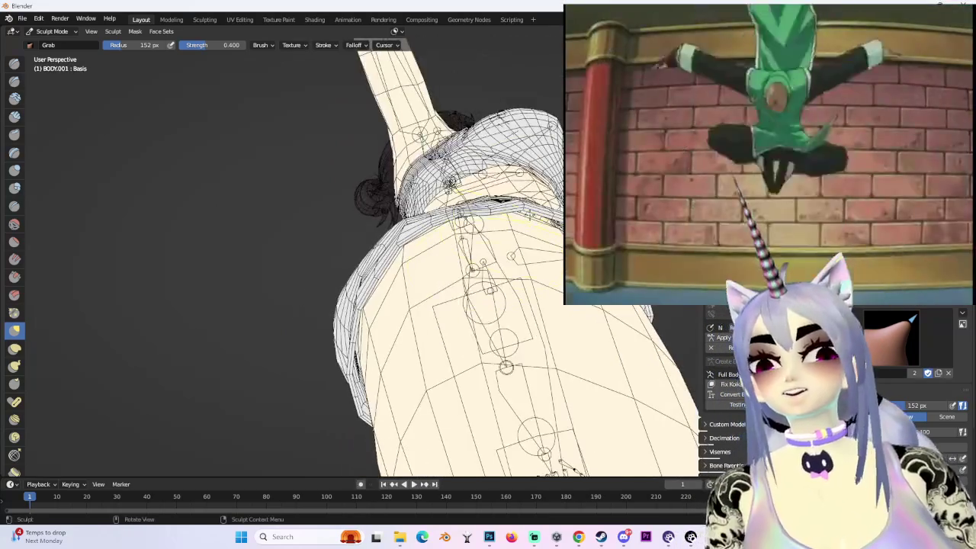
mouse_move(506, 368)
middle_down()
mouse_move(494, 293)
mouse_move(415, 305)
middle_up()
- Inspect the thigh and hip from angled, front and rear views
scroll(416, 306, up, 1)
scroll(440, 305, up, 1)
scroll(300, 266, up, 2)
scroll(358, 223, up, 2)
mouse_move(358, 223)
middle_down()
mouse_move(375, 257)
mouse_move(442, 286)
mouse_move(392, 163)
mouse_move(433, 168)
mouse_move(438, 265)
mouse_move(350, 276)
middle_up()
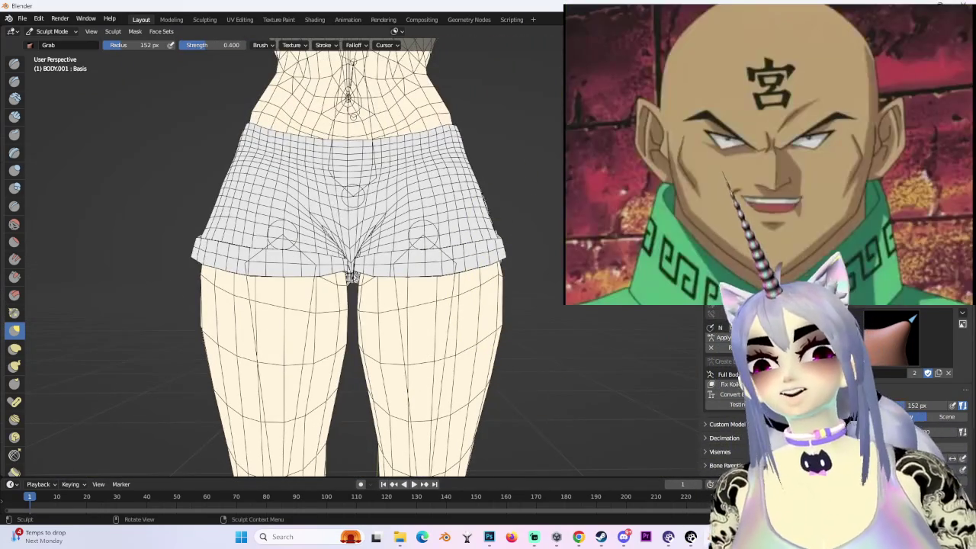
key(KP_1)
scroll(464, 361, down, 3)
scroll(482, 355, down, 3)
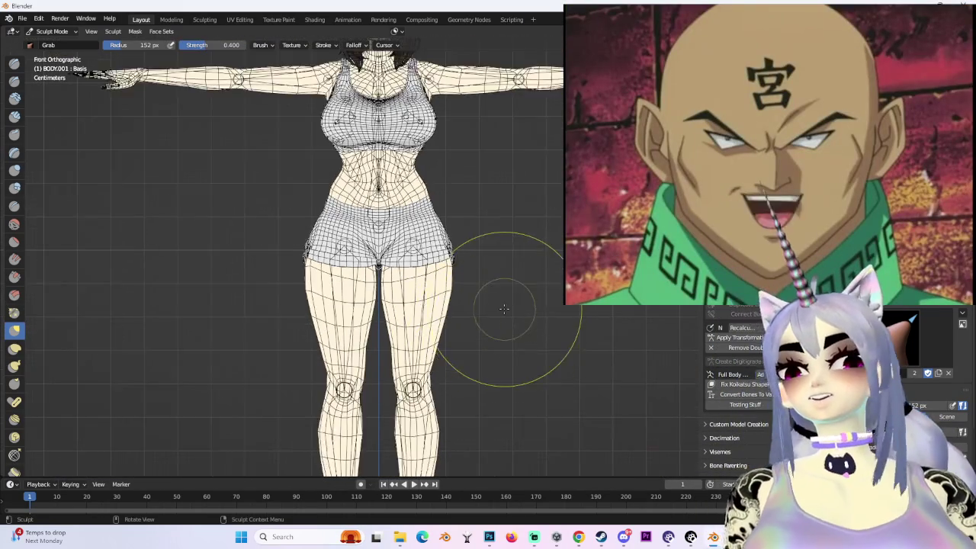
scroll(501, 305, down, 1)
mouse_move(505, 279)
middle_down()
mouse_move(472, 288)
mouse_move(447, 264)
mouse_move(501, 218)
mouse_move(412, 244)
mouse_move(323, 321)
mouse_move(469, 219)
mouse_move(479, 262)
mouse_move(456, 271)
mouse_move(478, 296)
mouse_move(461, 310)
mouse_move(481, 305)
middle_up()
mouse_move(482, 361)
middle_down()
mouse_move(479, 353)
mouse_move(463, 371)
mouse_move(348, 359)
mouse_move(334, 336)
middle_up()
scroll(333, 336, down, 3)
- Check the full body from straight back, rear-angled and front views
key(ctrl+KP_1)
middle_drag(581, 283, 418, 292)
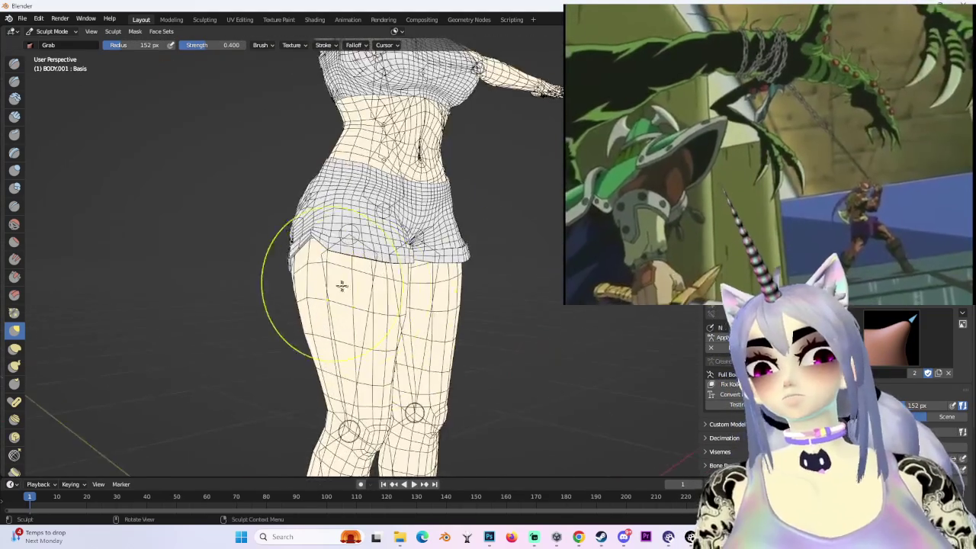
middle_drag(310, 275, 291, 259)
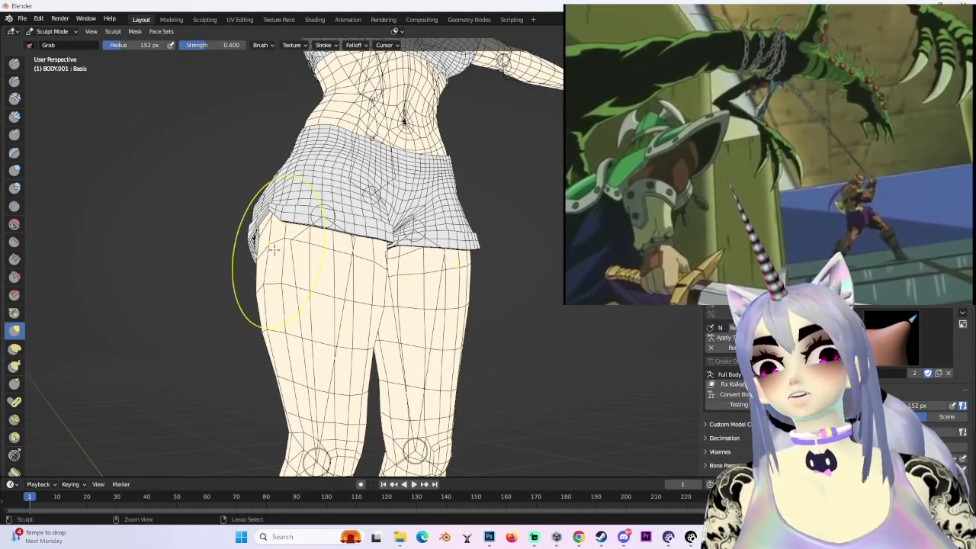
mouse_move(275, 241)
middle_down()
mouse_move(538, 268)
mouse_move(504, 230)
mouse_move(486, 283)
mouse_move(561, 266)
mouse_move(526, 274)
mouse_move(528, 312)
mouse_move(518, 308)
middle_up()
scroll(528, 311, down, 2)
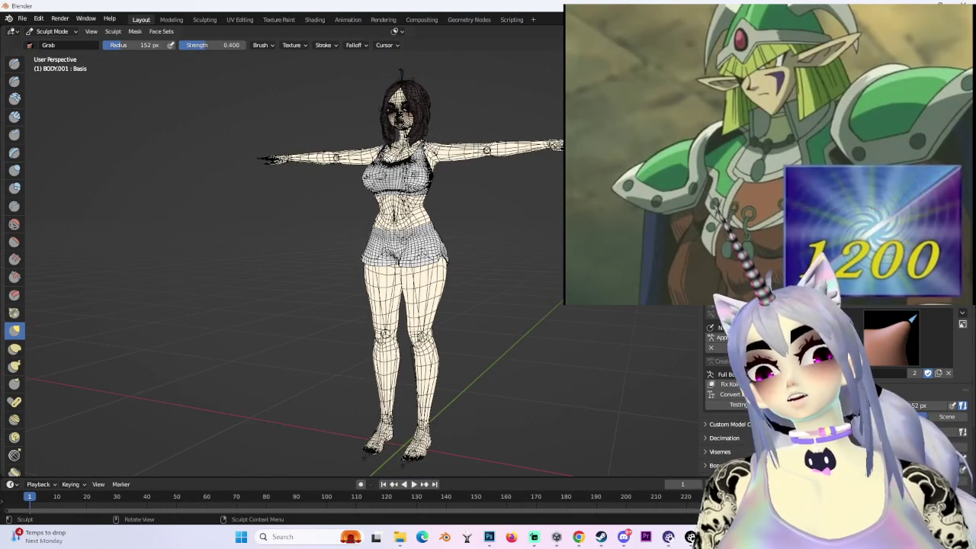
scroll(503, 296, up, 2)
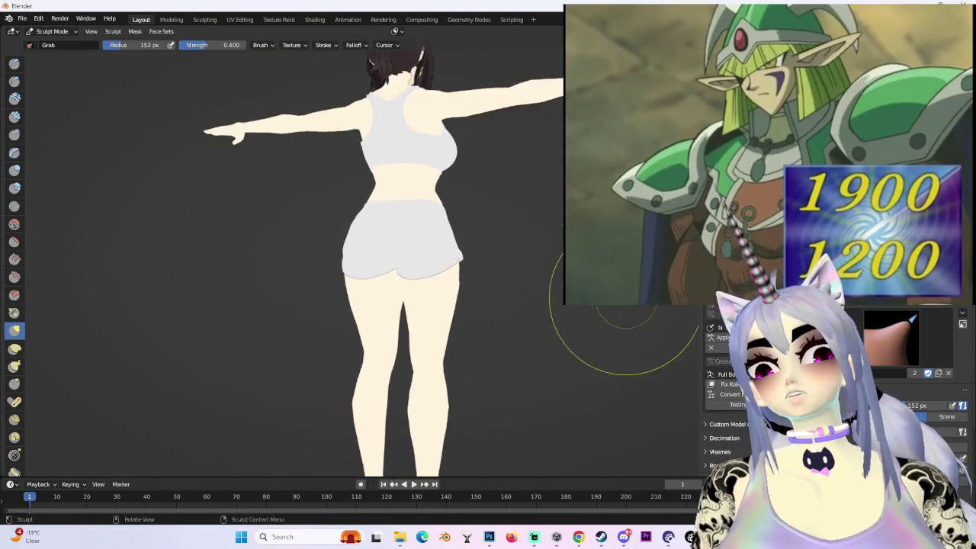
key(KP_1)
scroll(618, 276, down, 2)
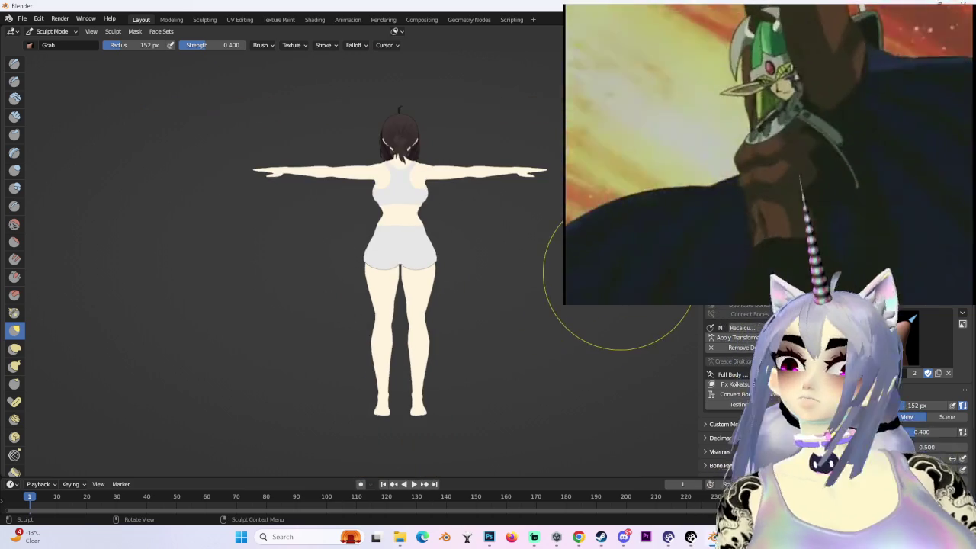
scroll(465, 321, up, 3)
mouse_move(456, 342)
middle_down()
mouse_move(371, 292)
mouse_move(501, 268)
mouse_move(508, 294)
middle_up()
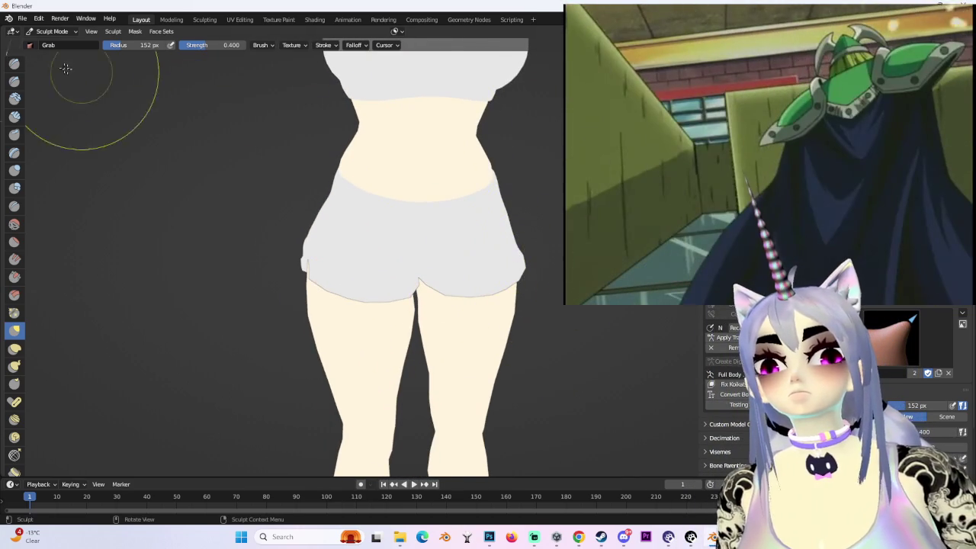
- Return to Object Mode and display the body as a wireframe
click(50, 42)
key(shift+z)
mouse_move(475, 247)
middle_down()
mouse_move(519, 236)
mouse_move(547, 203)
mouse_move(524, 247)
mouse_move(537, 289)
mouse_move(575, 308)
middle_up()
scroll(527, 286, down, 2)
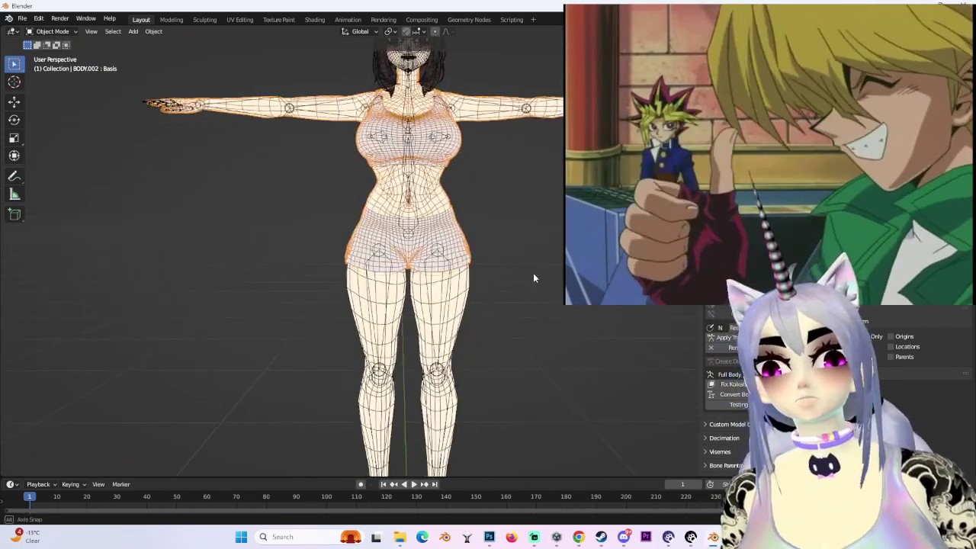
- Make BODY.001 active and view it shaded from side and three-quarter back angles
scroll(532, 277, down, 2)
click(454, 298)
key(z)
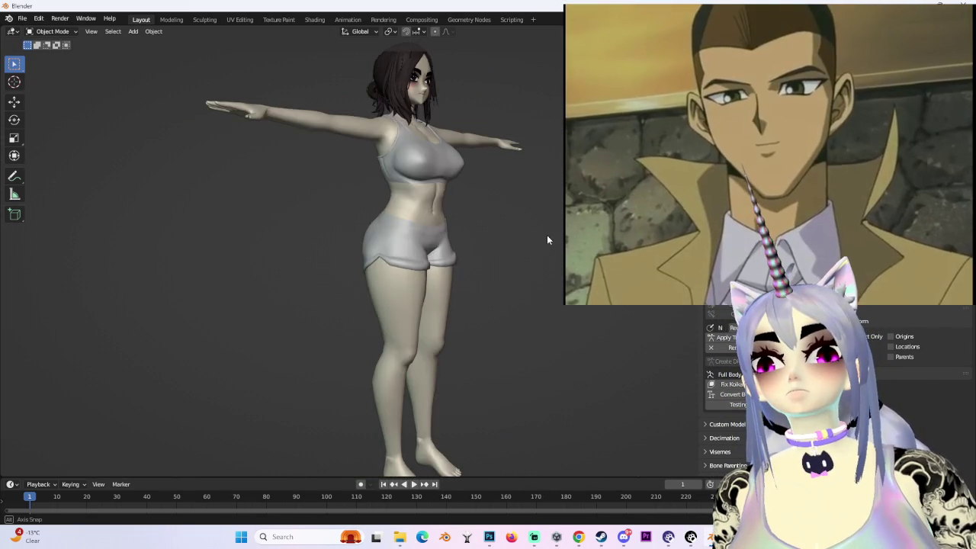
mouse_move(547, 240)
middle_down()
mouse_move(447, 251)
mouse_move(436, 271)
mouse_move(497, 266)
mouse_move(421, 266)
middle_up()
scroll(438, 327, down, 3)
scroll(475, 273, up, 3)
scroll(487, 291, up, 3)
mouse_move(486, 292)
middle_down()
mouse_move(375, 283)
mouse_move(395, 296)
mouse_move(508, 282)
mouse_move(490, 322)
mouse_move(534, 320)
mouse_move(529, 289)
mouse_move(395, 279)
mouse_move(464, 257)
mouse_move(302, 262)
mouse_move(408, 264)
mouse_move(457, 252)
mouse_move(281, 263)
mouse_move(334, 257)
mouse_move(493, 284)
mouse_move(556, 269)
mouse_move(440, 261)
middle_up()
- Select the body mesh instead of the armature, with viewport overlays hidden
key(shift+alt+z)
click(534, 267)
key(shift+alt+z)
scroll(440, 262, up, 2)
- Switch to Sculpt Mode and orbit around the hip to check its silhouette
click(51, 31)
click(47, 64)
middle_drag(384, 154, 399, 170)
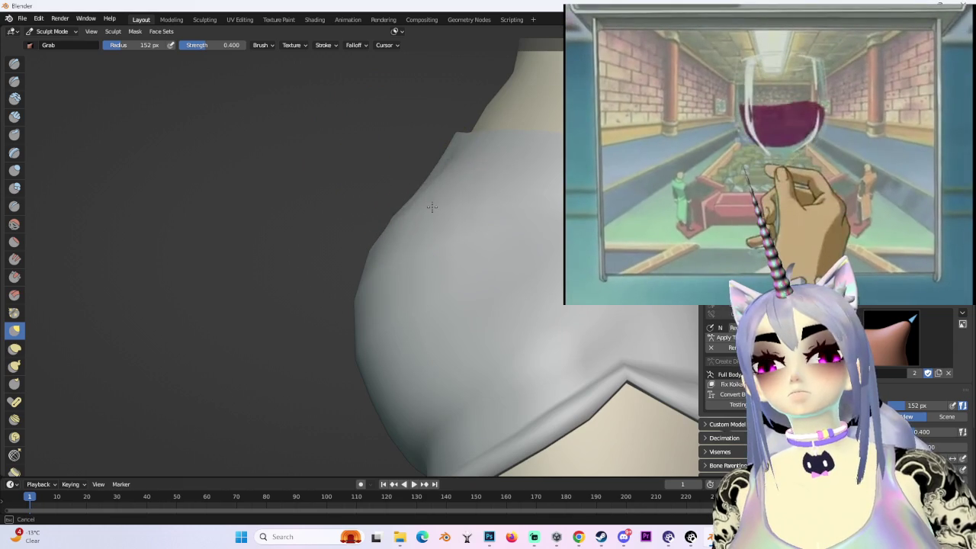
middle_drag(403, 206, 426, 146)
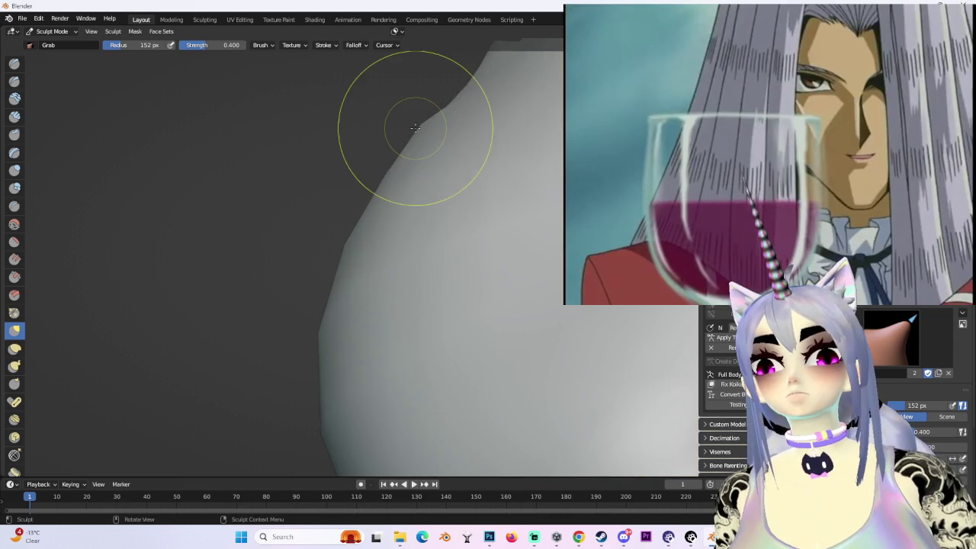
mouse_move(437, 145)
middle_down()
mouse_move(436, 175)
mouse_move(483, 176)
mouse_move(447, 170)
mouse_move(435, 185)
mouse_move(424, 175)
mouse_move(404, 212)
mouse_move(594, 99)
mouse_move(544, 228)
middle_up()
scroll(545, 229, down, 2)
scroll(543, 207, down, 2)
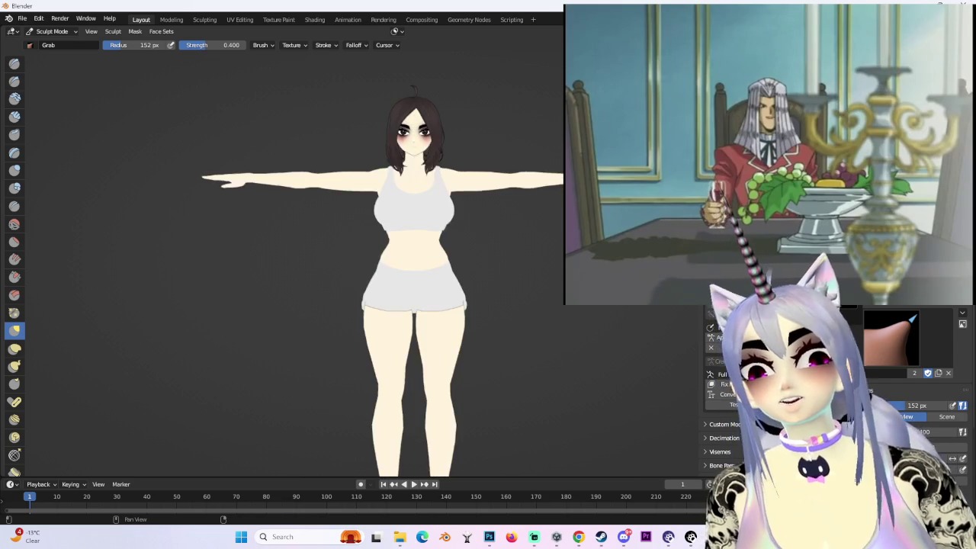
- View the character from the front and side in plain solid shading
mouse_move(523, 240)
middle_down()
mouse_move(466, 251)
mouse_move(539, 283)
middle_up()
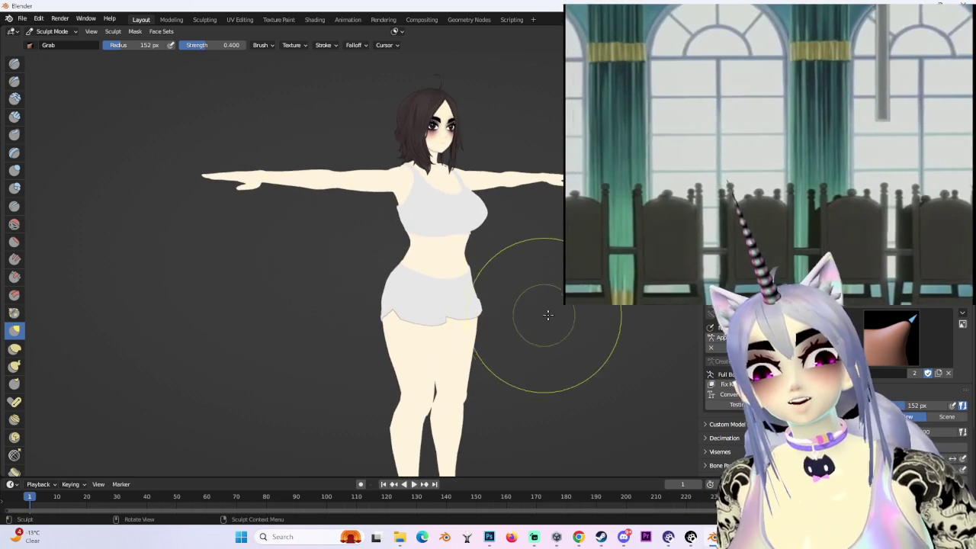
key(KP_1)
shift+middle_drag(540, 314, 551, 324)
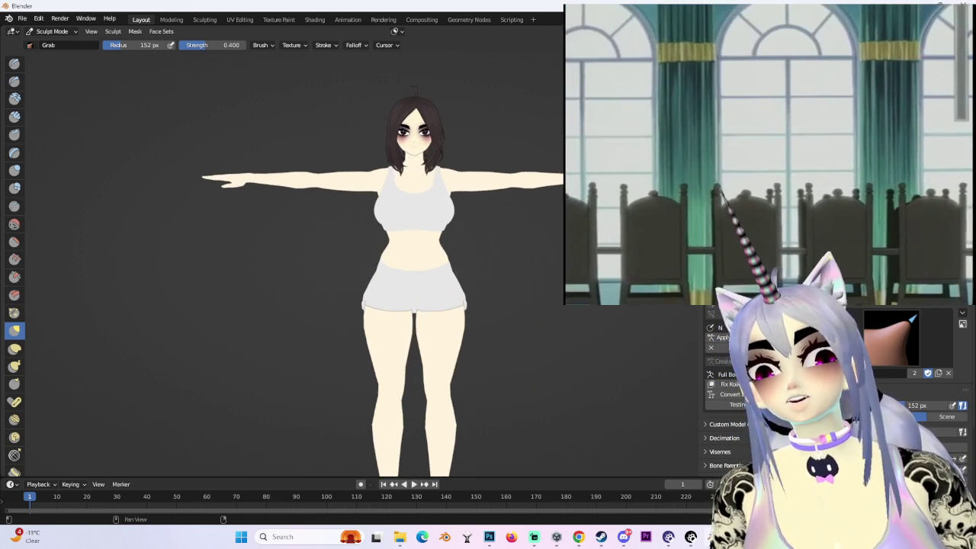
key(z)
mouse_move(511, 185)
middle_down()
mouse_move(458, 236)
mouse_move(350, 229)
mouse_move(435, 404)
mouse_move(403, 294)
middle_up()
scroll(457, 235, up, 3)
scroll(403, 228, down, 2)
scroll(403, 294, down, 2)
scroll(505, 281, up, 2)
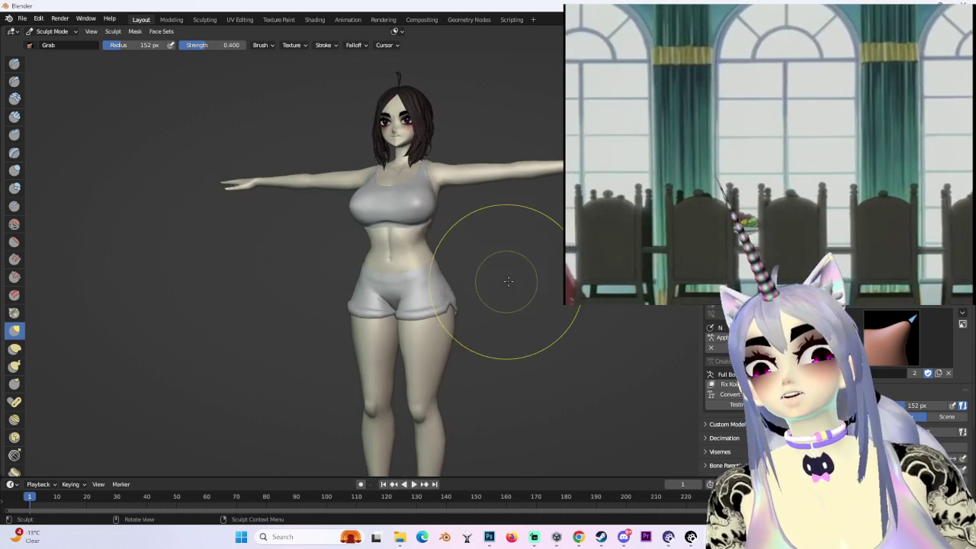
- Restore the toon material display and look closely at the neck and hair
key(z)
shift+middle_drag(505, 282, 567, 283)
scroll(475, 312, up, 2)
scroll(398, 217, up, 3)
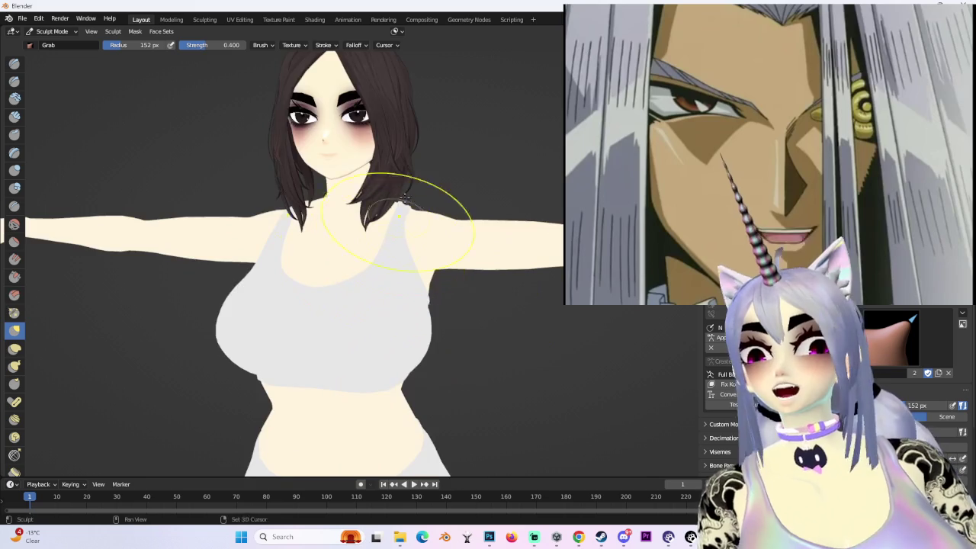
scroll(295, 206, down, 3)
scroll(294, 207, up, 3)
scroll(343, 229, up, 2)
scroll(386, 259, up, 3)
mouse_move(343, 229)
middle_down()
mouse_move(385, 260)
mouse_move(436, 262)
middle_up()
- Switch from Sculpt Mode back to Object Mode via the mode dropdown
click(52, 31)
click(48, 40)
scroll(417, 214, up, 3)
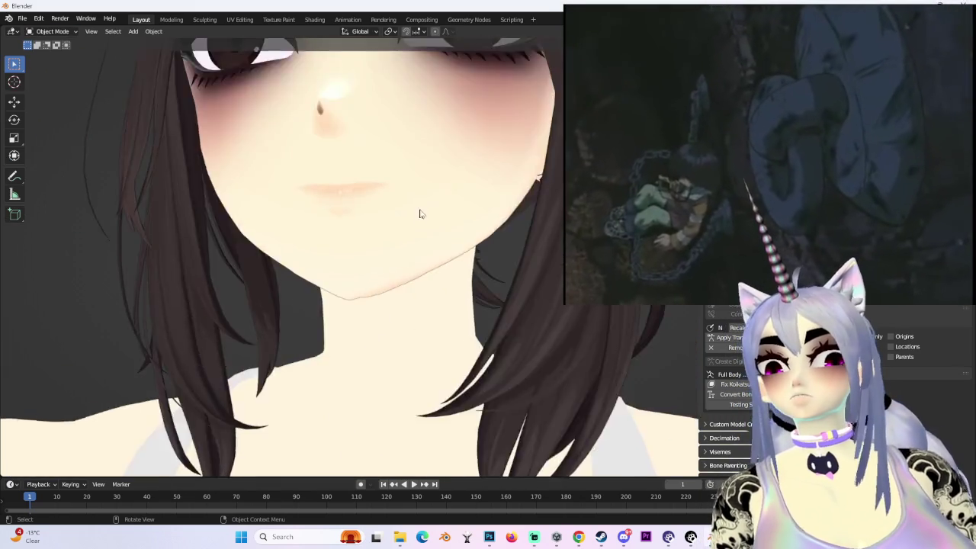
scroll(418, 214, down, 5)
scroll(417, 215, down, 2)
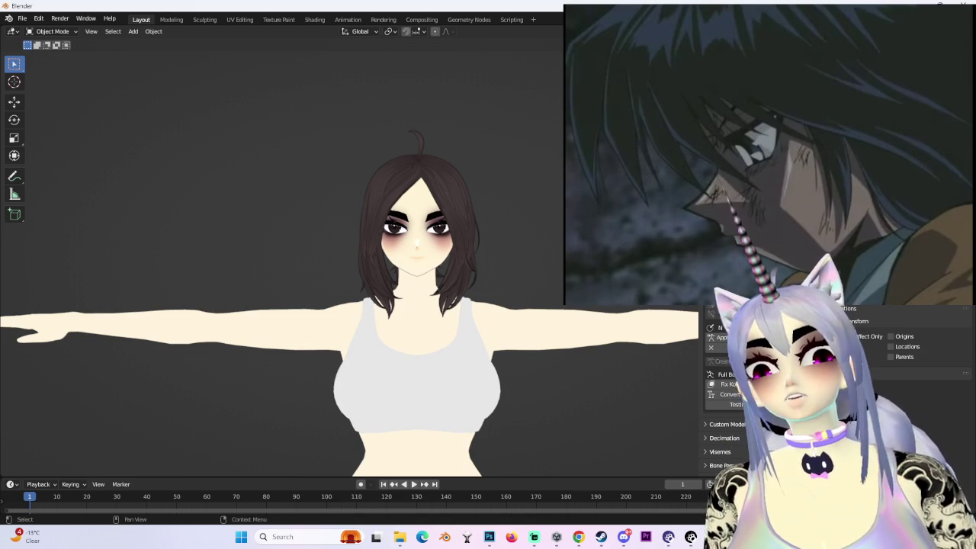
- Unhide the leather apron and overlay the mesh wireframe on the model
key(alt+h)
key(h)
key(alt+h)
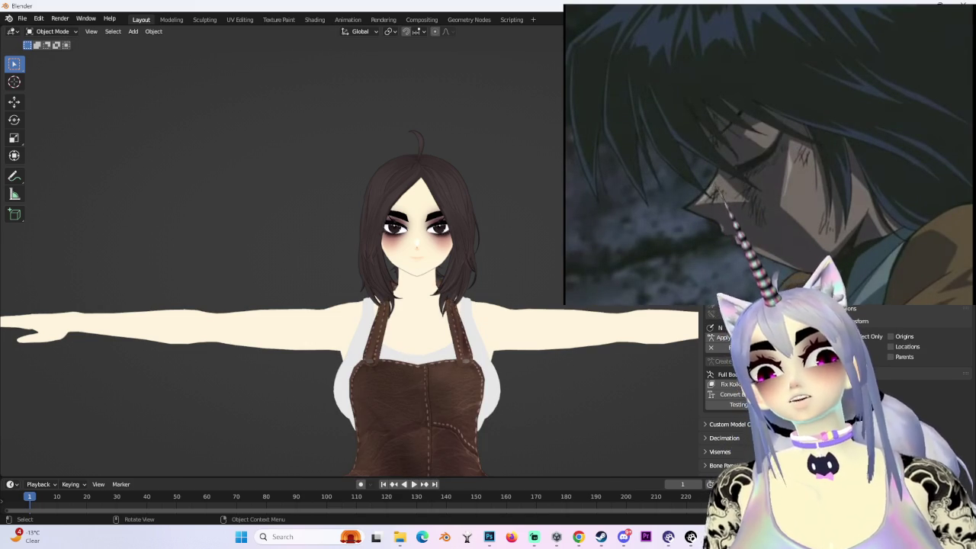
key(shift+alt+z)
scroll(481, 347, down, 3)
mouse_move(482, 347)
middle_down()
mouse_move(559, 356)
mouse_move(630, 349)
mouse_move(478, 327)
mouse_move(496, 346)
middle_up()
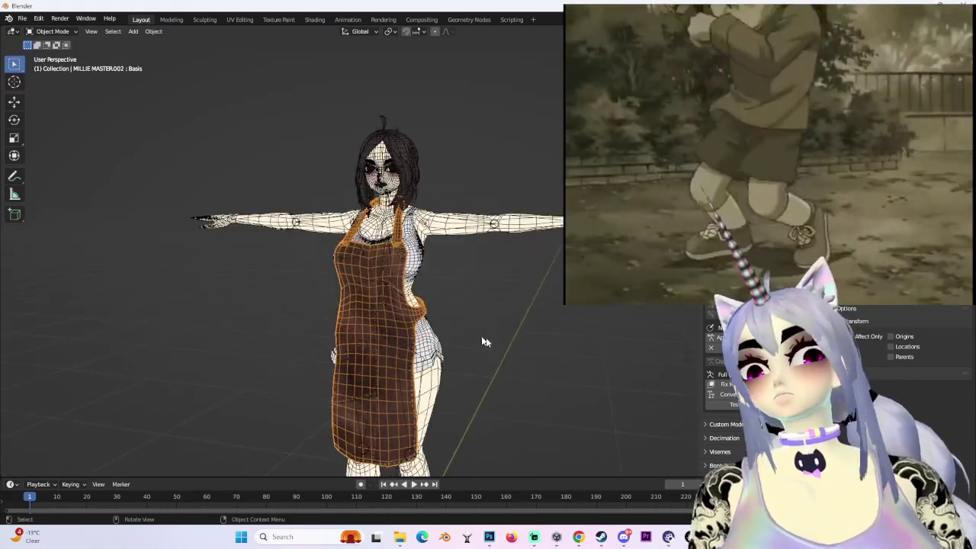
- Delete the leather apron, then undo the deletion
right_click(371, 302)
click(372, 302)
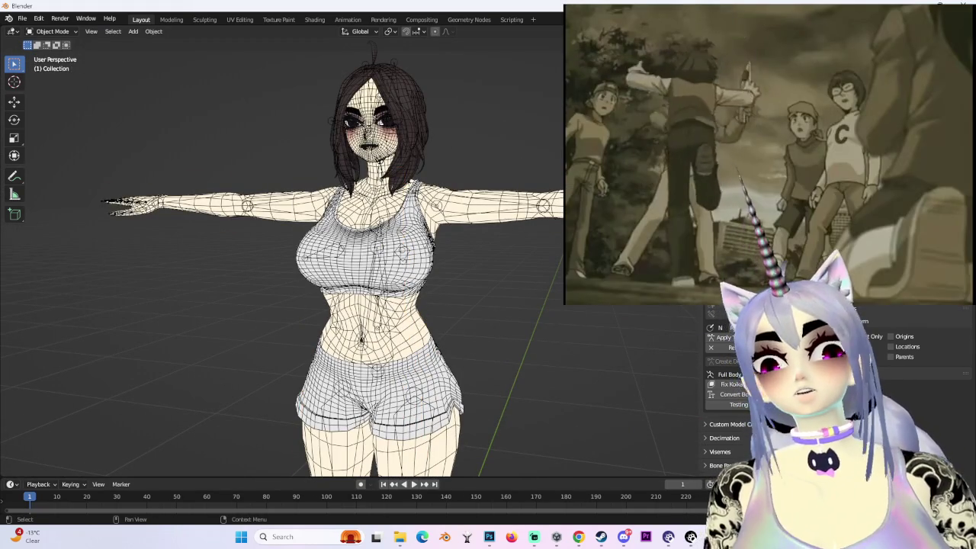
key(ctrl+z)
key(ctrl+z)
scroll(446, 310, down, 2)
- Delete the belt-and-sword outfit object
mouse_move(445, 310)
middle_down()
mouse_move(493, 319)
mouse_move(462, 186)
mouse_move(488, 250)
middle_up()
scroll(523, 283, up, 2)
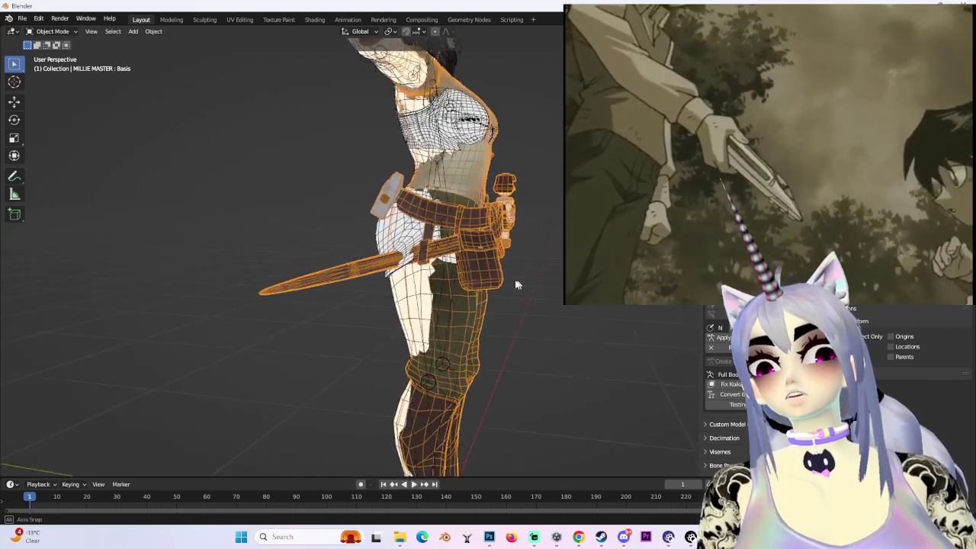
middle_drag(523, 283, 447, 345)
right_click(418, 278)
click(418, 278)
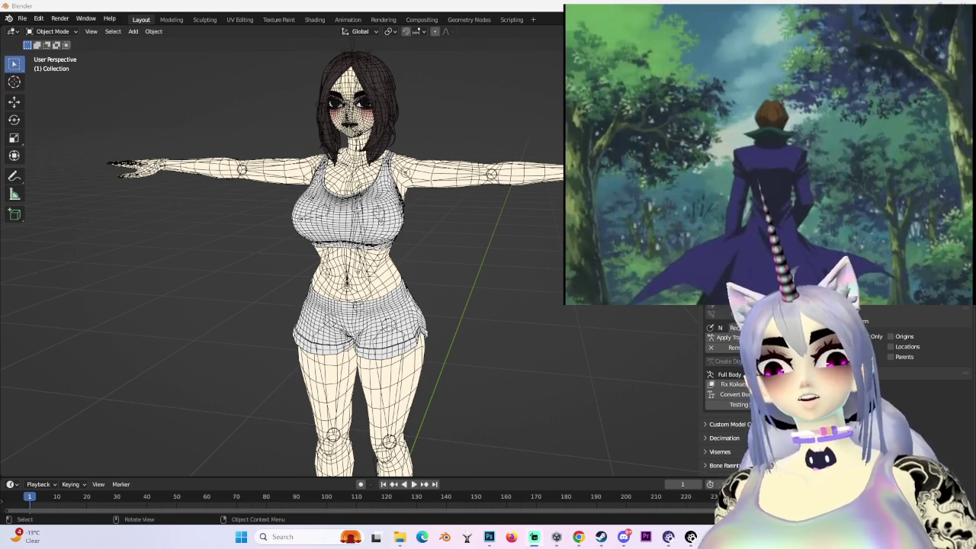
- Face the character from the front and click the BODY.002 mesh to make it active
middle_drag(448, 239, 405, 214)
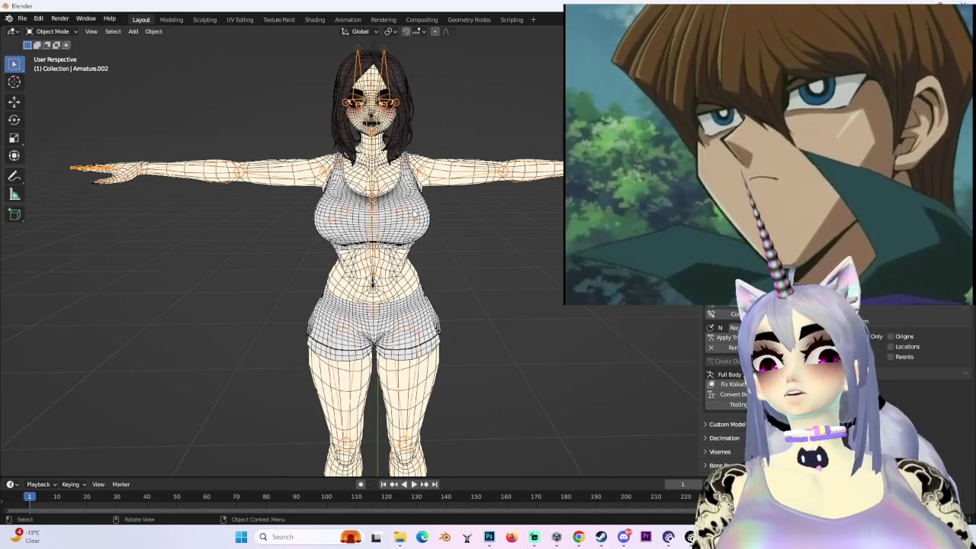
click(414, 216)
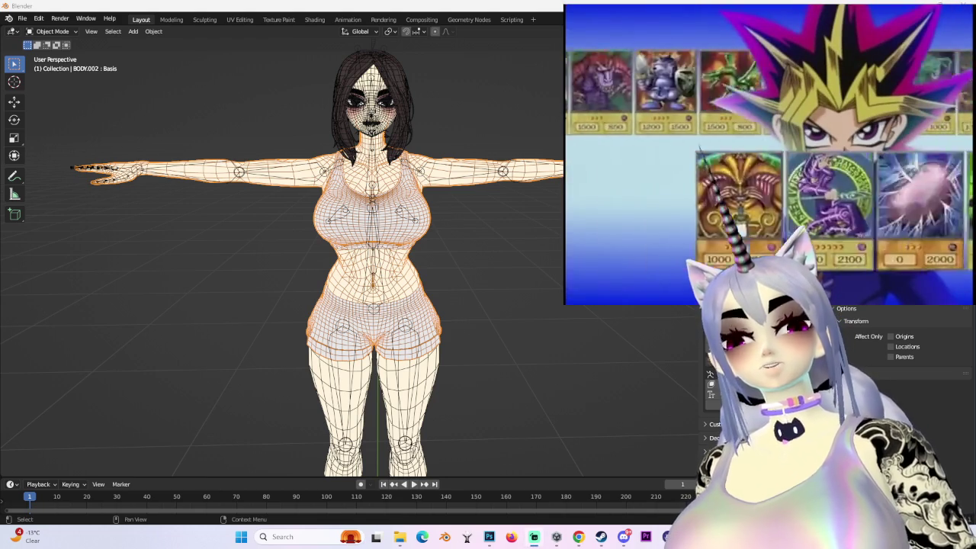
- Frame the head and torso from a front, slightly raised view
mouse_move(427, 229)
middle_down()
mouse_move(476, 200)
mouse_move(464, 218)
middle_up()
key(KP_1)
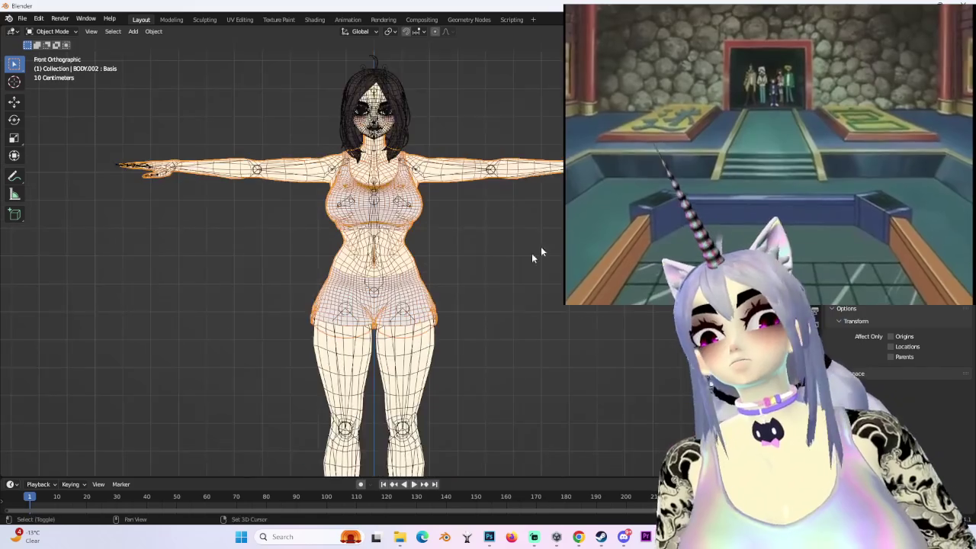
scroll(521, 273, down, 1)
scroll(521, 274, up, 3)
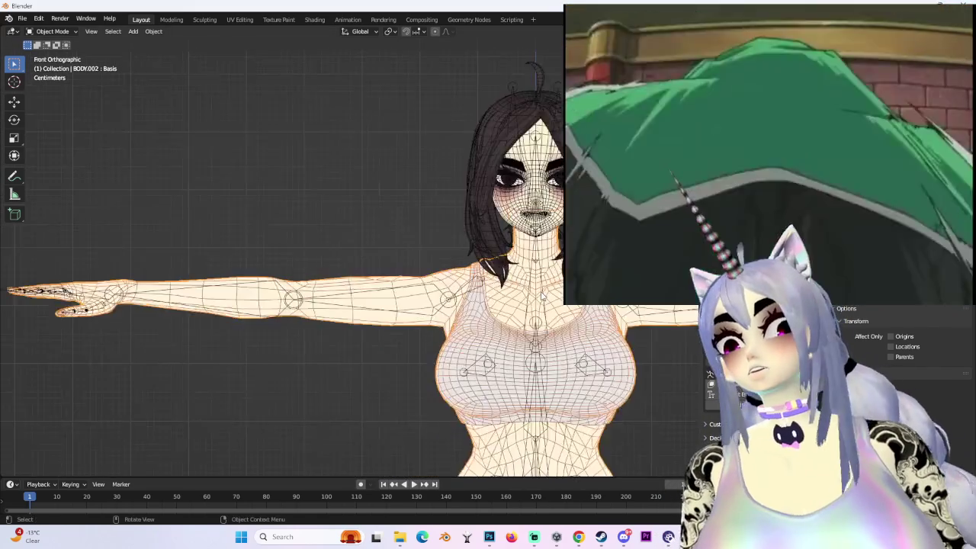
shift+middle_drag(521, 273, 580, 252)
middle_drag(458, 267, 397, 290)
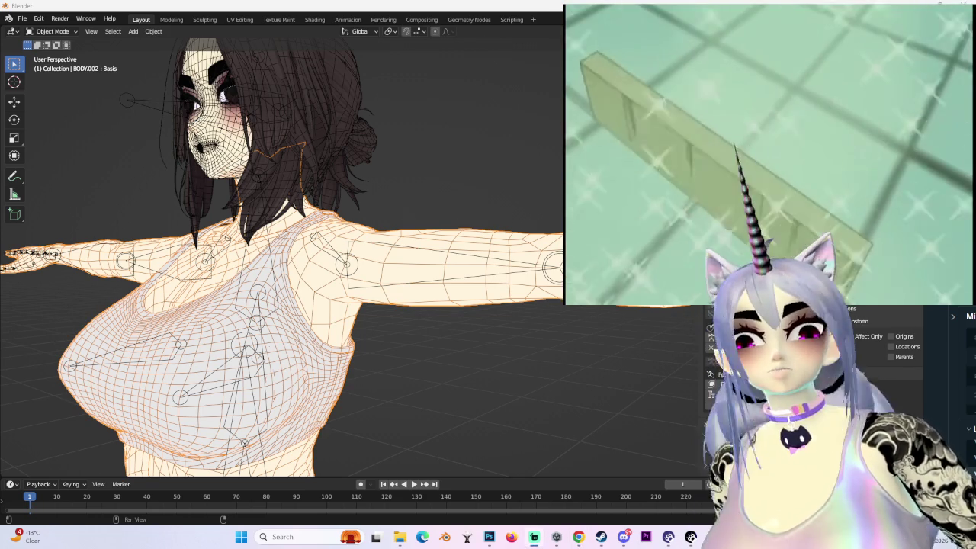
scroll(283, 259, down, 4)
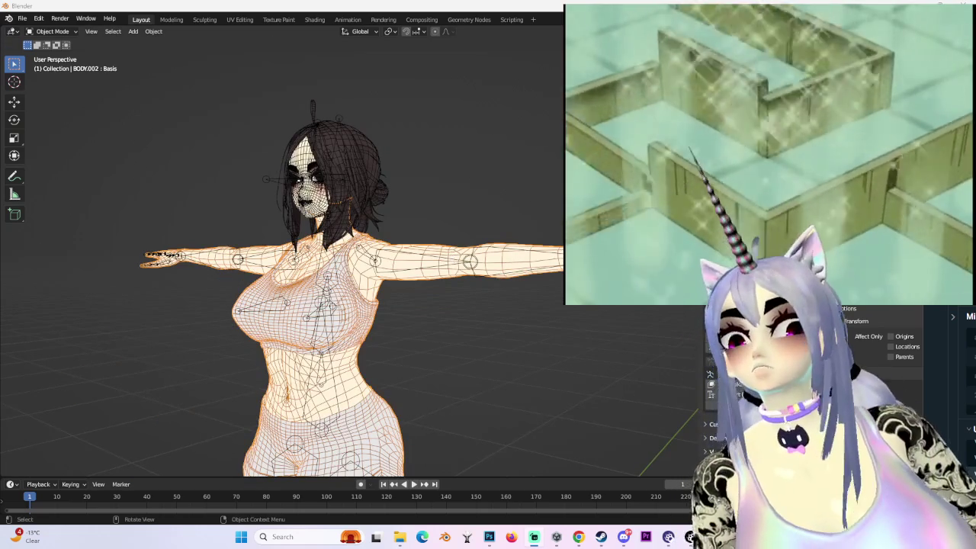
- Select the character's armature, passing over MI_sword_3, and frame it in view
click(839, 114)
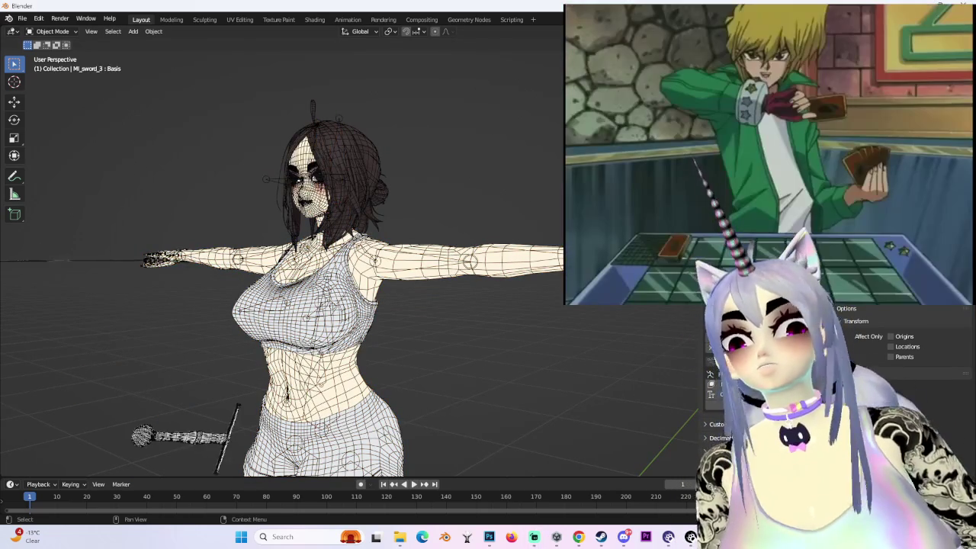
scroll(282, 290, down, 3)
middle_drag(427, 277, 462, 277)
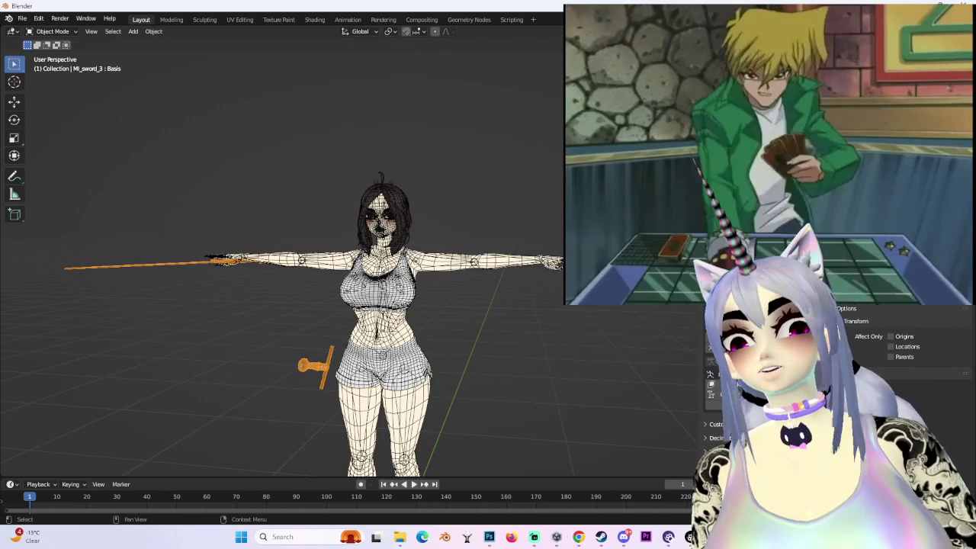
click(838, 153)
key(period)
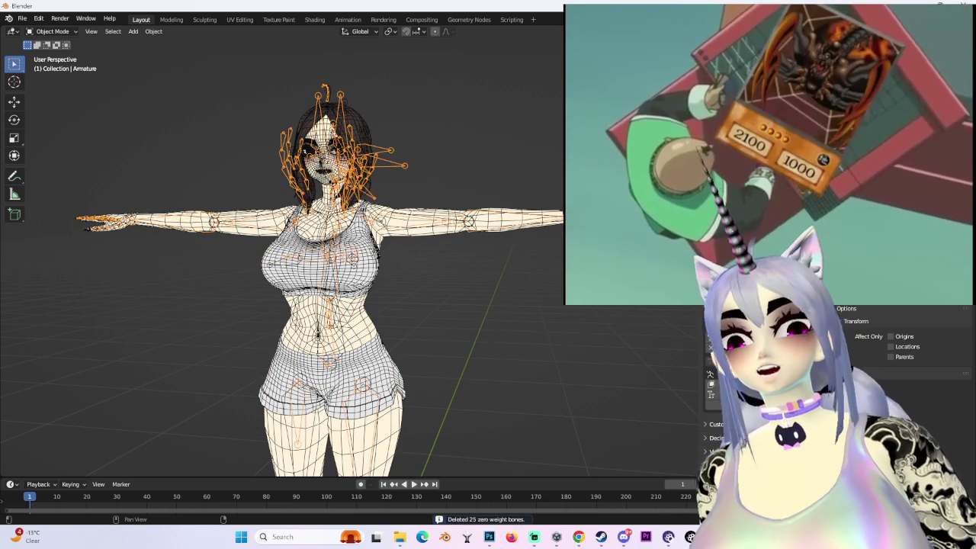
- Select Armature.002 and frame the head from the front and her left side
middle_drag(385, 145, 408, 144)
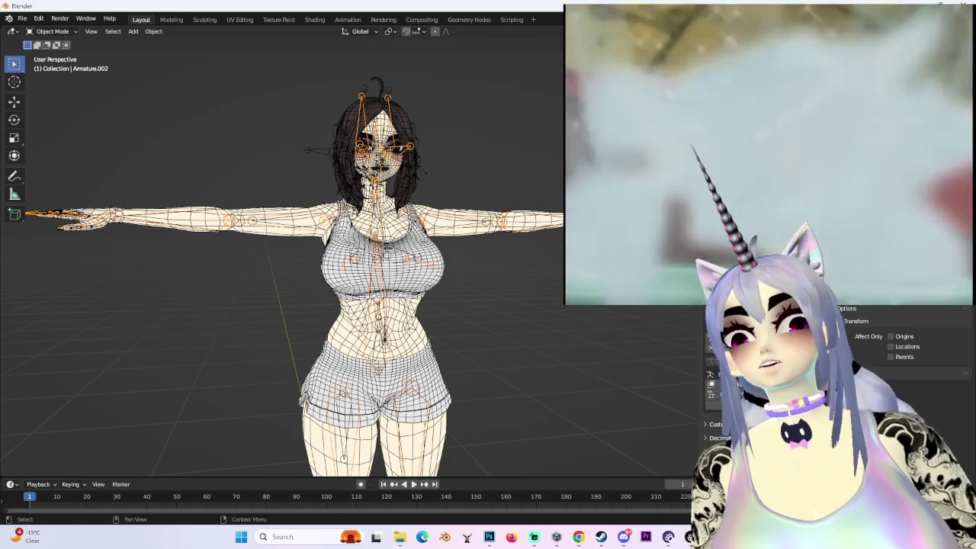
scroll(514, 344, down, 2)
mouse_move(515, 344)
middle_down()
mouse_move(419, 186)
mouse_move(401, 190)
mouse_move(480, 261)
middle_up()
click(351, 76)
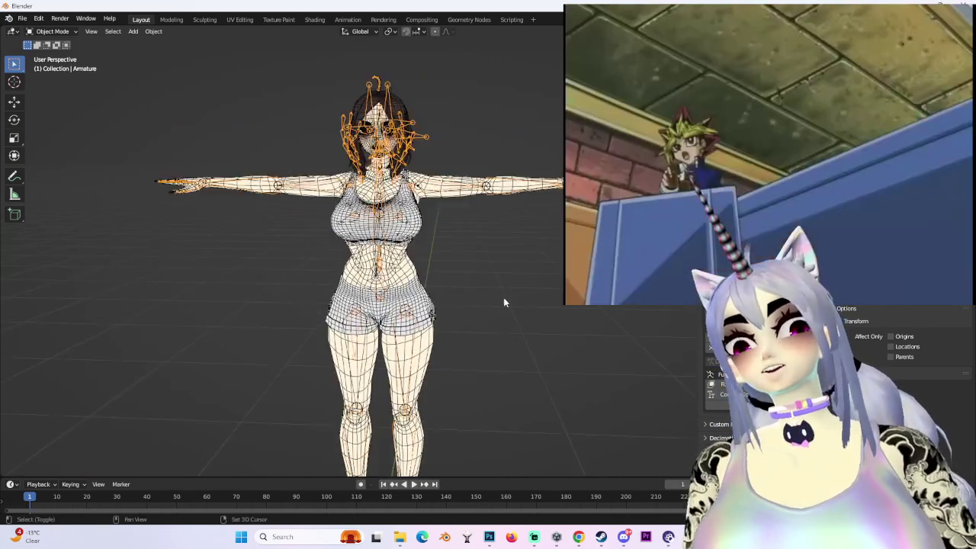
scroll(351, 76, up, 3)
mouse_move(351, 76)
shift+middle_down()
mouse_move(439, 229)
mouse_move(397, 228)
shift+middle_up()
shift+click(438, 229)
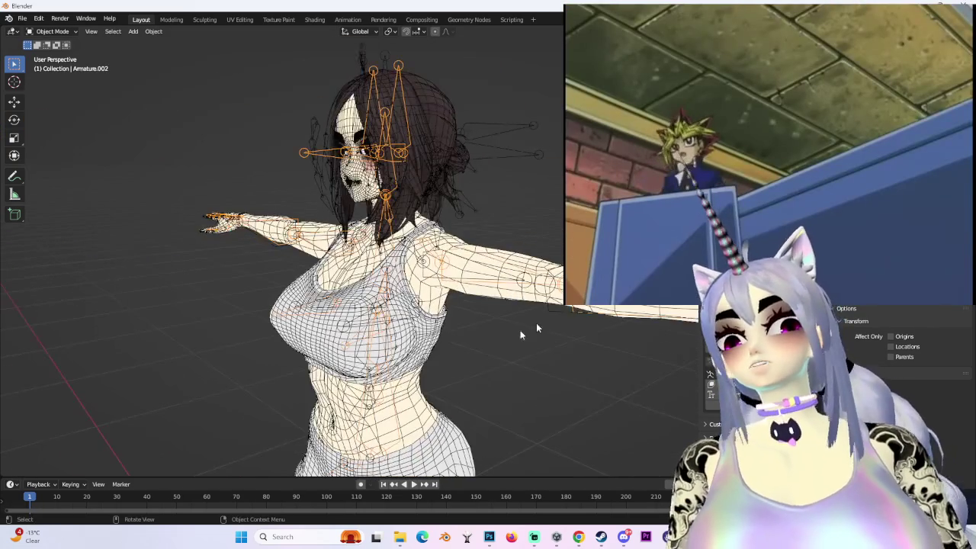
shift+click(404, 137)
middle_drag(405, 137, 473, 164)
mouse_move(488, 228)
middle_down()
mouse_move(515, 231)
mouse_move(129, 121)
middle_up()
scroll(516, 231, up, 2)
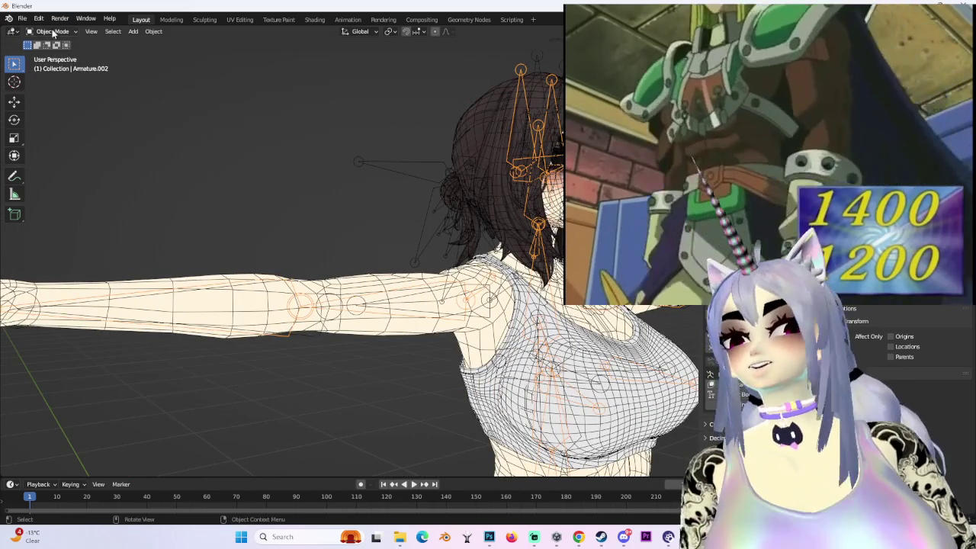
- Put Armature.002 in Edit Mode and select Eye_L plus the other eye bones
click(52, 32)
click(46, 50)
middle_drag(504, 175, 549, 183)
click(539, 179)
shift+click(539, 179)
scroll(538, 180, up, 2)
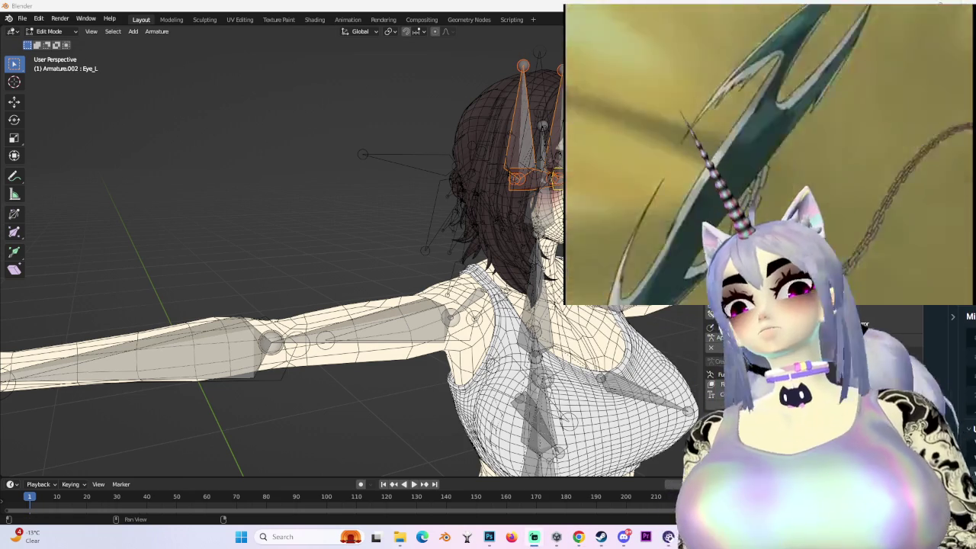
- Delete the selected eye bones from the armature
mouse_move(473, 313)
middle_down()
mouse_move(521, 313)
mouse_move(513, 162)
middle_up()
right_click(521, 313)
click(521, 313)
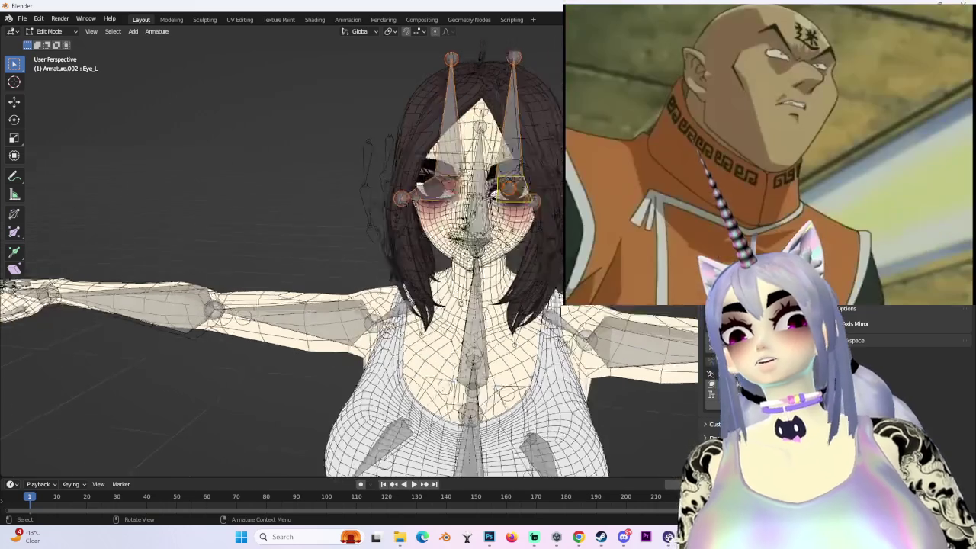
right_click(512, 162)
click(496, 201)
click(480, 202)
- Return to Object Mode and switch to the right-side orthographic view
mouse_move(480, 205)
middle_down()
mouse_move(551, 196)
mouse_move(386, 194)
middle_up()
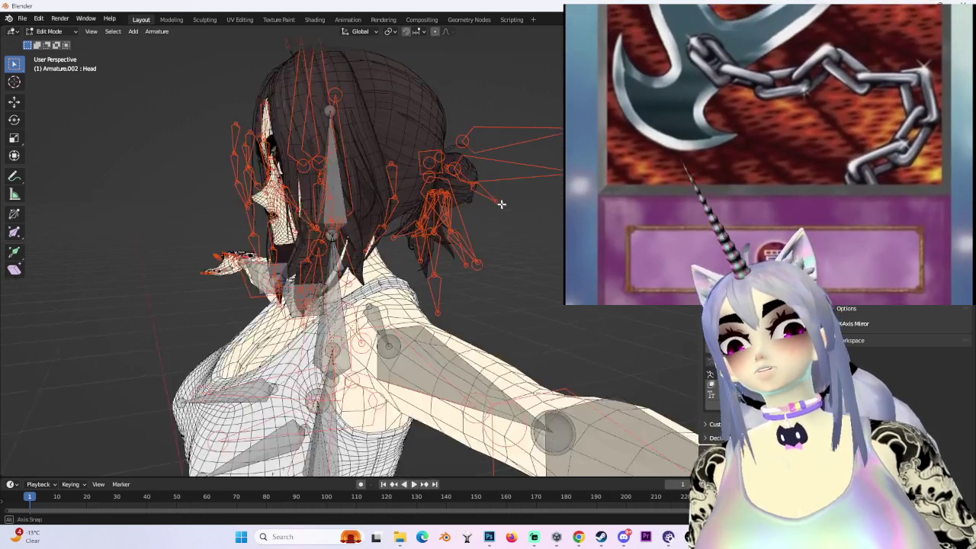
middle_drag(501, 203, 551, 242)
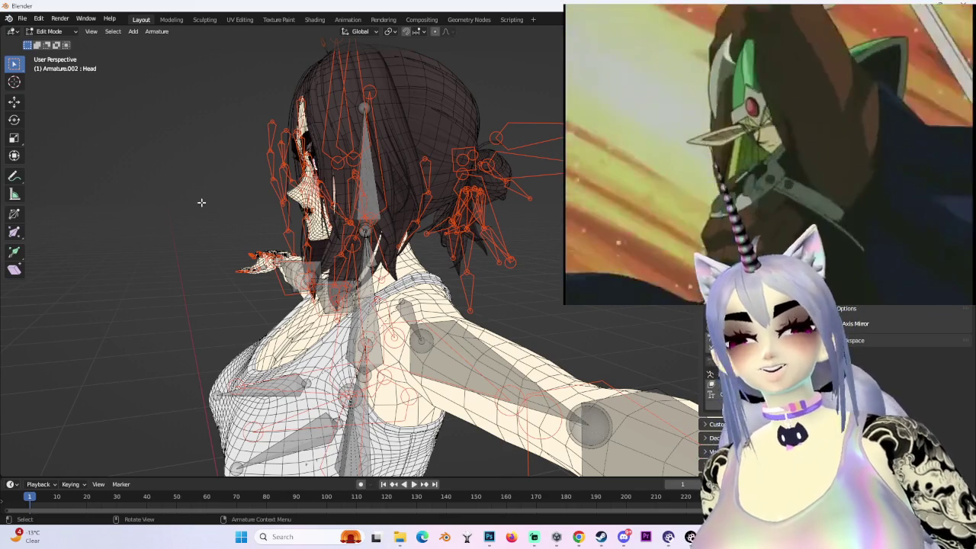
click(49, 31)
click(47, 40)
middle_drag(305, 228, 350, 229)
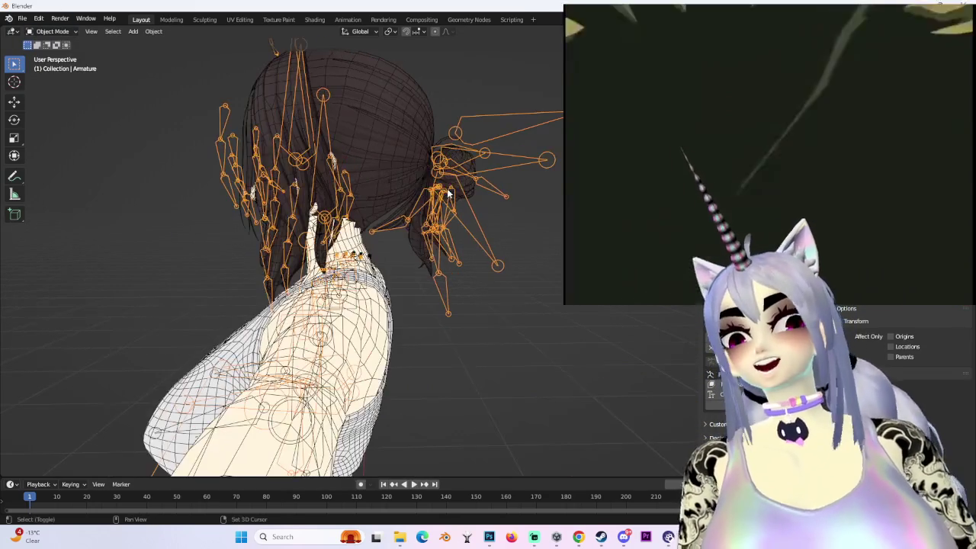
key(KP_3)
- Select Armature.002 and put it into Edit Mode
click(335, 236)
scroll(381, 251, up, 3)
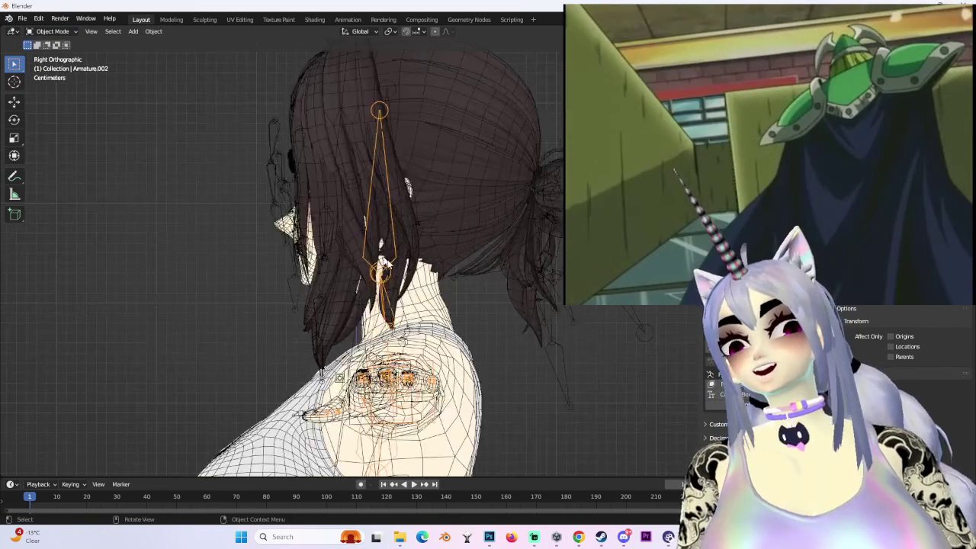
scroll(387, 250, up, 2)
click(387, 250)
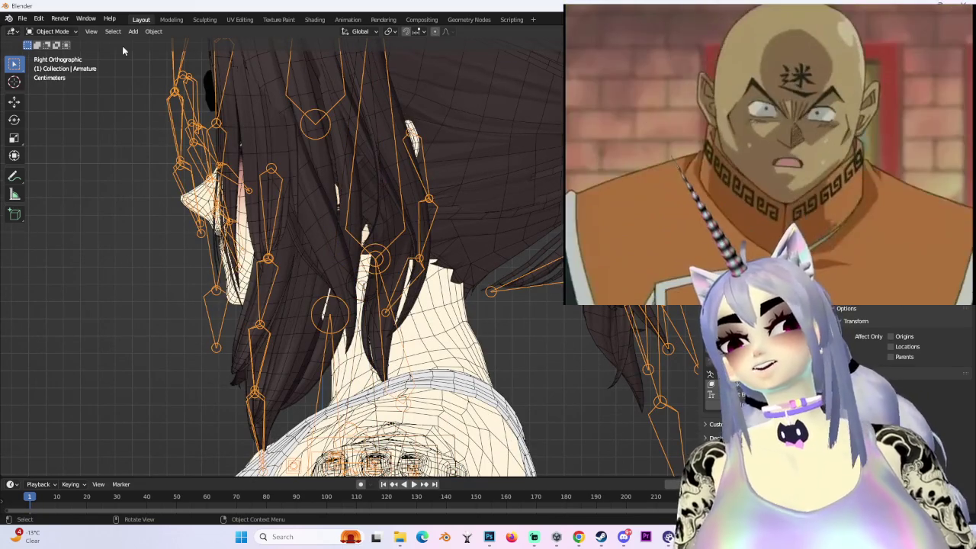
click(55, 31)
click(344, 281)
click(356, 279)
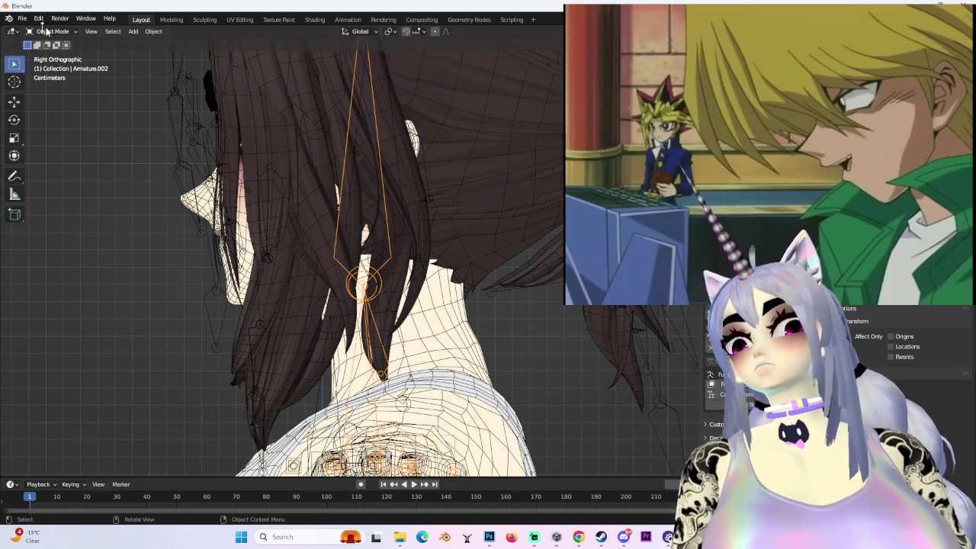
click(57, 52)
- Reposition the Head bone's joints, raising its tip about 2.3 cm inside the skull
drag(328, 217, 403, 273)
key(g)
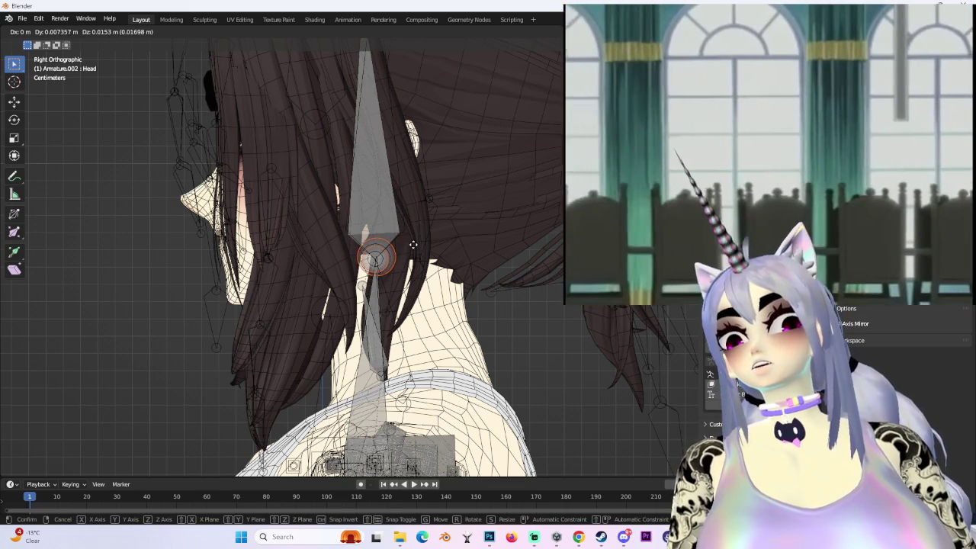
click(412, 244)
scroll(407, 205, up, 3)
key(g)
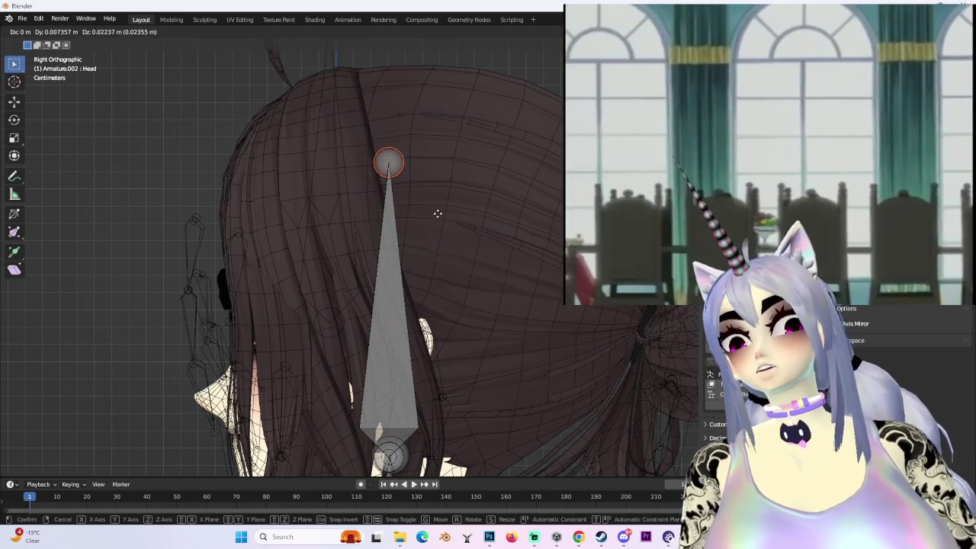
right_click(421, 189)
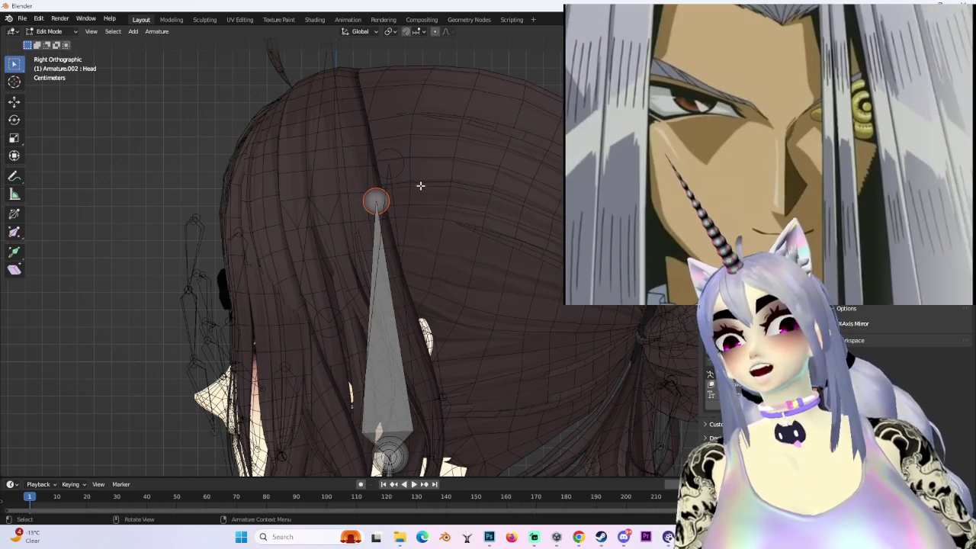
key(g)
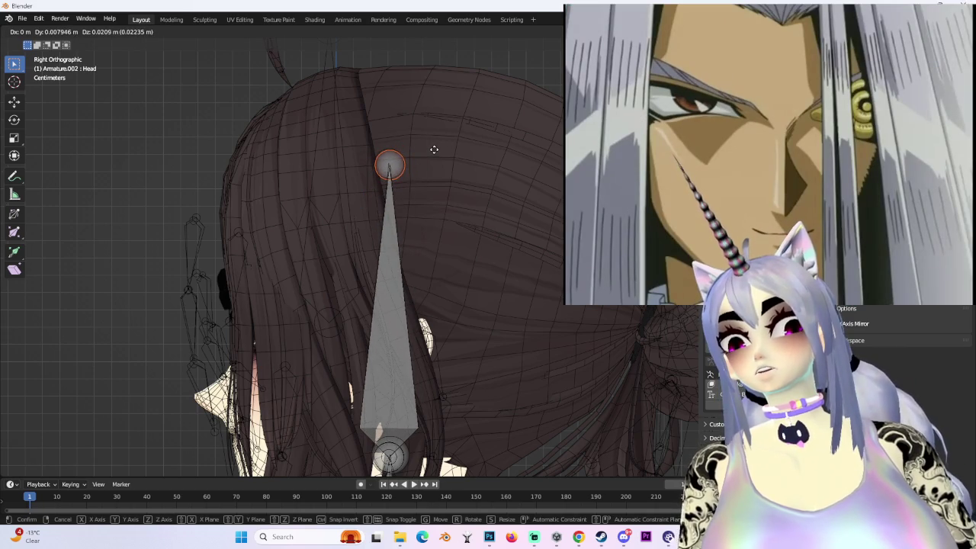
right_click(431, 153)
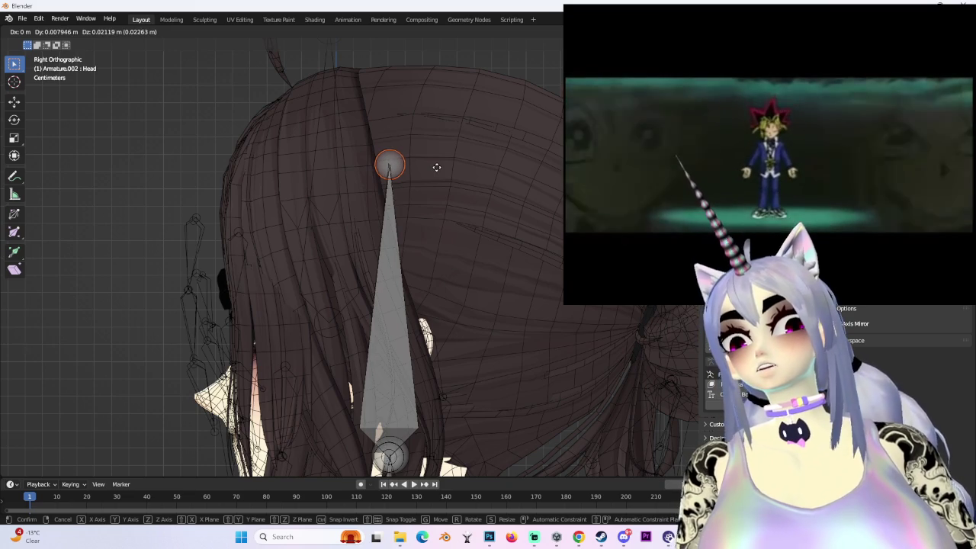
click(435, 166)
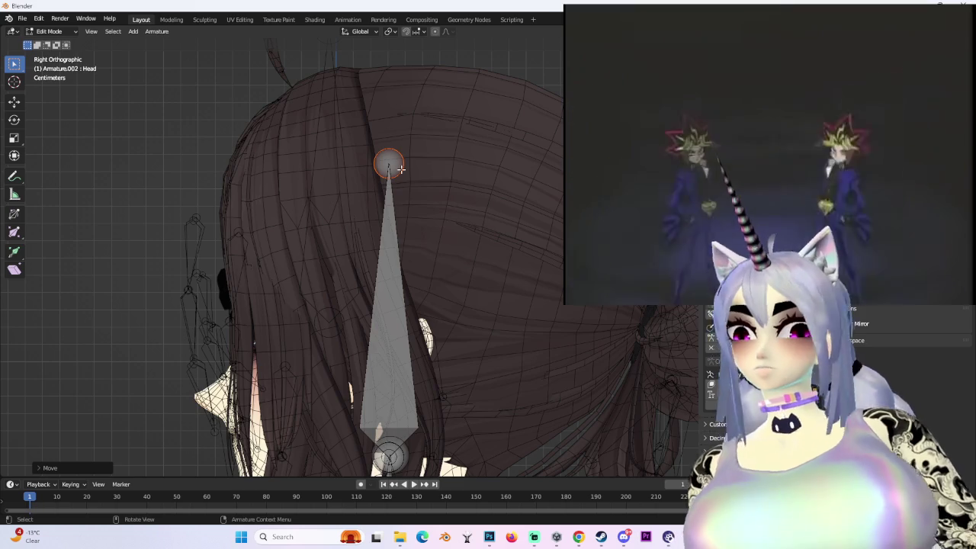
scroll(389, 168, down, 3)
- Scale up the Root_Bust01_L_001 bust bone
click(370, 279)
shift+middle_drag(371, 279, 390, 255)
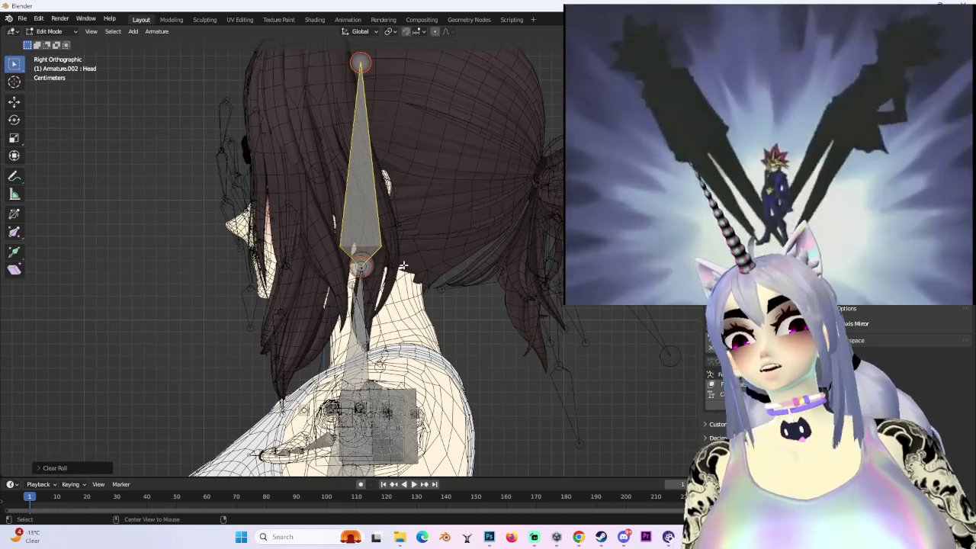
click(359, 328)
mouse_move(359, 328)
middle_down()
mouse_move(448, 318)
mouse_move(458, 289)
middle_up()
scroll(458, 290, up, 2)
key(s)
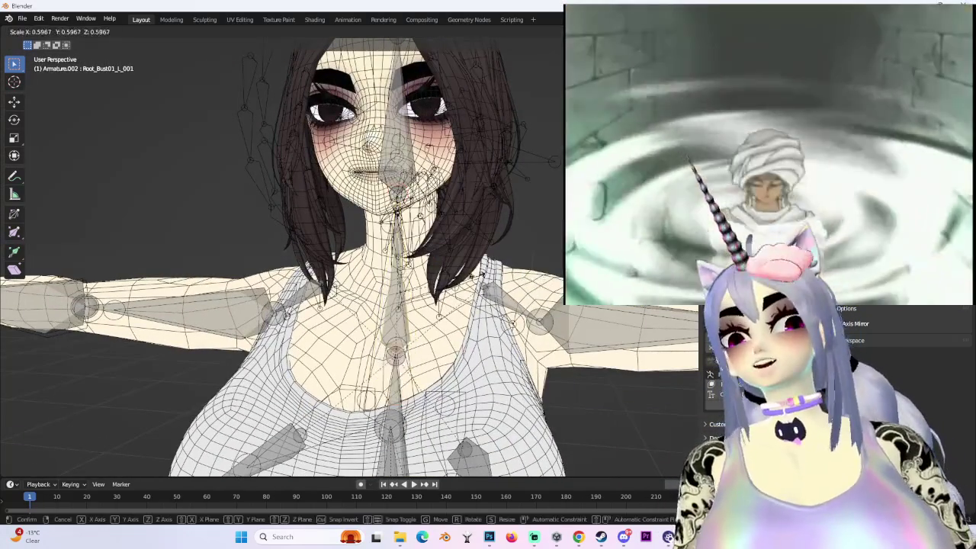
click(459, 280)
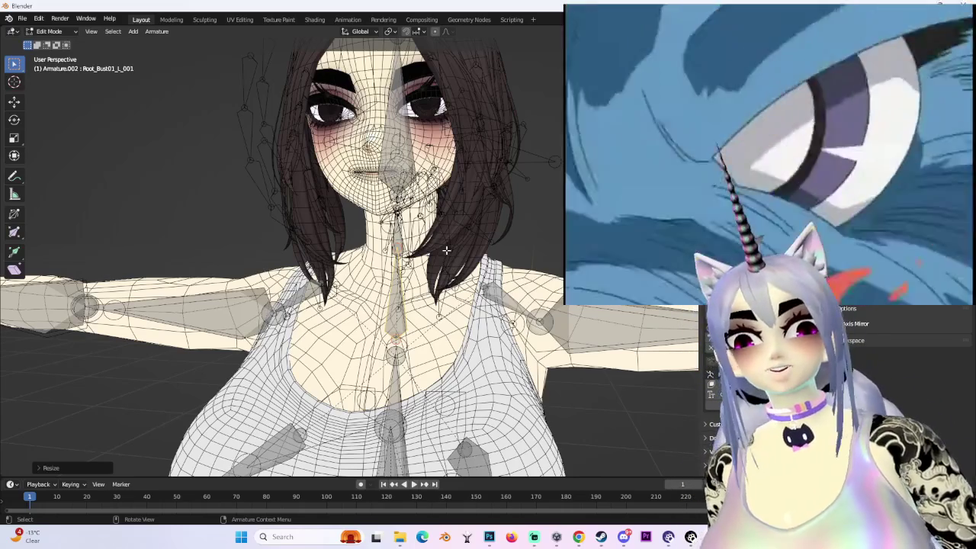
- Select the Neck bone and move its head in the right orthographic view
mouse_move(457, 221)
middle_down()
mouse_move(497, 222)
mouse_move(447, 234)
middle_up()
click(446, 223)
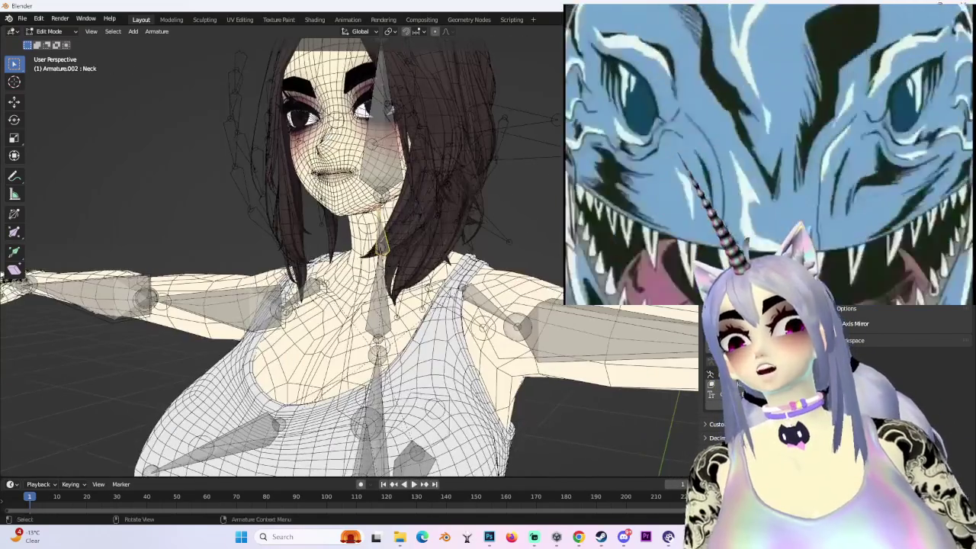
key(ctrl+KP_1)
key(KP_3)
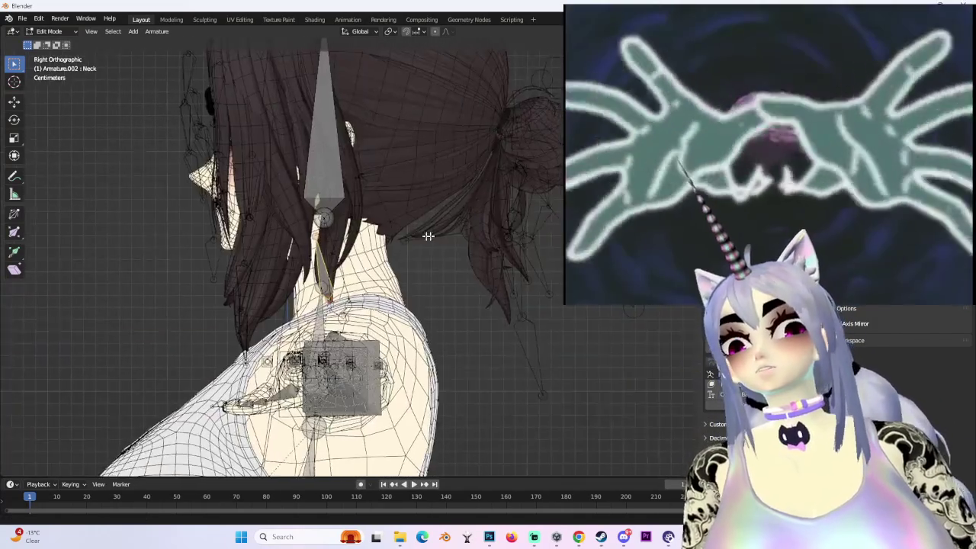
scroll(447, 233, up, 3)
scroll(457, 252, up, 2)
key(g)
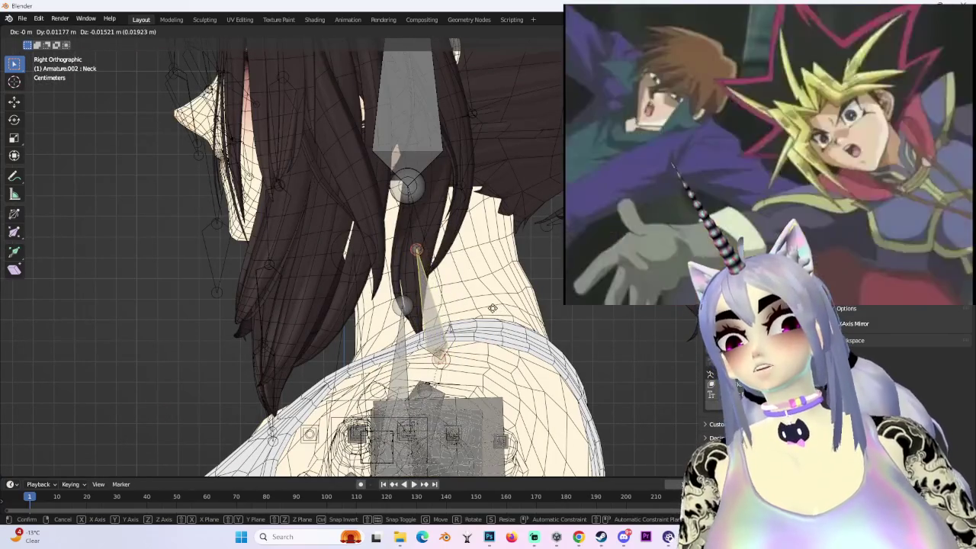
click(496, 310)
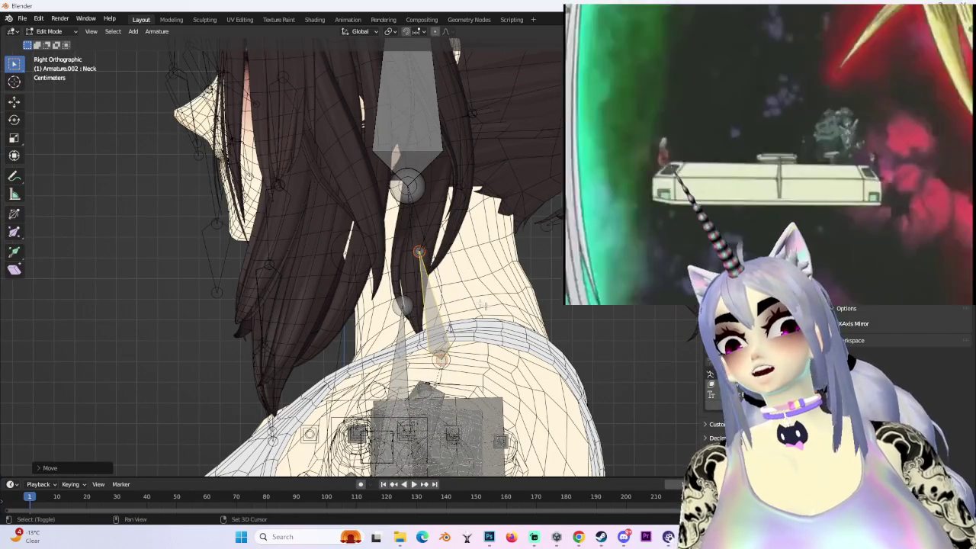
- Nudge the neck joint up so the Head bone's base sits about 3 cm higher
key(g)
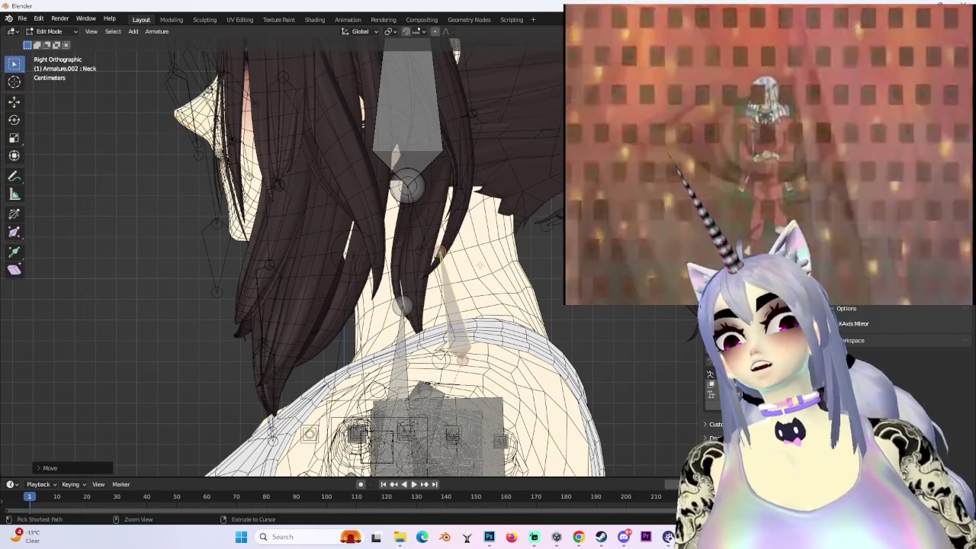
right_click(393, 248)
key(g)
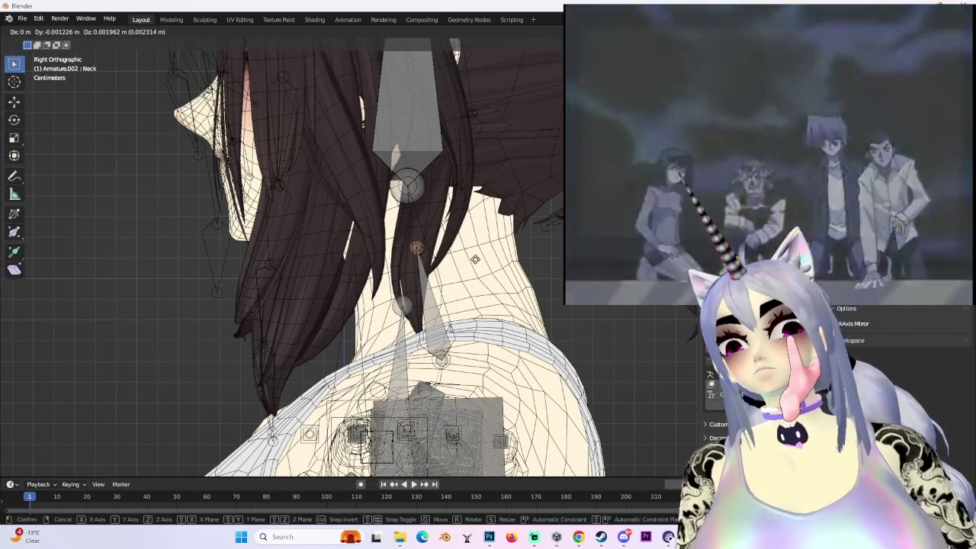
click(475, 260)
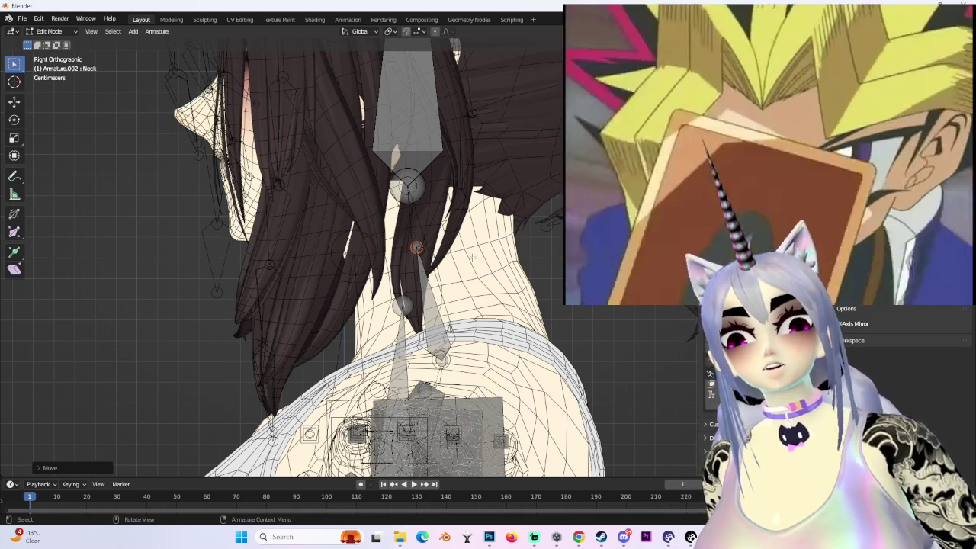
scroll(473, 257, up, 3)
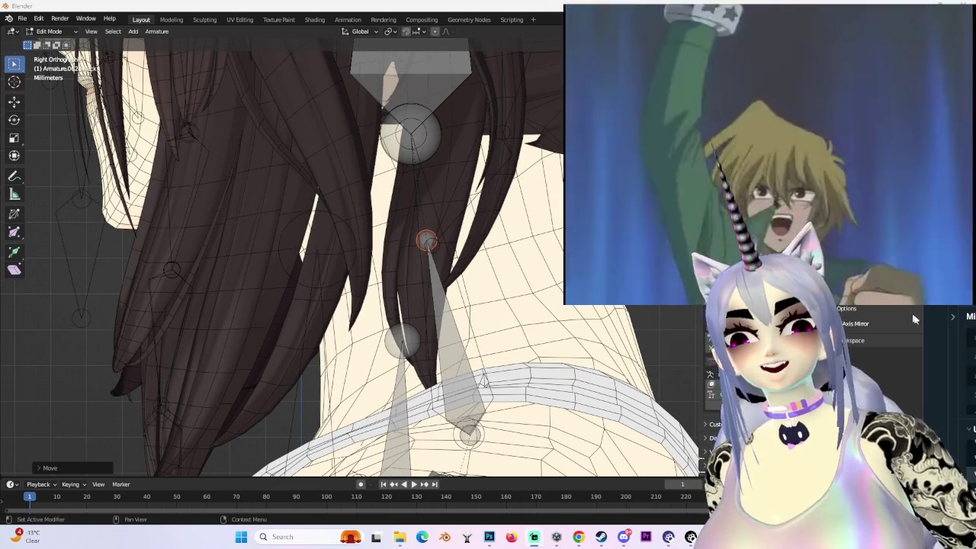
key(g)
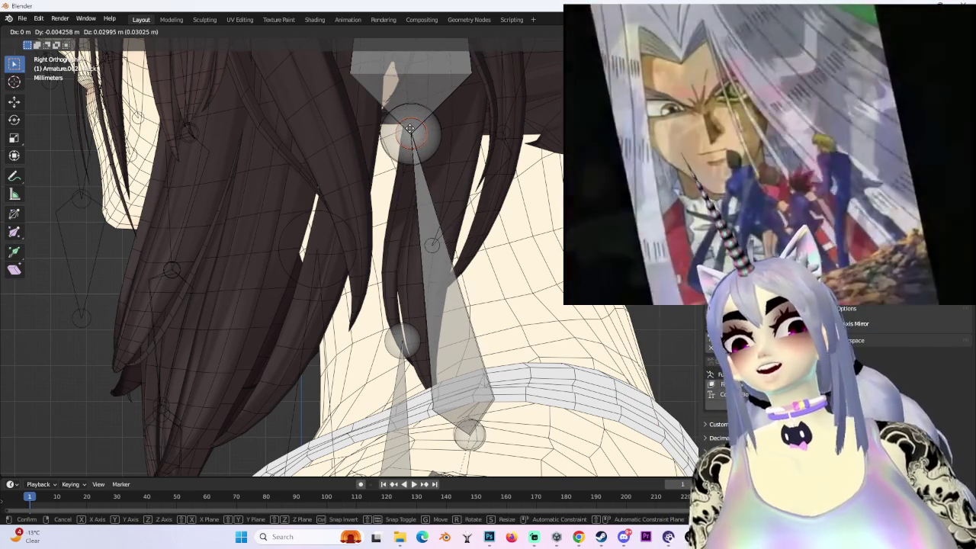
click(410, 131)
- Orbit out to the whole T-posed model and select the Head bone
scroll(395, 207, down, 6)
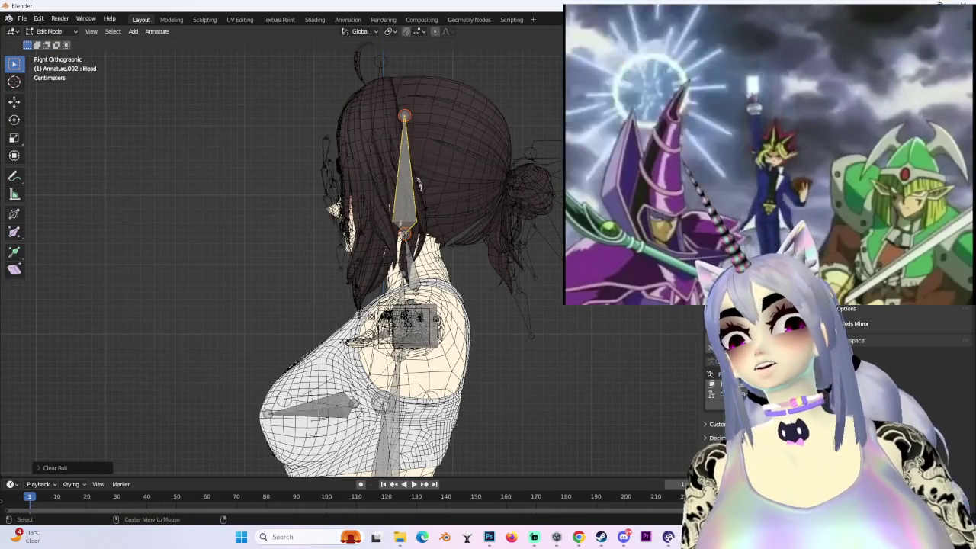
scroll(491, 272, down, 4)
mouse_move(490, 272)
middle_down()
mouse_move(507, 290)
mouse_move(545, 214)
mouse_move(244, 124)
mouse_move(501, 283)
mouse_move(248, 143)
middle_up()
scroll(501, 283, up, 2)
scroll(501, 283, up, 2)
scroll(493, 272, up, 2)
scroll(457, 259, up, 2)
scroll(444, 260, up, 2)
scroll(444, 260, up, 2)
click(445, 260)
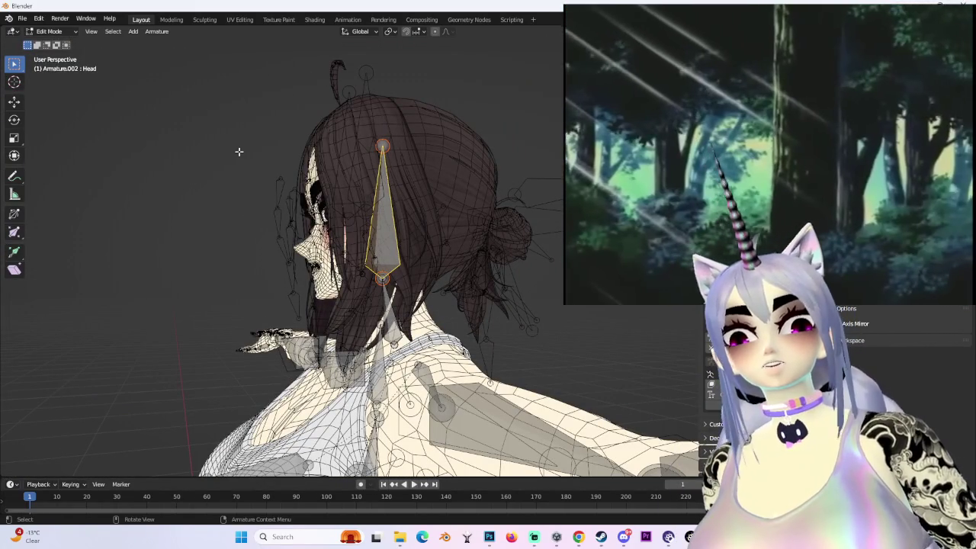
- Switch the armature back to Object Mode and inspect the character from the front
click(49, 31)
click(53, 42)
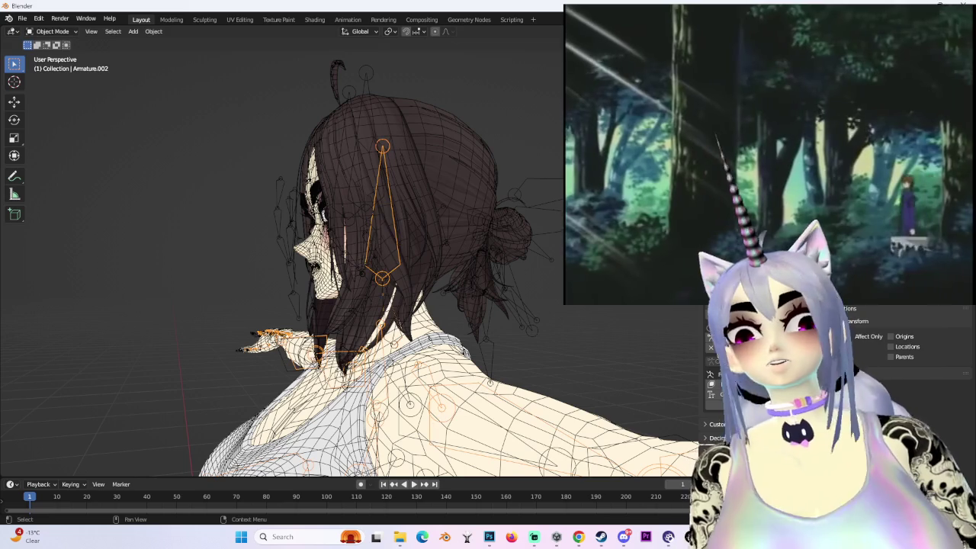
middle_drag(267, 267, 419, 259)
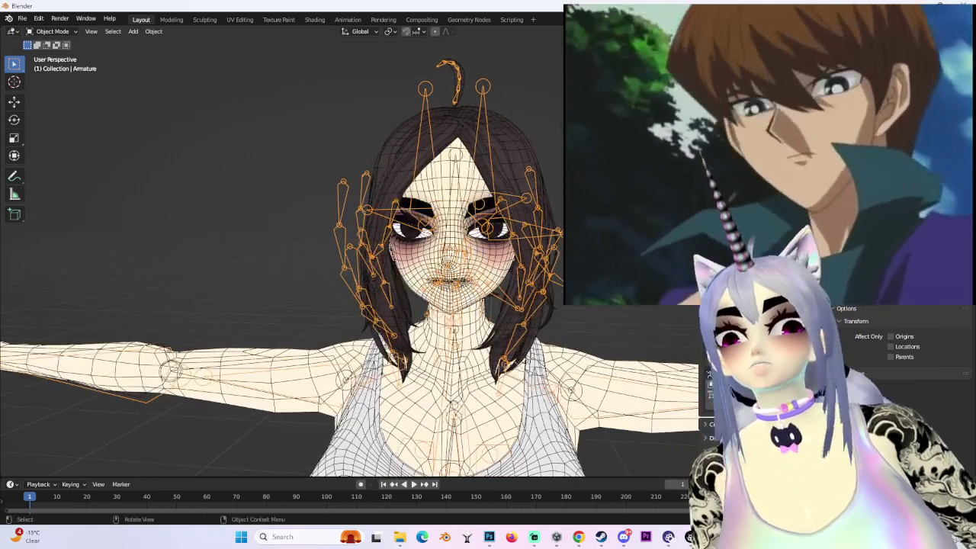
key(KP_1)
mouse_move(458, 305)
alt+middle_down()
mouse_move(524, 291)
mouse_move(457, 321)
mouse_move(397, 320)
alt+middle_up()
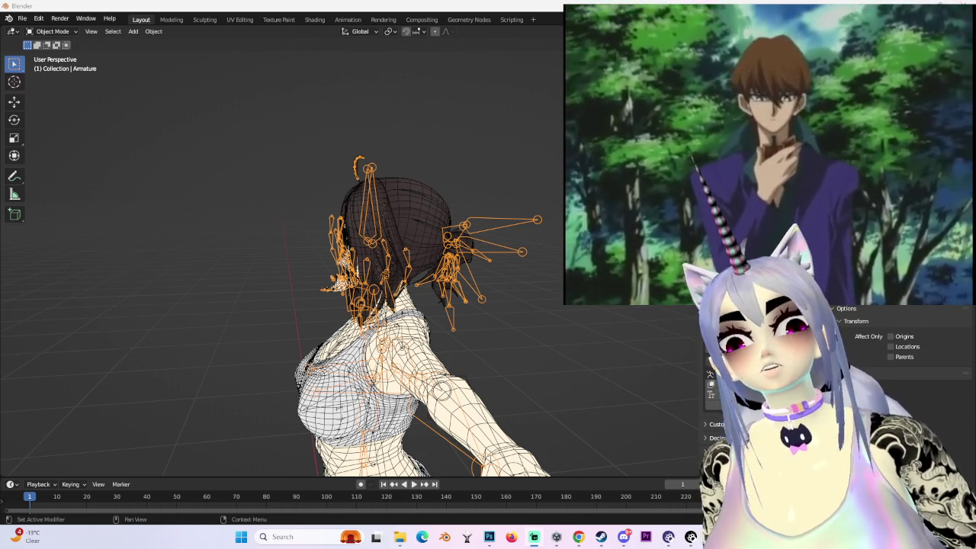
key(ctrl+t)
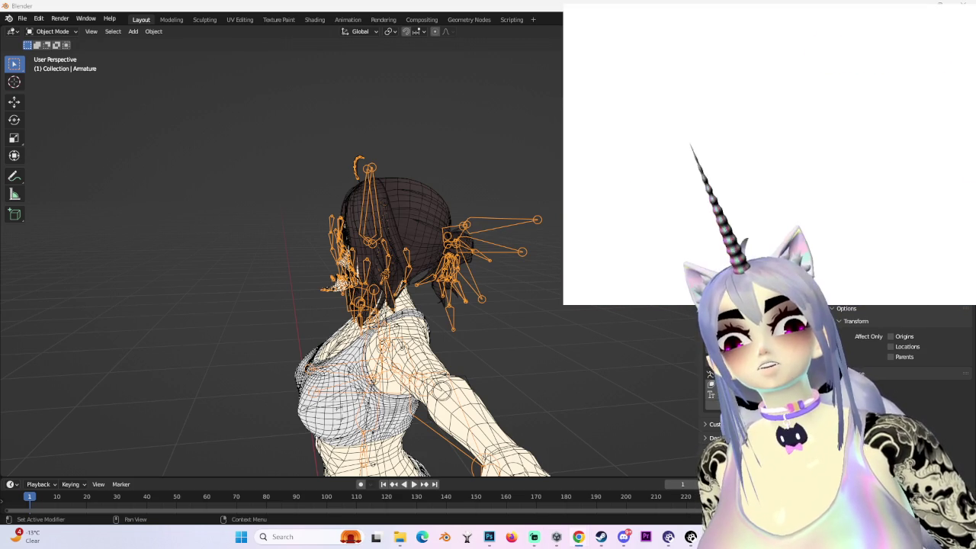
- Search Google for 'why did seto kaiba's parents die'
drag(686, 8, 353, 111)
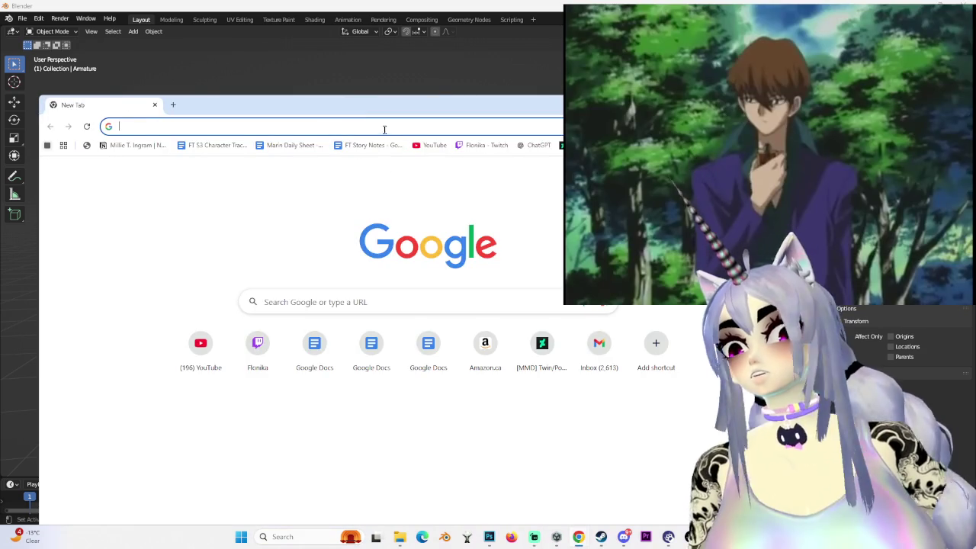
text(se)
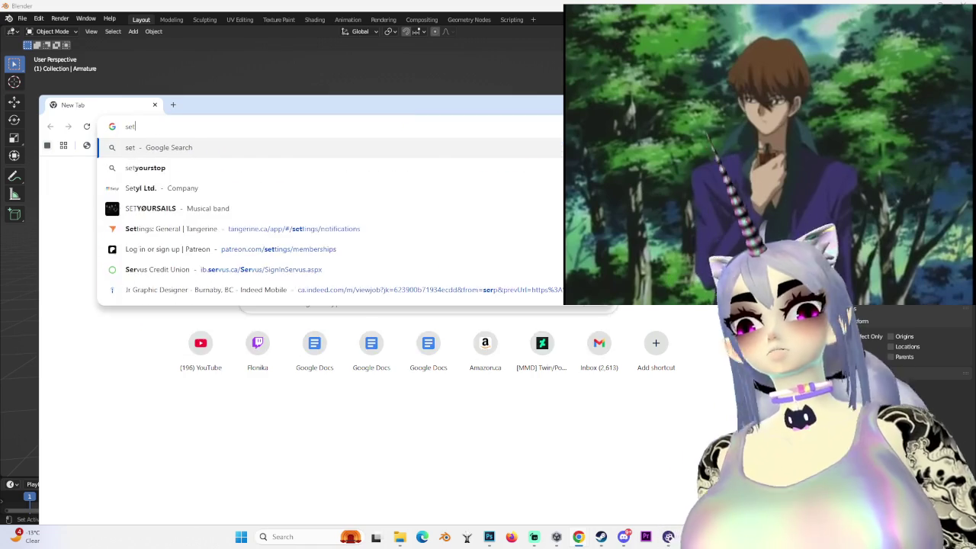
text(t)
key(BackSpace)
key(BackSpace)
key(BackSpace)
text(why di)
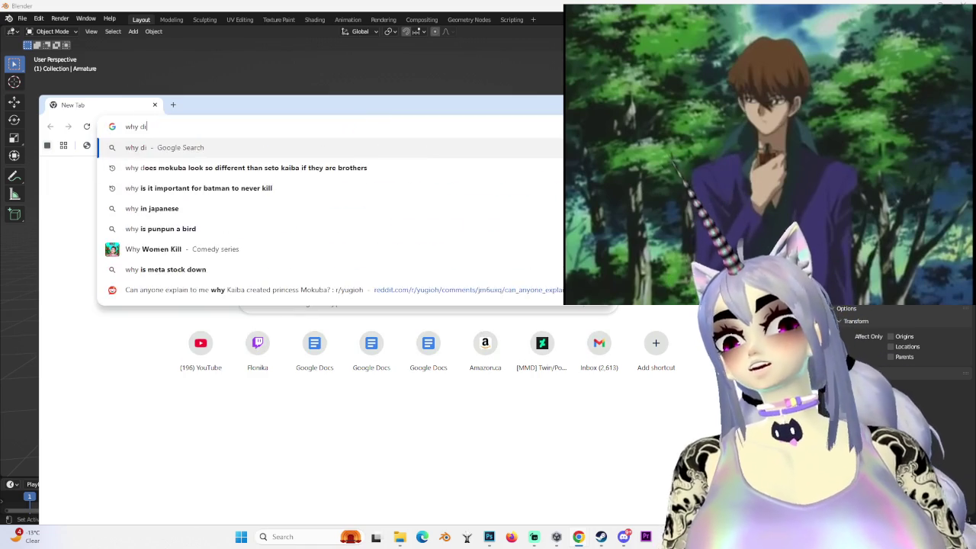
text(d seto kaiba's)
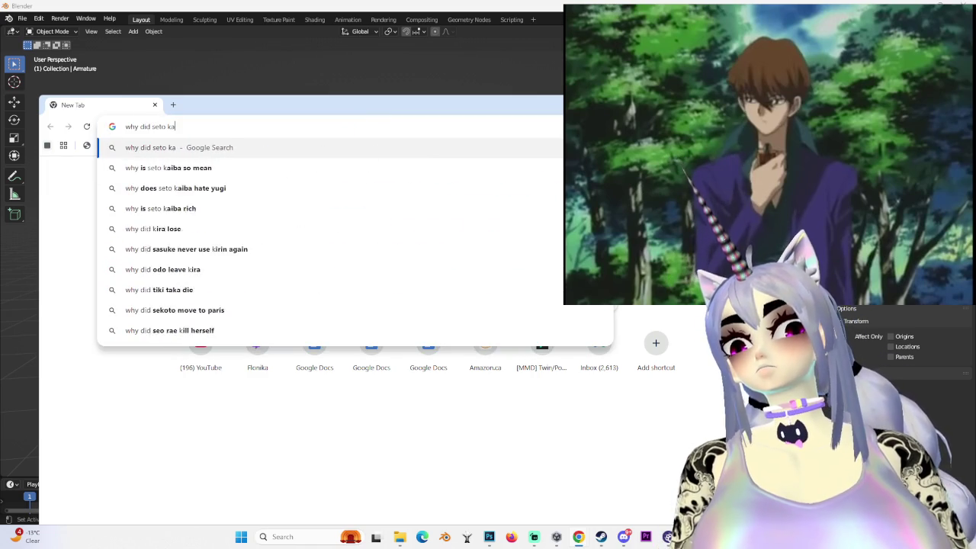
text( parents die)
key(Return)
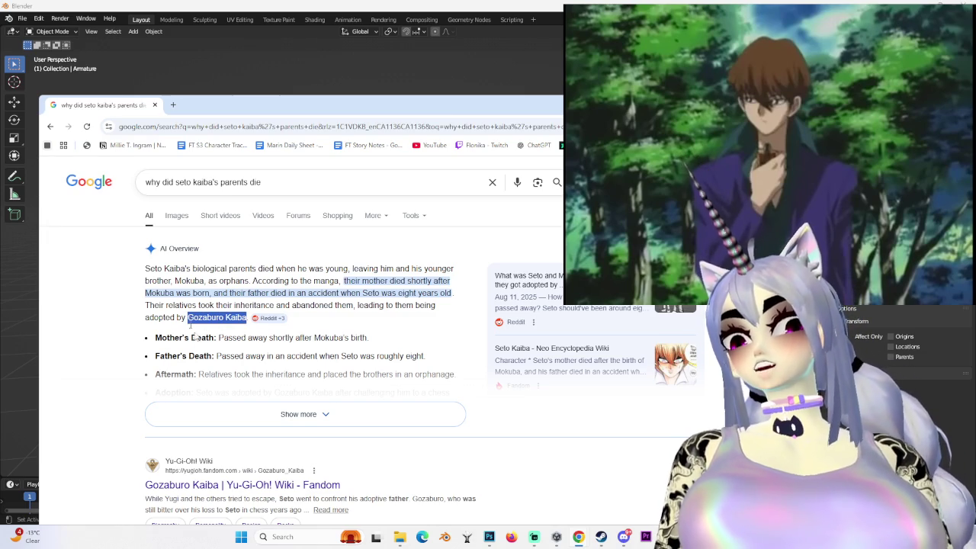
- Expand the AI Overview to its full answer, then return to Blender
scroll(283, 335, down, 2)
click(295, 311)
scroll(282, 336, up, 2)
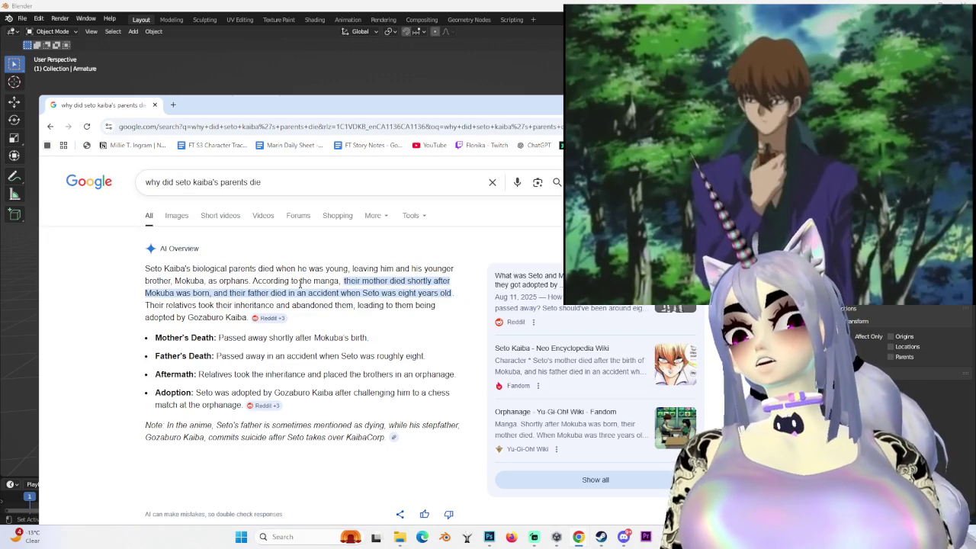
click(771, 152)
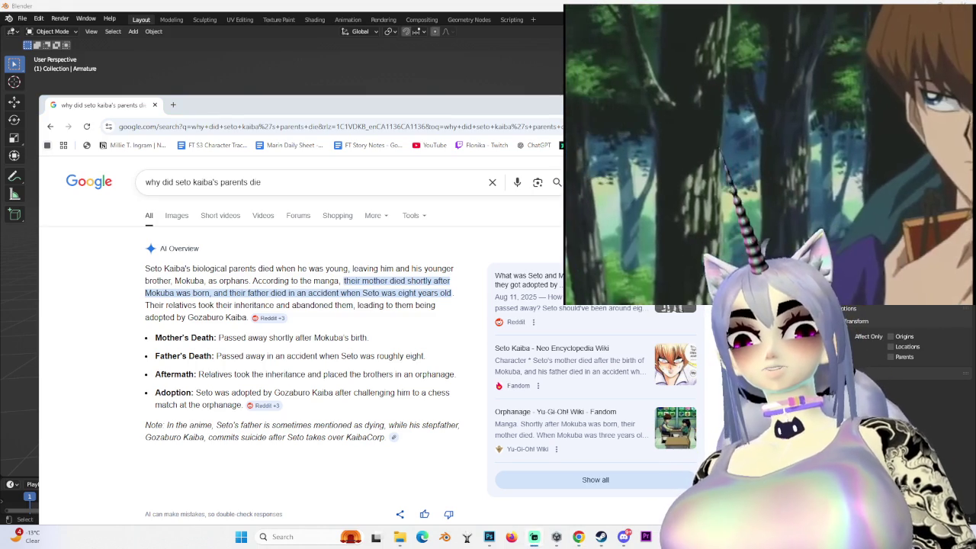
click(115, 84)
- In front view, select the hair mesh, the face mesh, then the armature
middle_drag(505, 328, 427, 327)
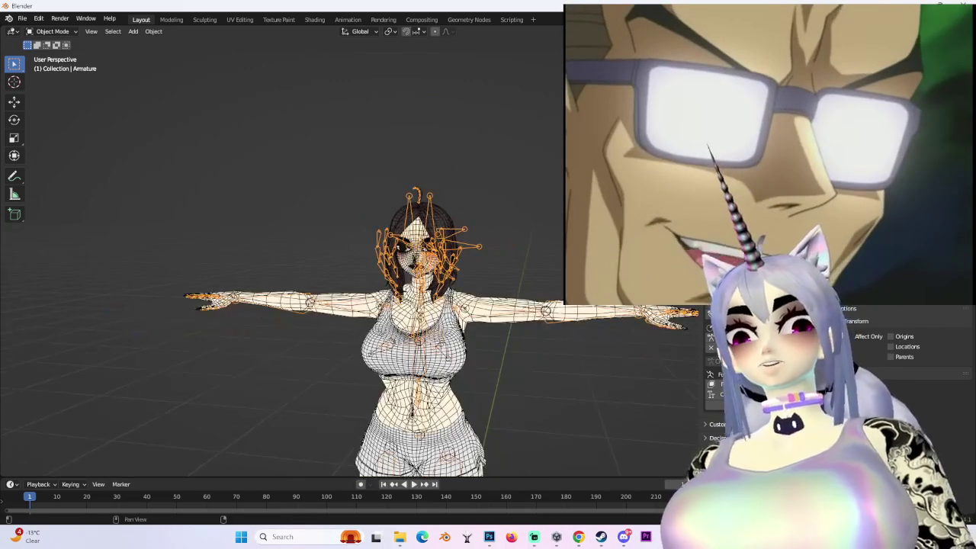
key(KP_1)
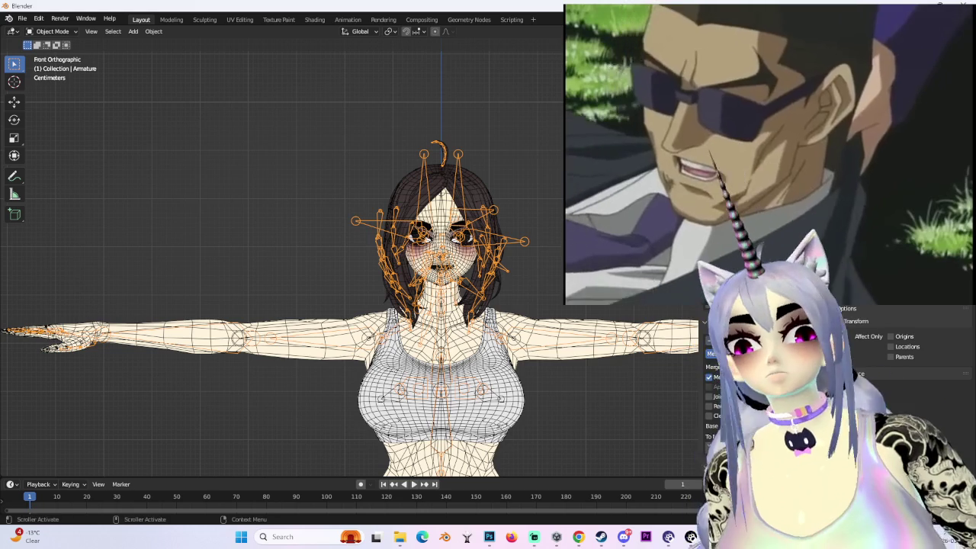
mouse_move(494, 236)
middle_down()
mouse_move(461, 254)
mouse_move(252, 258)
mouse_move(410, 198)
mouse_move(488, 183)
middle_up()
click(410, 198)
click(488, 183)
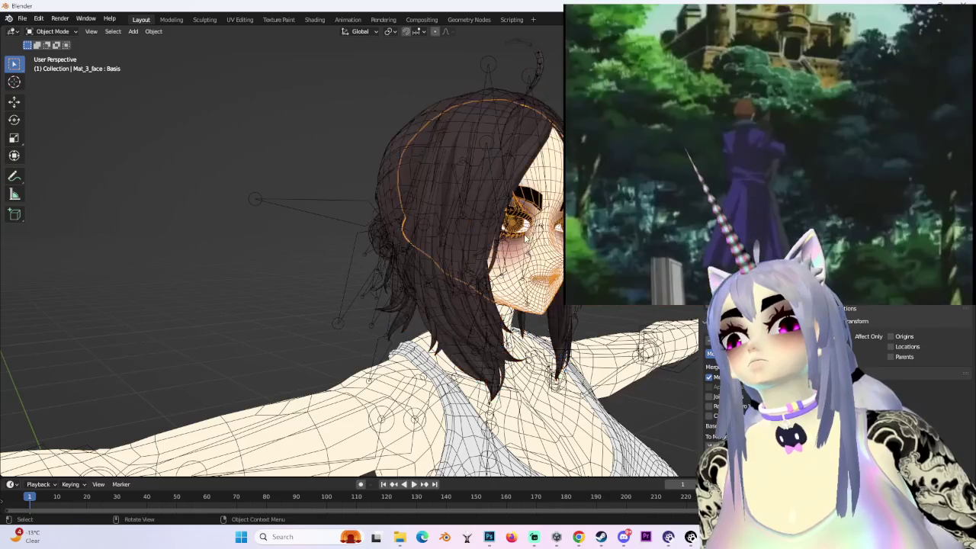
scroll(488, 183, up, 2)
click(506, 287)
- Select Armature.002 and inspect its bones around the back of the head
mouse_move(505, 286)
middle_down()
mouse_move(525, 221)
mouse_move(397, 229)
mouse_move(518, 229)
middle_up()
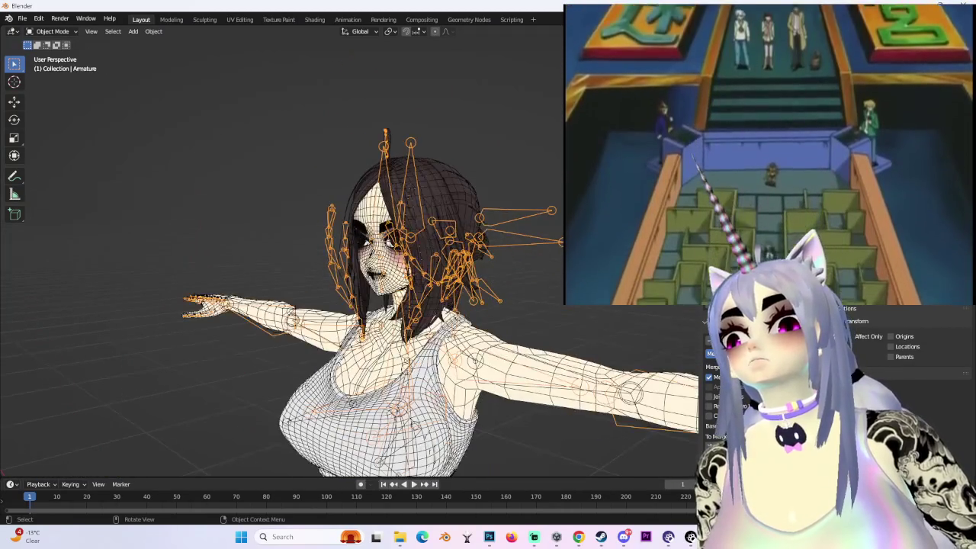
scroll(442, 289, up, 1)
scroll(577, 331, down, 2)
scroll(577, 331, down, 1)
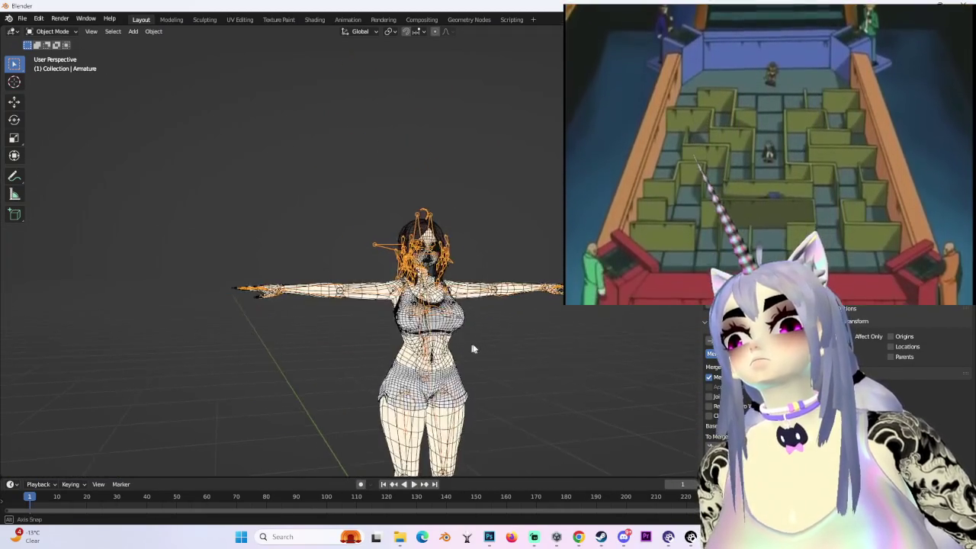
scroll(534, 351, up, 2)
scroll(495, 367, up, 1)
click(484, 276)
mouse_move(485, 276)
middle_down()
mouse_move(429, 290)
mouse_move(504, 305)
mouse_move(442, 305)
mouse_move(557, 296)
middle_up()
scroll(435, 299, up, 2)
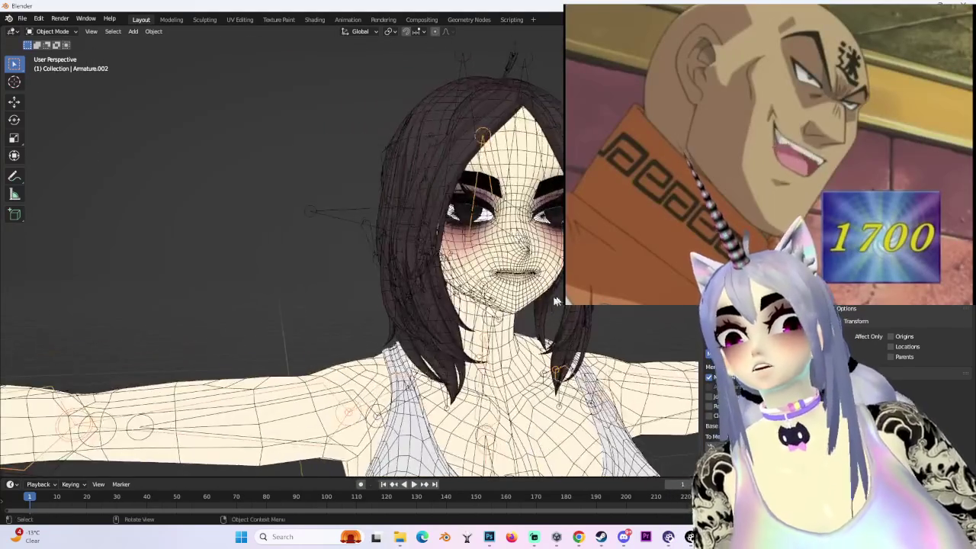
scroll(557, 296, down, 2)
- Reselect the main Armature over the T-posed body
click(755, 84)
scroll(531, 345, down, 3)
mouse_move(531, 344)
middle_down()
mouse_move(485, 334)
mouse_move(489, 346)
mouse_move(543, 358)
middle_up()
click(419, 248)
click(382, 242)
scroll(331, 327, up, 3)
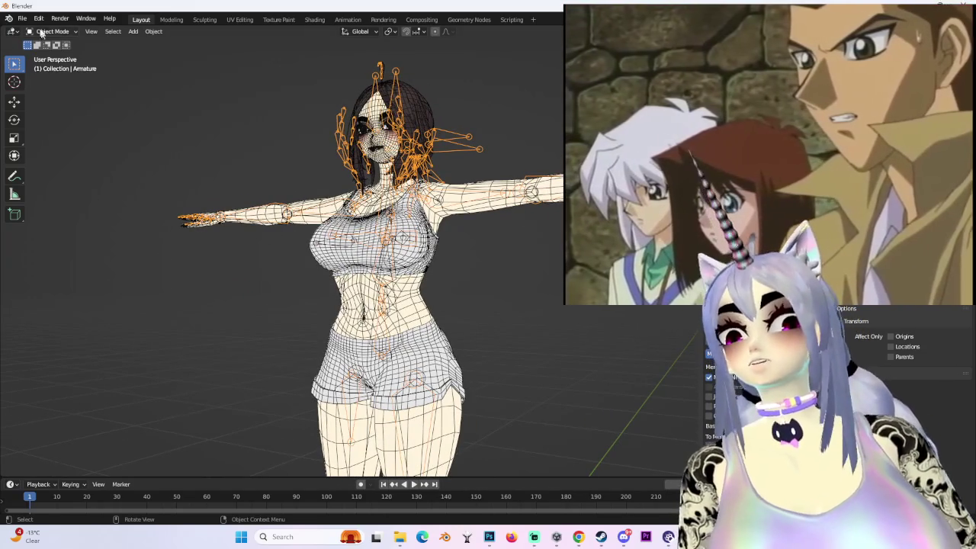
- Enter Edit Mode on the armature and select the Breast_L and Breast_R bones
click(52, 32)
click(48, 52)
mouse_move(305, 267)
middle_down()
mouse_move(351, 259)
mouse_move(252, 267)
middle_up()
click(294, 218)
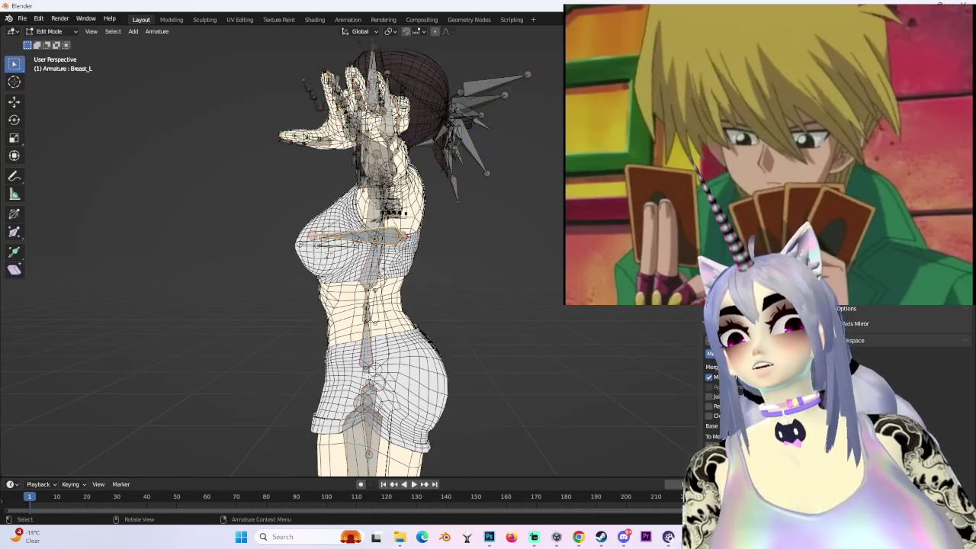
middle_drag(295, 218, 427, 221)
click(371, 239)
scroll(371, 240, down, 2)
middle_drag(372, 239, 396, 247)
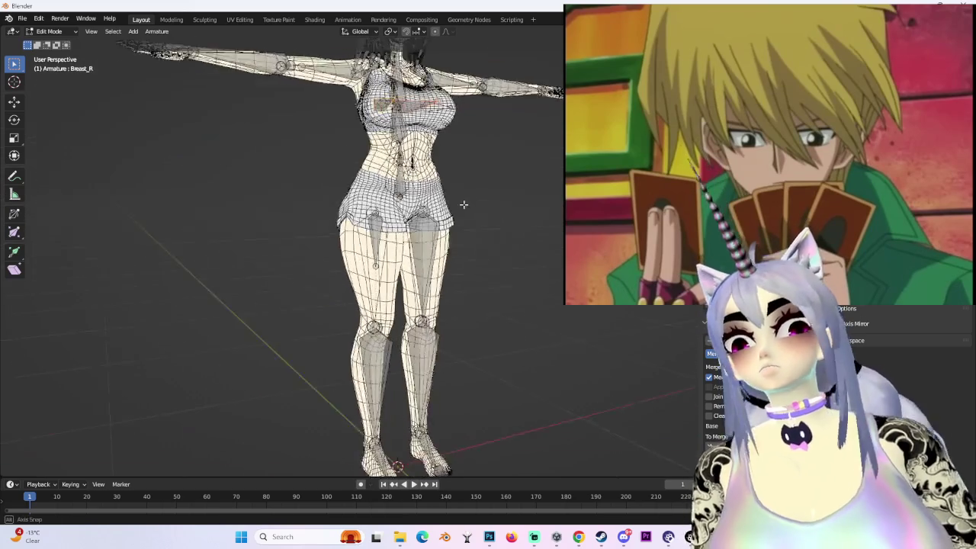
scroll(595, 455, up, 2)
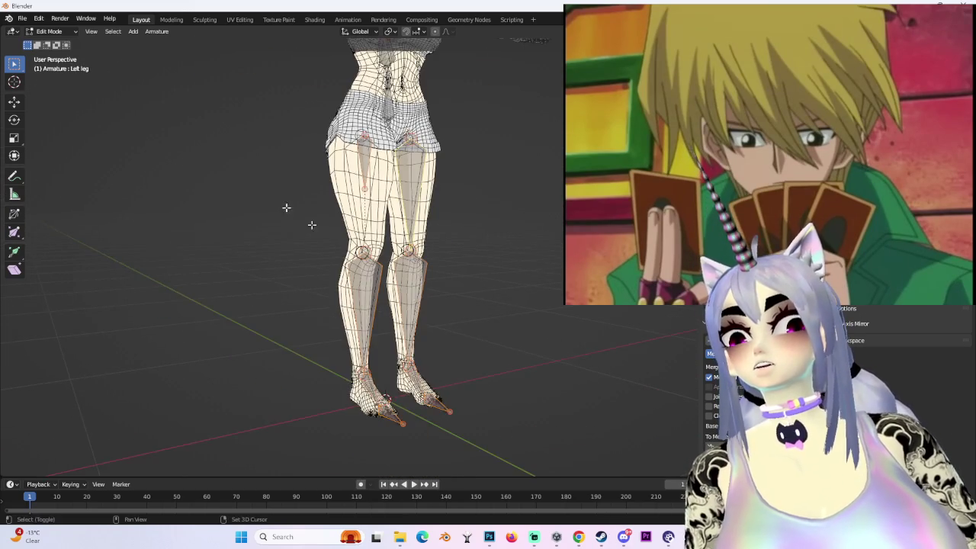
shift+middle_drag(471, 225, 457, 381)
- Box-select the left-arm bones and delete them
drag(158, 173, 423, 311)
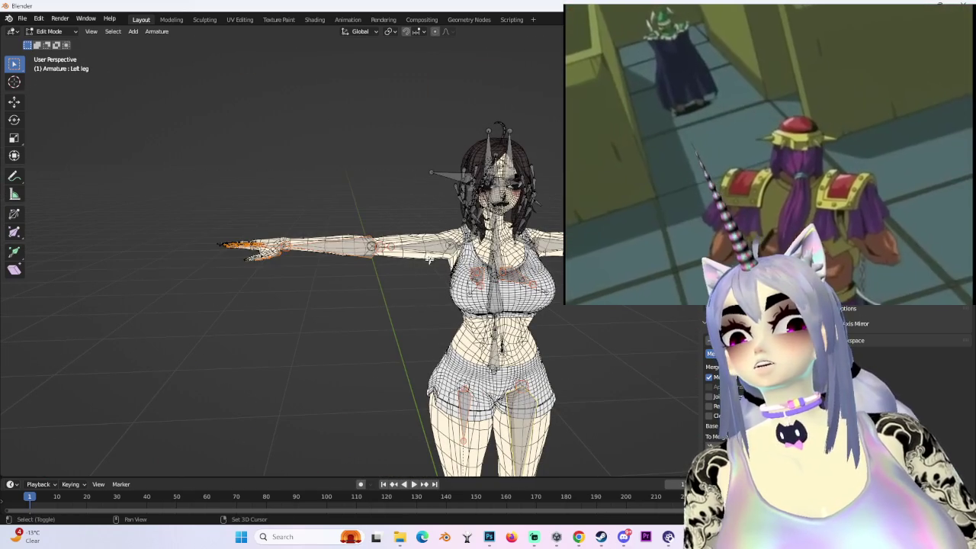
mouse_move(418, 305)
shift+middle_down()
mouse_move(559, 248)
mouse_move(458, 252)
mouse_move(447, 233)
shift+middle_up()
scroll(559, 248, up, 2)
scroll(457, 251, down, 3)
scroll(435, 265, up, 3)
key(x)
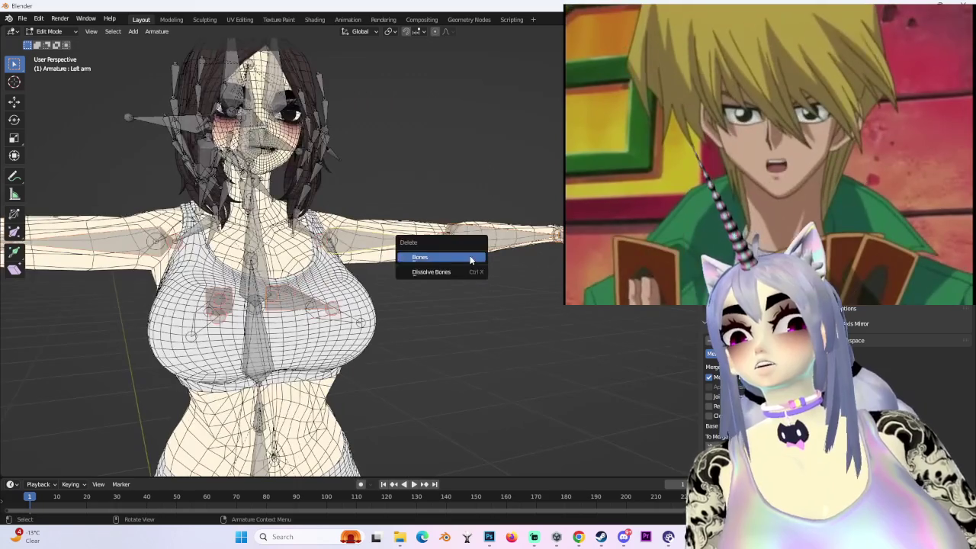
click(470, 260)
- Select the Root_Bust01_L_001 bust bone and inspect the chest
scroll(455, 288, up, 3)
scroll(455, 287, down, 3)
click(414, 261)
mouse_move(414, 262)
middle_down()
mouse_move(396, 305)
mouse_move(448, 424)
middle_up()
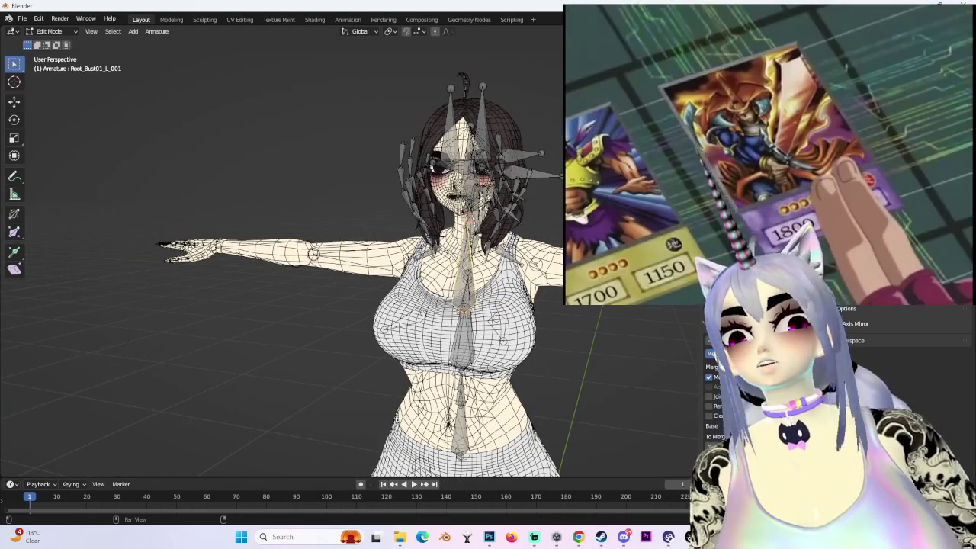
scroll(449, 424, up, 3)
middle_drag(448, 424, 457, 419)
key(Escape)
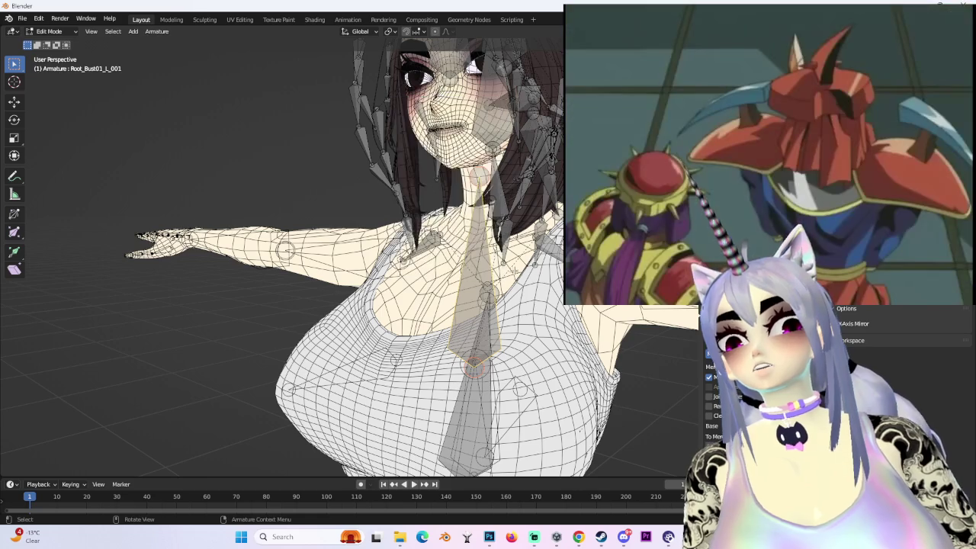
- Check the neck and head, then merge both armatures via the Custom Model Creation panel
scroll(343, 252, down, 4)
middle_drag(343, 252, 320, 252)
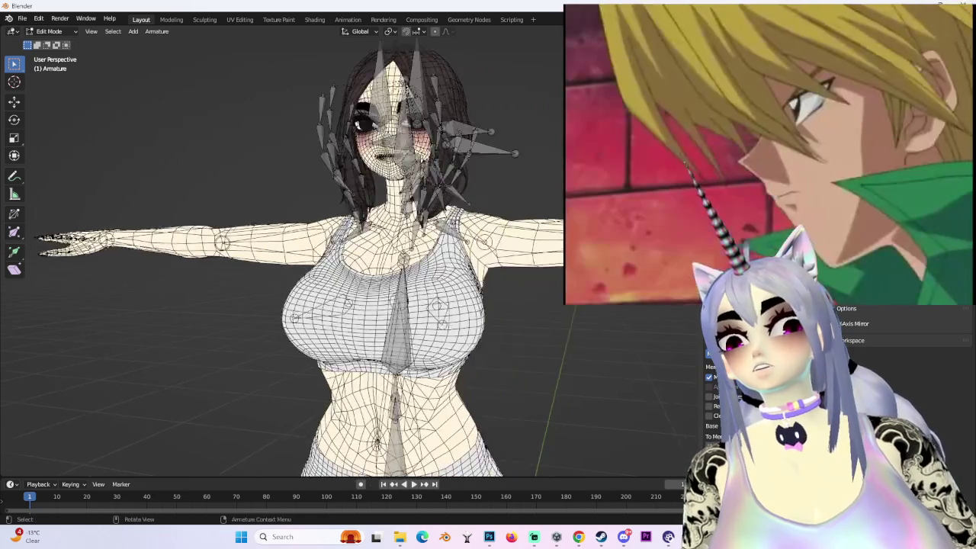
middle_drag(442, 213, 450, 205)
scroll(450, 210, up, 4)
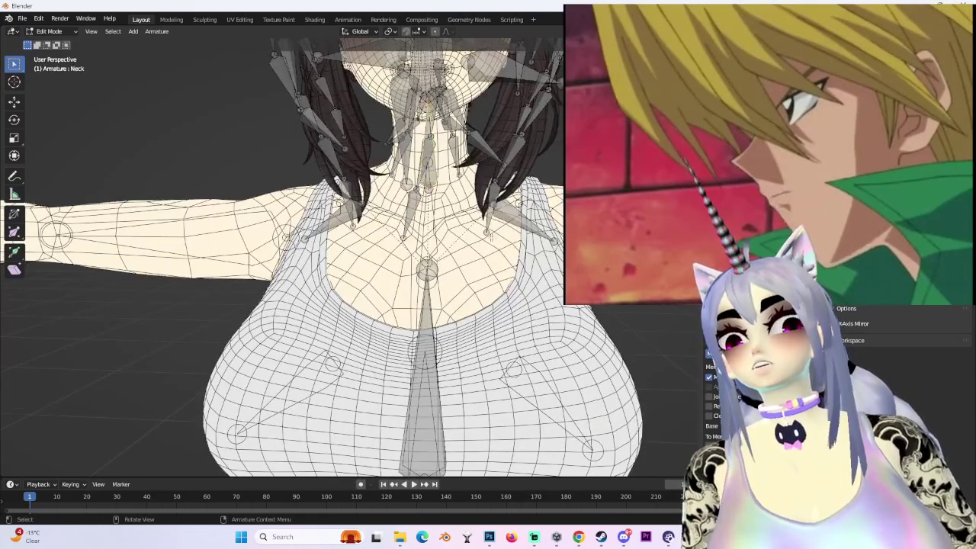
scroll(526, 316, down, 3)
middle_drag(526, 315, 506, 307)
scroll(505, 307, up, 3)
mouse_move(467, 281)
middle_down()
mouse_move(543, 269)
mouse_move(556, 177)
middle_up()
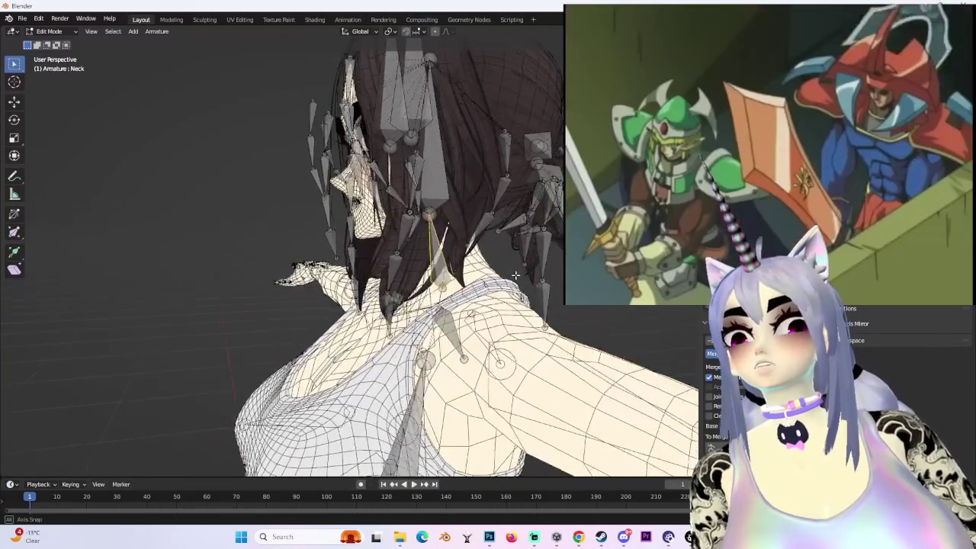
mouse_move(475, 279)
middle_down()
mouse_move(516, 272)
mouse_move(699, 417)
middle_up()
scroll(515, 272, down, 3)
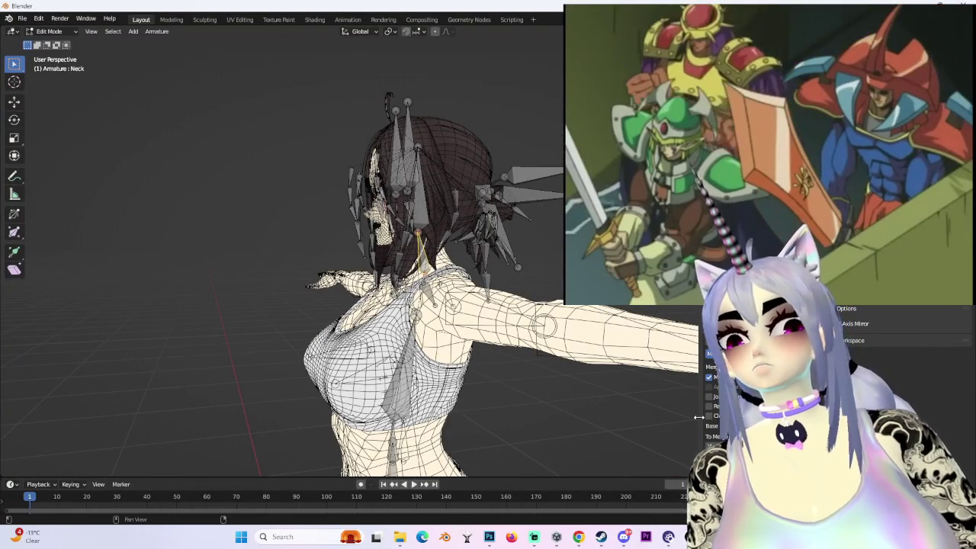
drag(699, 418, 631, 417)
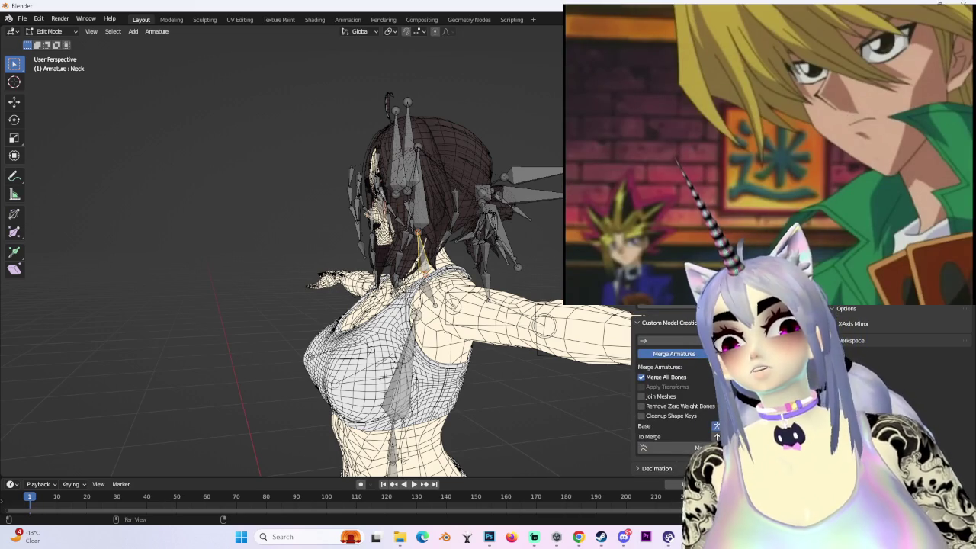
click(687, 448)
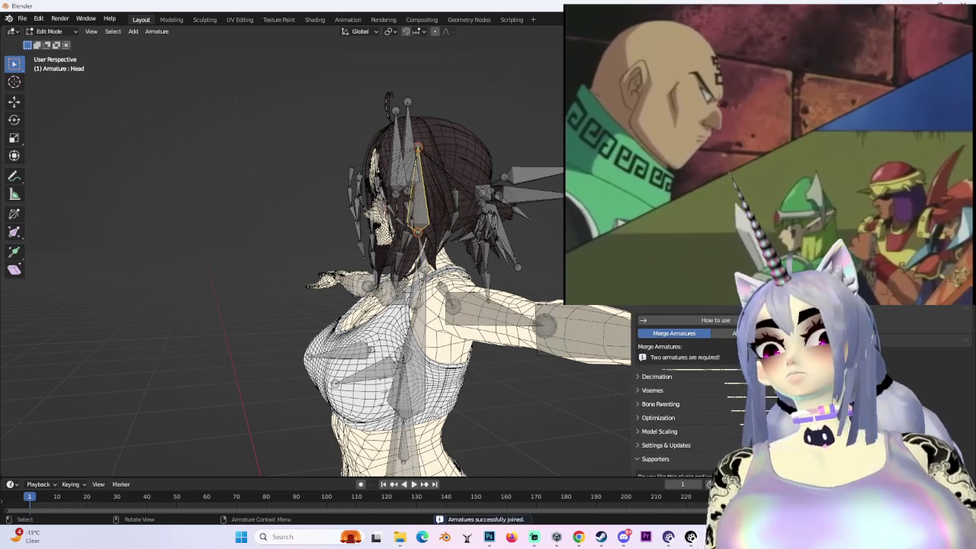
- Test-rotate the merged rig's head and neck bones in Pose Mode
scroll(435, 191, up, 3)
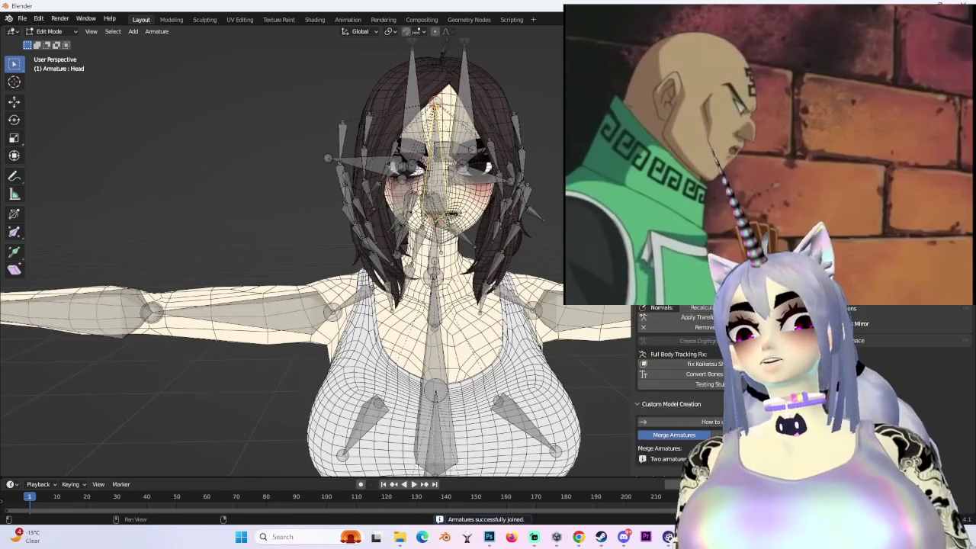
click(14, 120)
scroll(435, 191, up, 3)
mouse_move(456, 157)
mouse_down()
mouse_move(423, 164)
mouse_move(457, 191)
mouse_up()
click(456, 263)
middle_drag(561, 234, 488, 259)
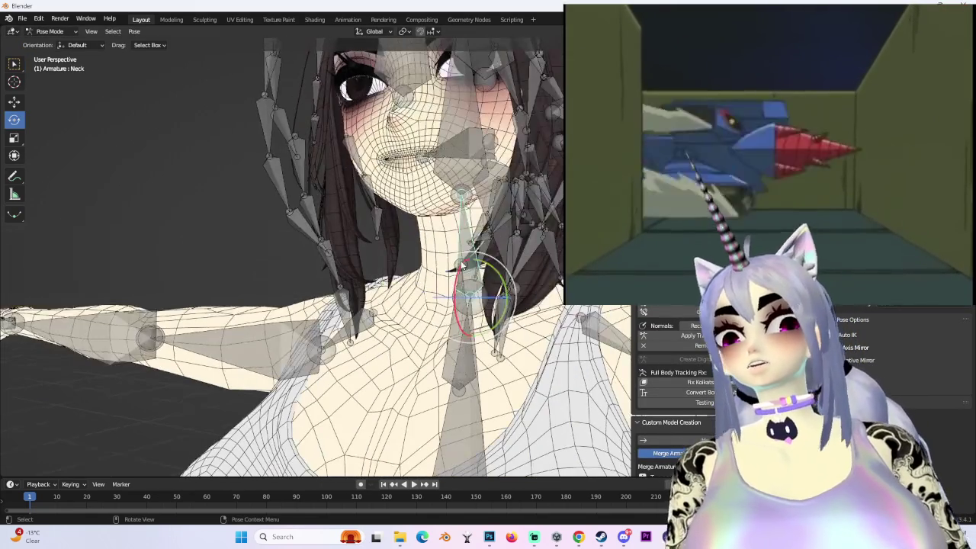
drag(477, 286, 455, 277)
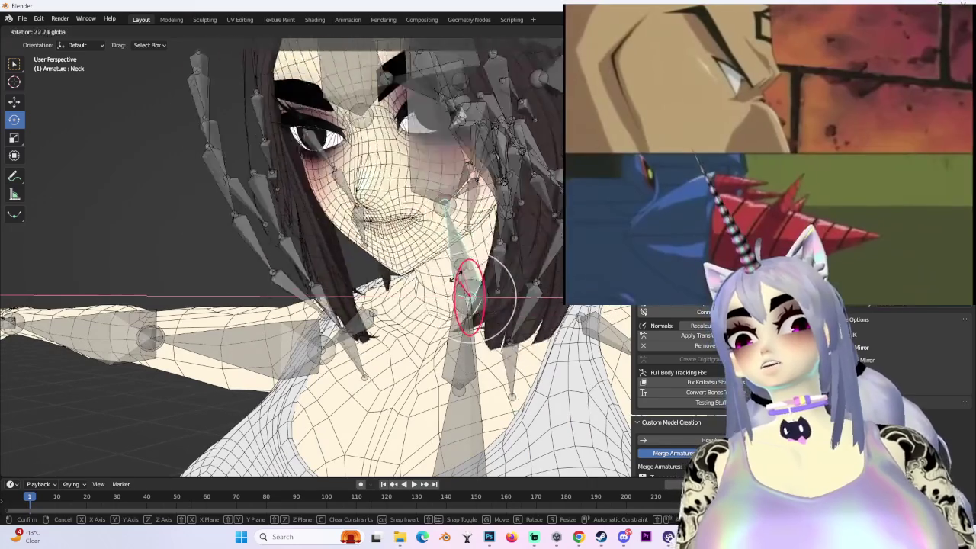
middle_drag(457, 279, 440, 222)
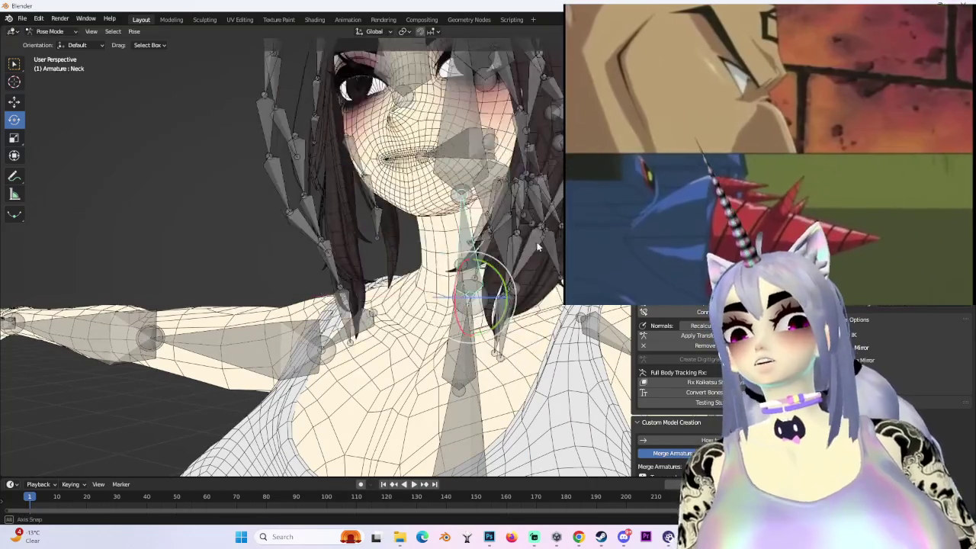
- Test-rotate the left shoulder and arm bones, resetting to the T-pose and checking armpit deformation
scroll(439, 215, down, 3)
scroll(439, 216, down, 2)
click(457, 284)
drag(458, 283, 447, 262)
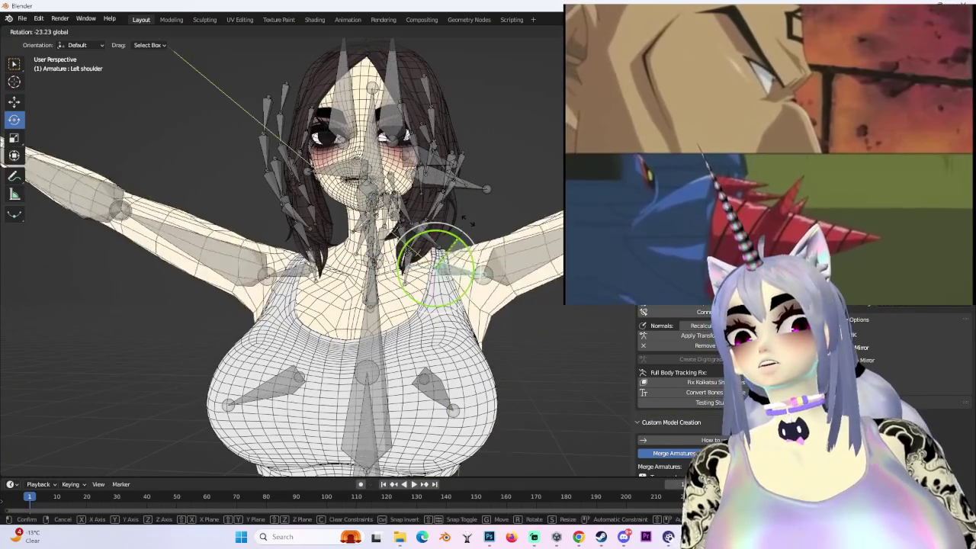
key(Escape)
click(504, 274)
drag(506, 272, 534, 255)
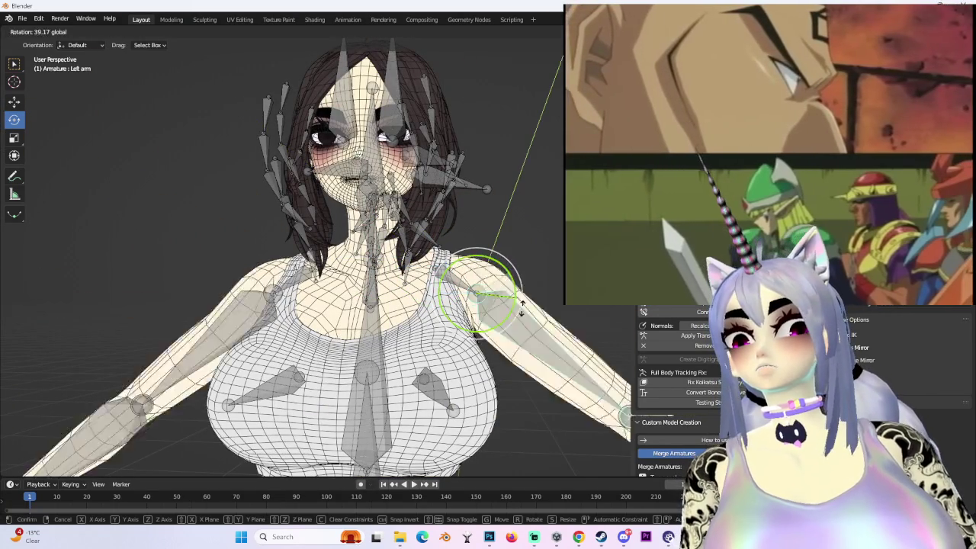
mouse_move(534, 256)
middle_down()
mouse_move(518, 283)
mouse_move(497, 282)
middle_up()
key(ctrl+z)
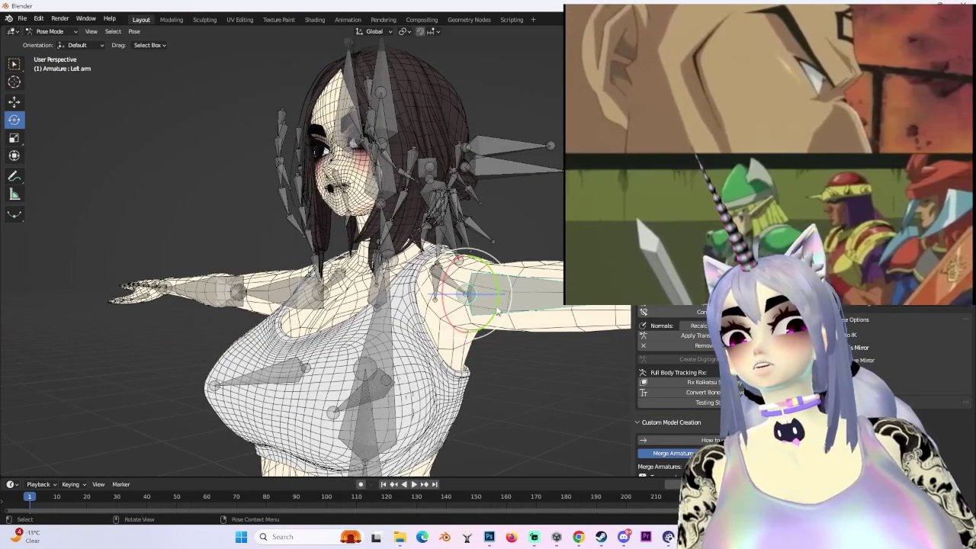
drag(498, 282, 485, 235)
scroll(485, 235, up, 3)
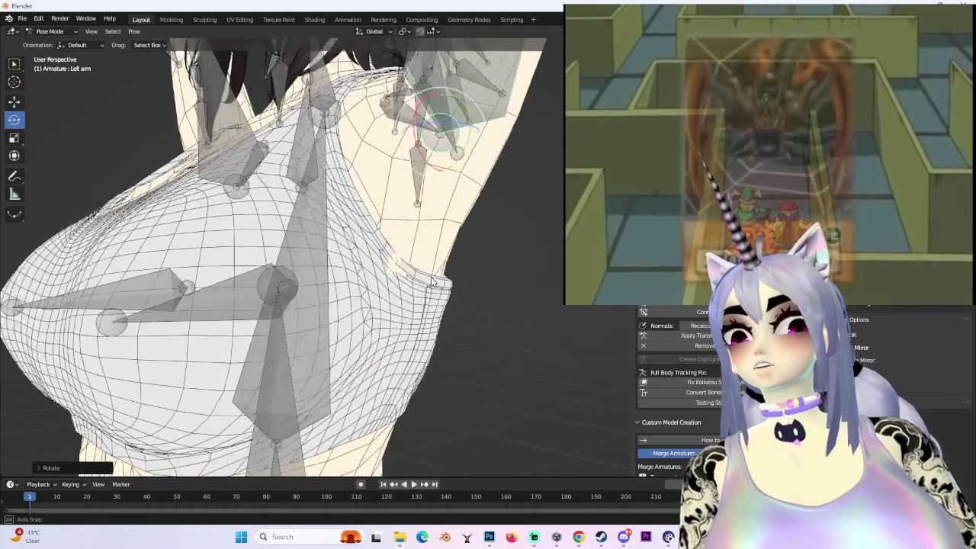
middle_drag(485, 235, 400, 302)
- Return to Object Mode, briefly re-enter Pose Mode, then go back to Object Mode
click(50, 31)
click(47, 40)
mouse_move(229, 267)
middle_down()
mouse_move(374, 285)
mouse_move(459, 281)
mouse_move(389, 306)
mouse_move(347, 302)
mouse_move(406, 292)
mouse_move(419, 314)
mouse_move(441, 305)
mouse_move(455, 221)
mouse_move(454, 305)
middle_up()
key(ctrl+Tab)
scroll(455, 222, down, 3)
click(53, 42)
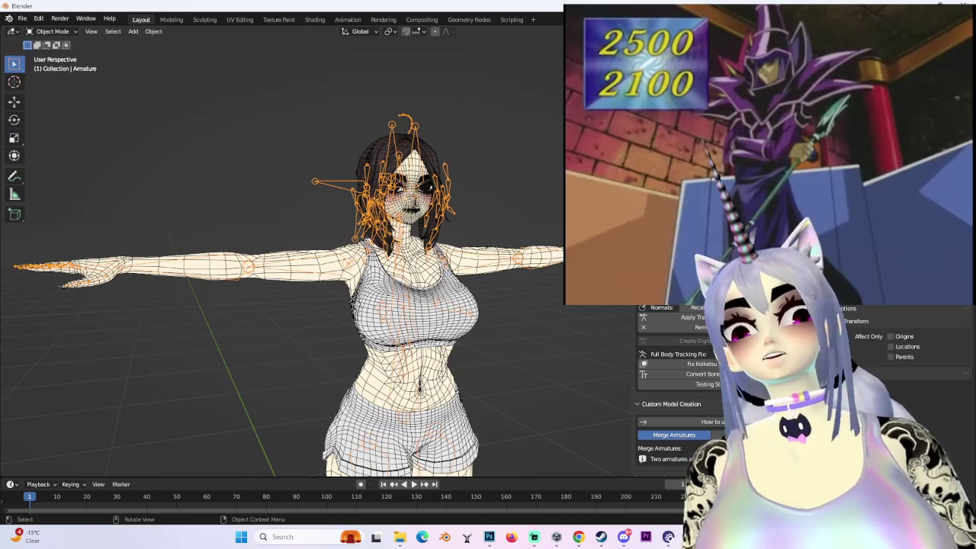
shift+middle_drag(492, 206, 491, 302)
scroll(491, 302, down, 3)
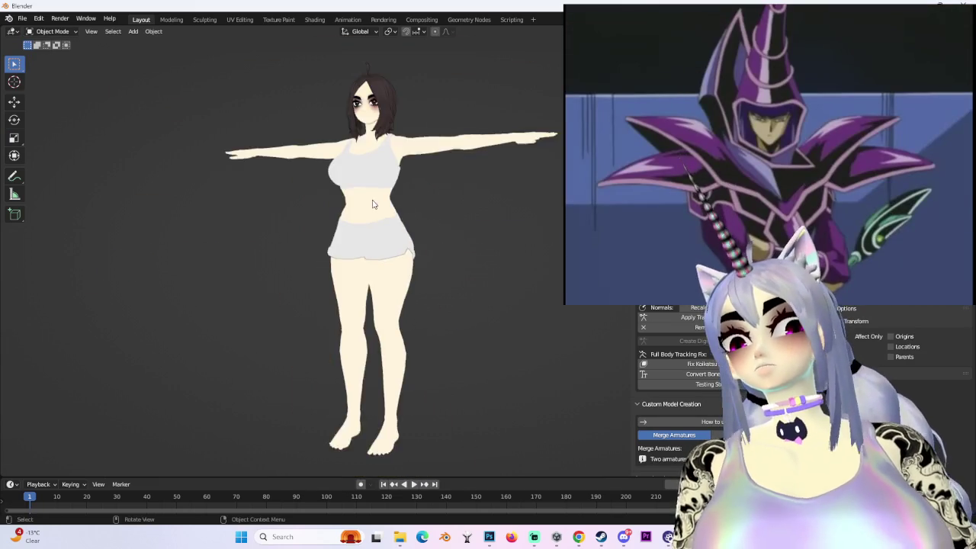
scroll(415, 186, up, 1)
shift+middle_drag(415, 186, 431, 233)
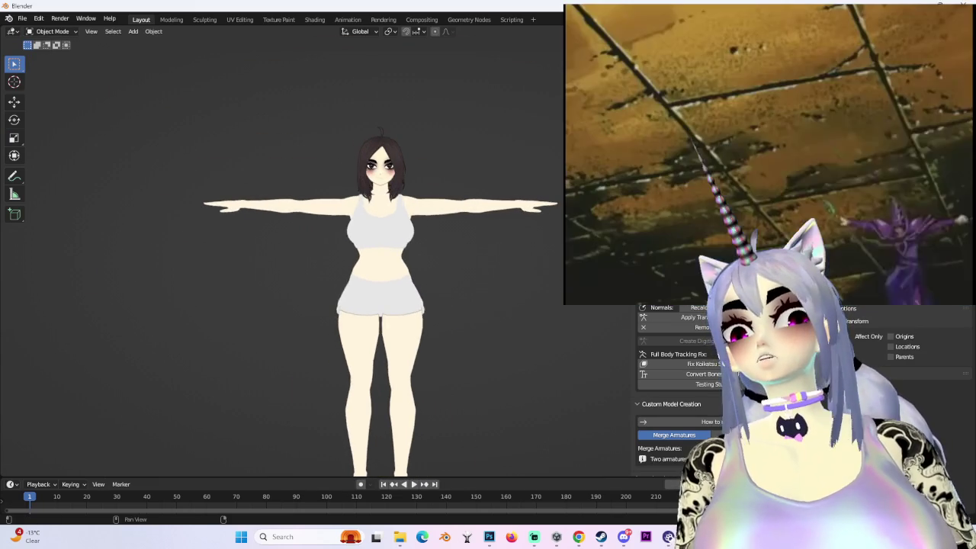
key(ctrl+Tab)
scroll(366, 305, up, 3)
scroll(436, 153, up, 2)
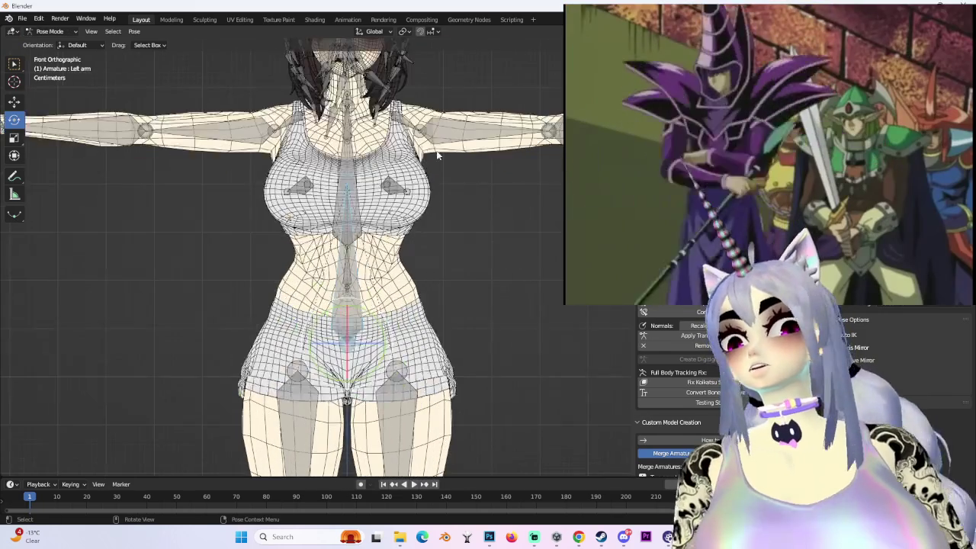
drag(441, 133, 427, 141)
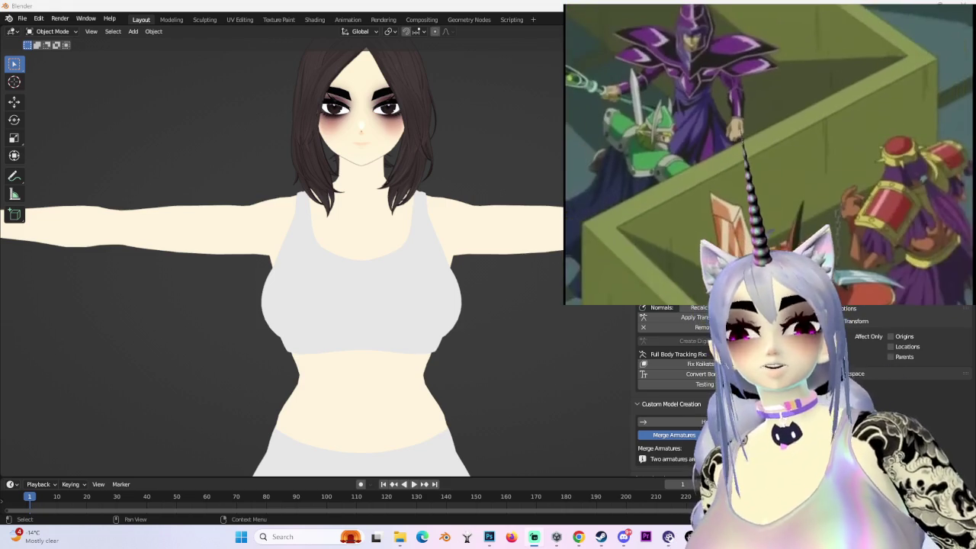
scroll(509, 180, up, 3)
middle_drag(508, 180, 531, 192)
key(shift+alt+z)
scroll(282, 259, down, 5)
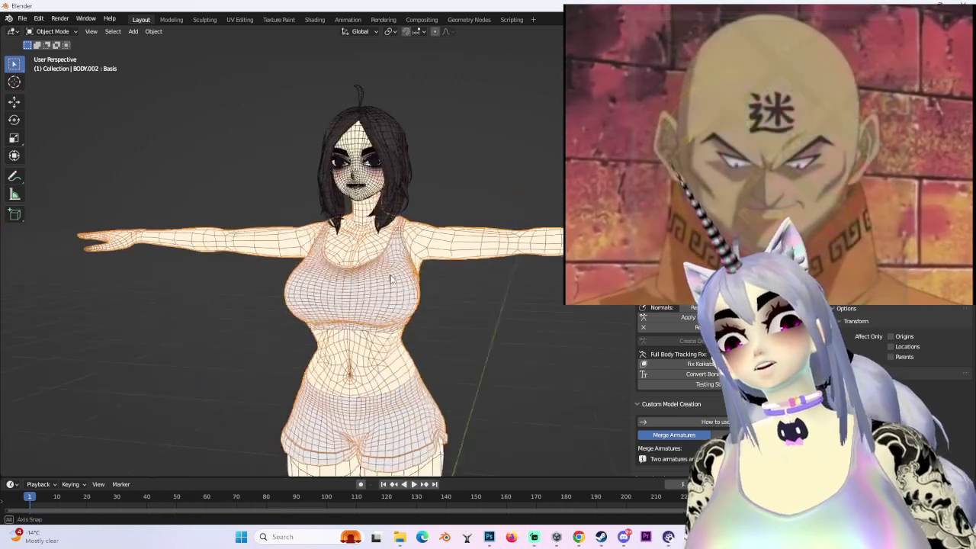
scroll(402, 246, up, 2)
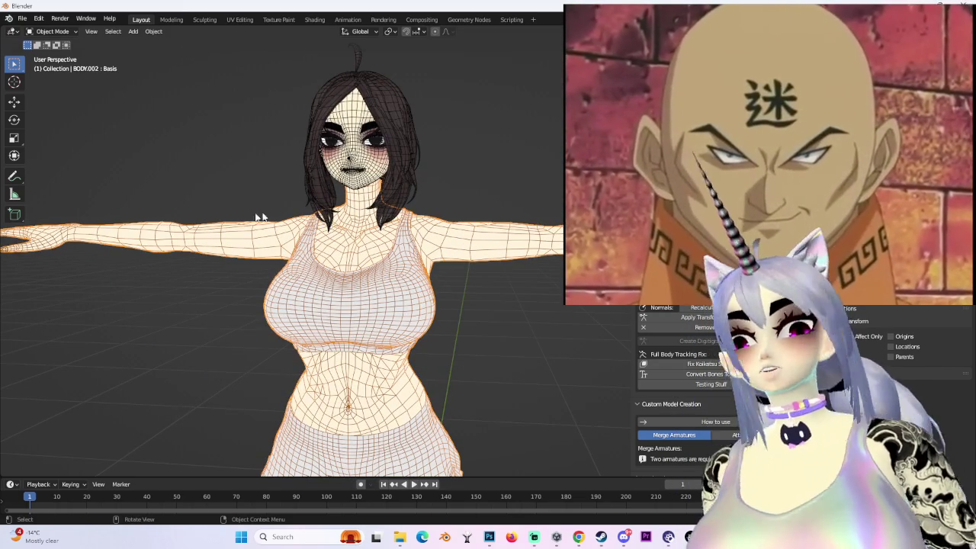
scroll(319, 283, down, 2)
key(shift+alt+z)
scroll(442, 283, up, 1)
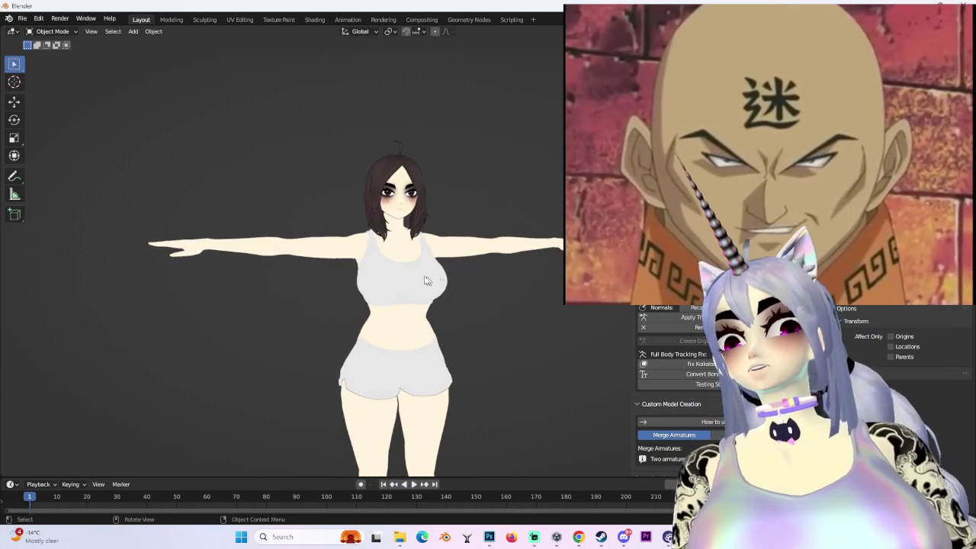
scroll(427, 265, up, 4)
scroll(421, 269, up, 3)
scroll(440, 270, down, 1)
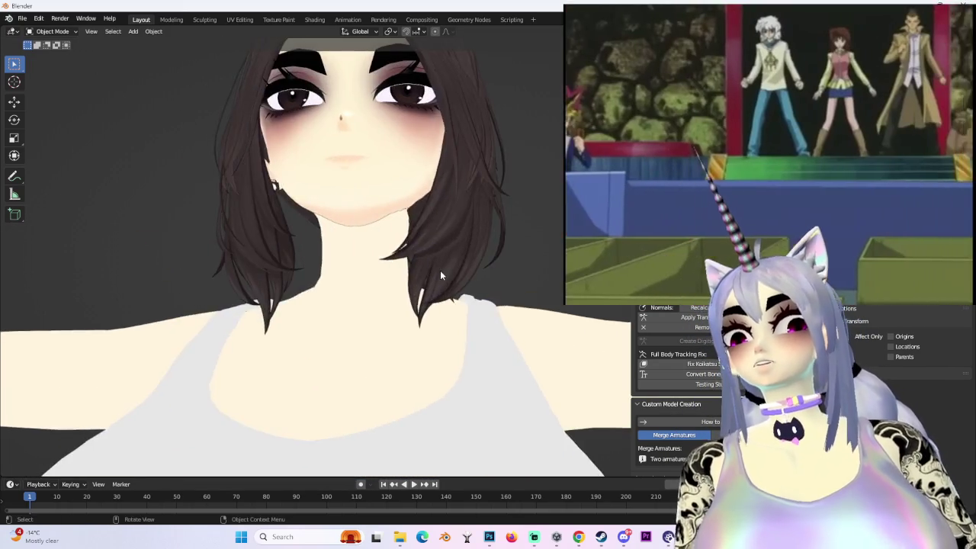
scroll(441, 280, down, 2)
scroll(441, 286, up, 2)
scroll(388, 212, up, 2)
scroll(407, 201, up, 1)
mouse_move(407, 200)
middle_down()
mouse_move(339, 234)
mouse_move(473, 251)
middle_up()
scroll(374, 220, down, 5)
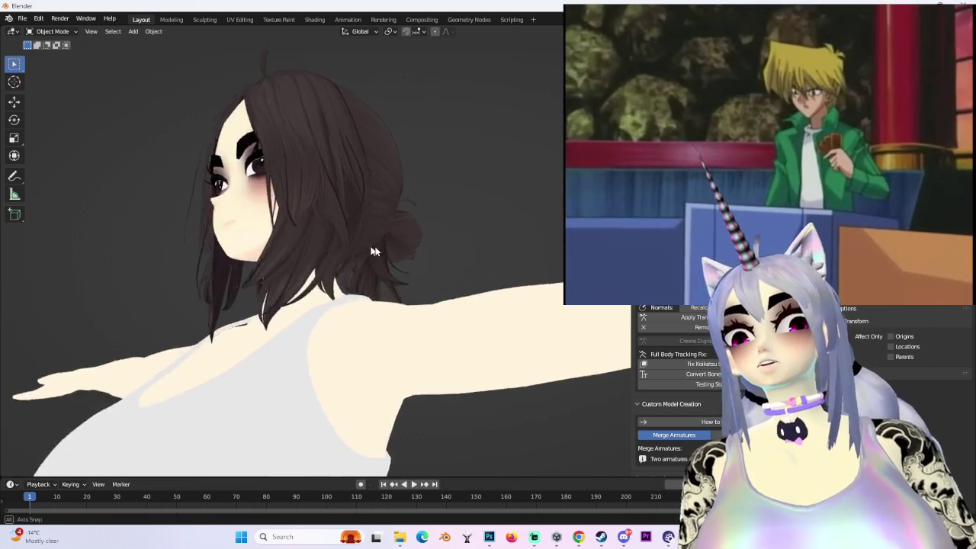
scroll(491, 257, up, 4)
mouse_move(543, 234)
middle_down()
mouse_move(451, 254)
mouse_move(424, 279)
mouse_move(453, 301)
middle_up()
scroll(450, 255, down, 3)
scroll(424, 281, down, 2)
scroll(424, 282, down, 2)
scroll(453, 301, up, 3)
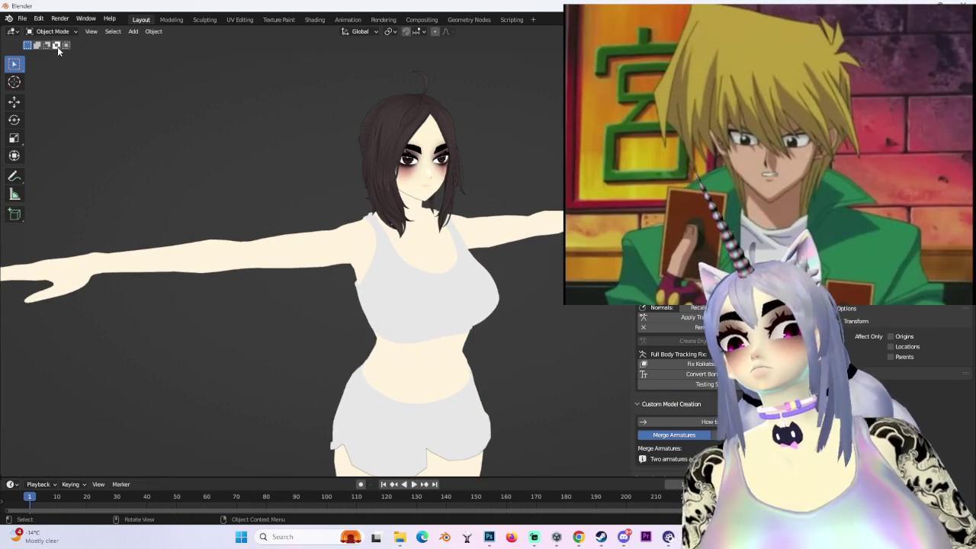
click(22, 19)
- Save the file as MILLIE T TOP 01.blend
click(64, 107)
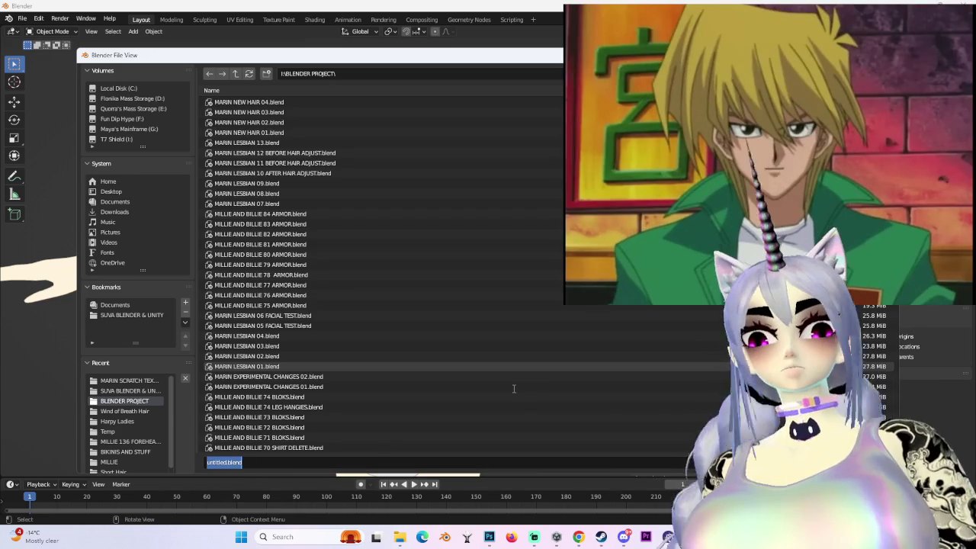
text(MILLIE T TOP 01)
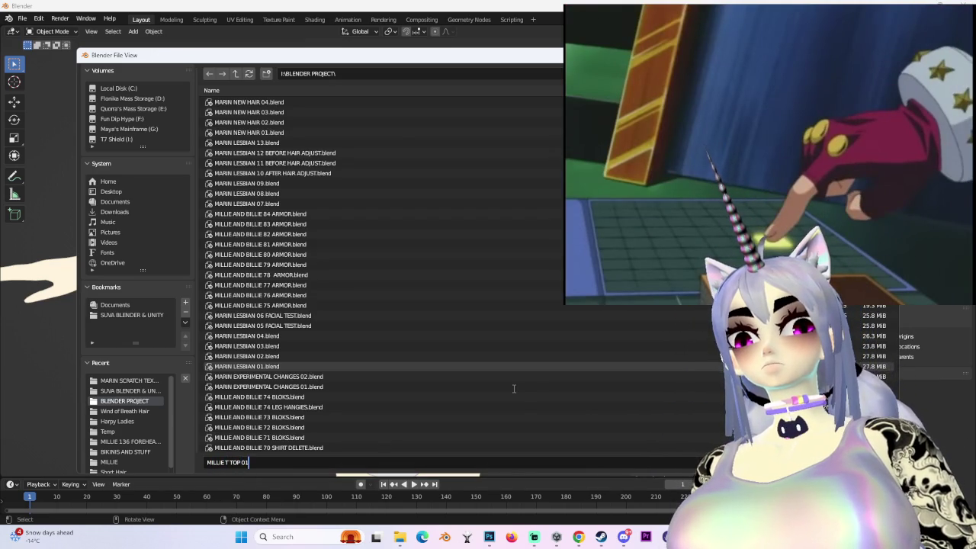
key(Return)
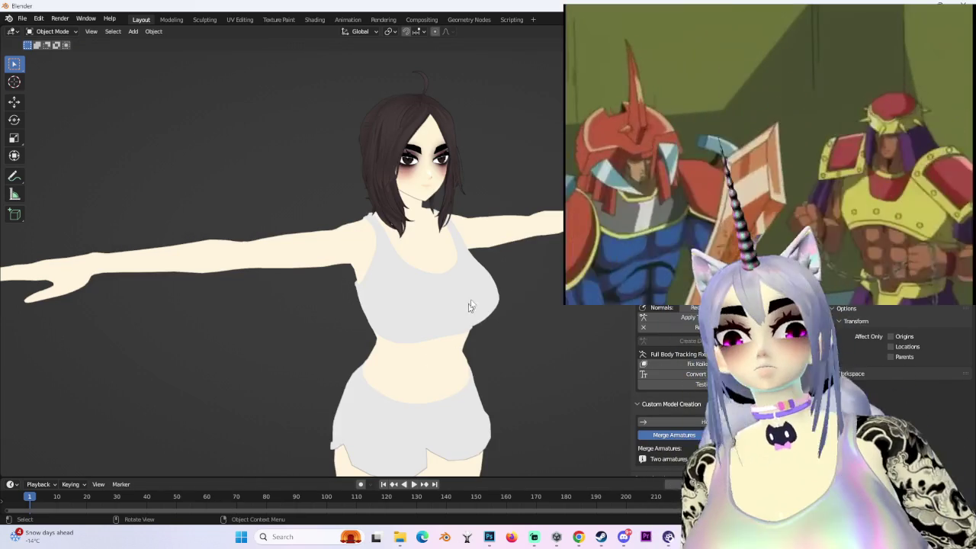
- Check the model from the bottom and front numpad views, then orbit around it
key(ctrl+KP_7)
key(KP_1)
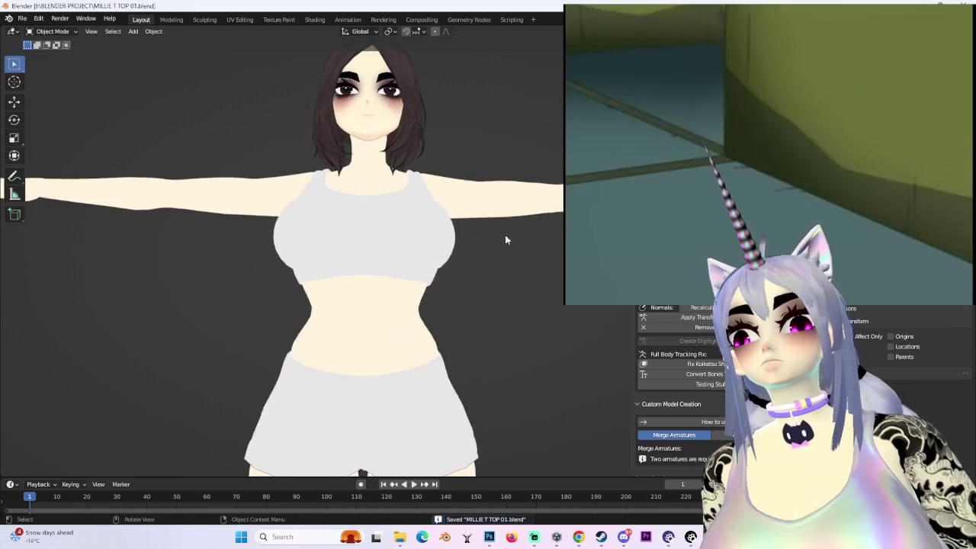
scroll(503, 240, down, 2)
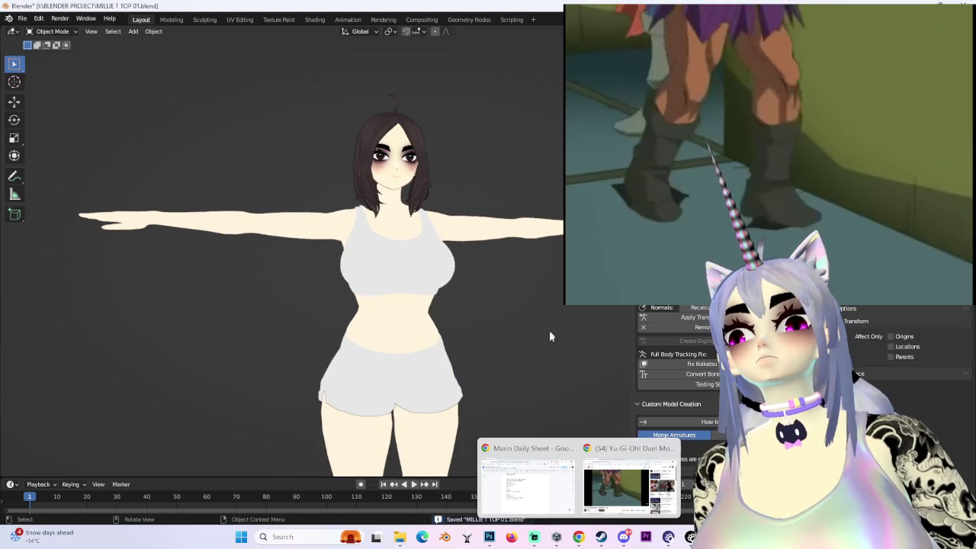
mouse_move(549, 330)
middle_down()
mouse_move(504, 351)
mouse_move(514, 366)
mouse_move(538, 348)
mouse_move(507, 350)
middle_up()
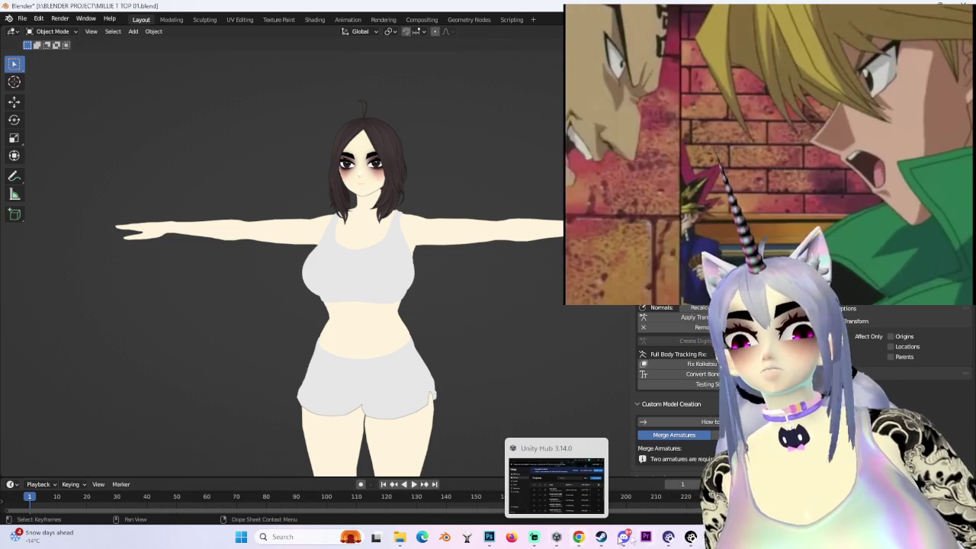
click(556, 537)
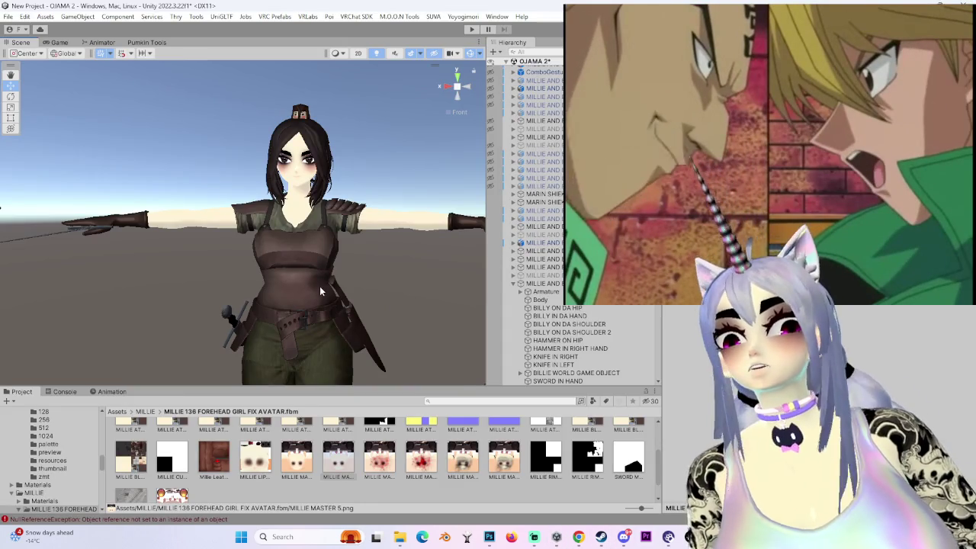
scroll(335, 292, down, 3)
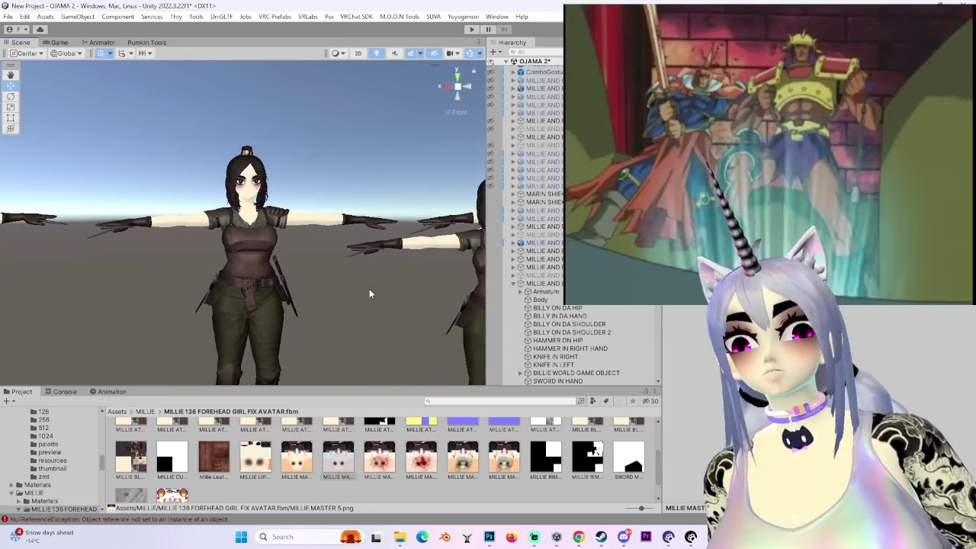
scroll(534, 229, up, 5)
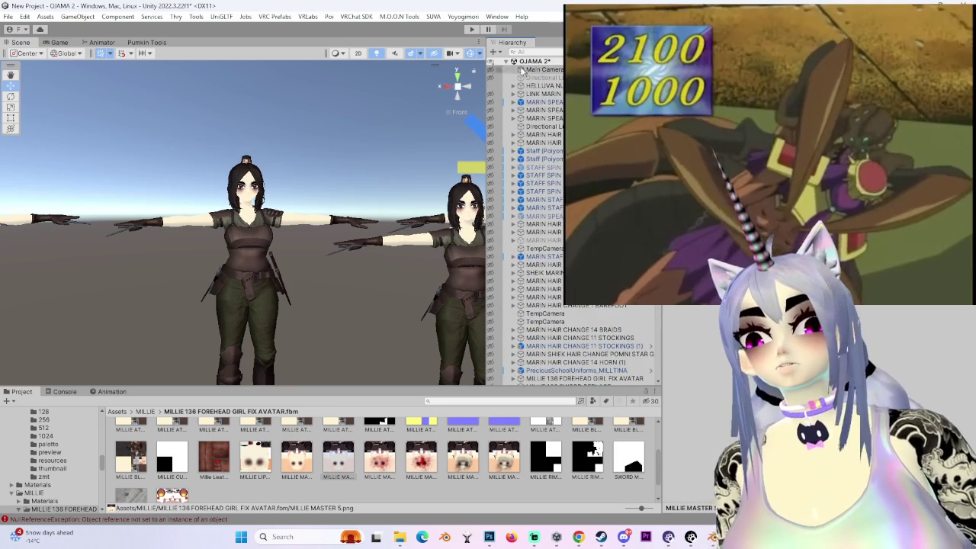
scroll(509, 63, down, 5)
scroll(509, 63, down, 5)
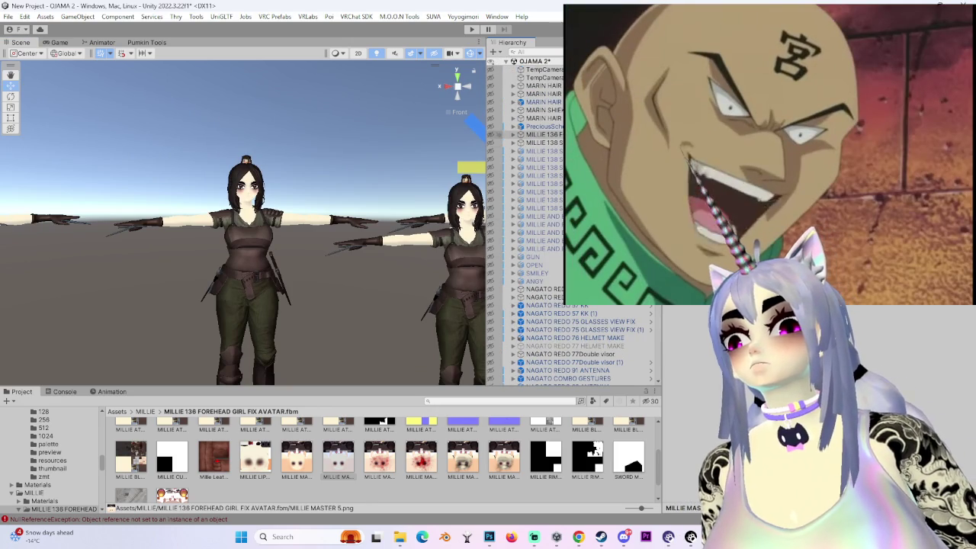
click(541, 126)
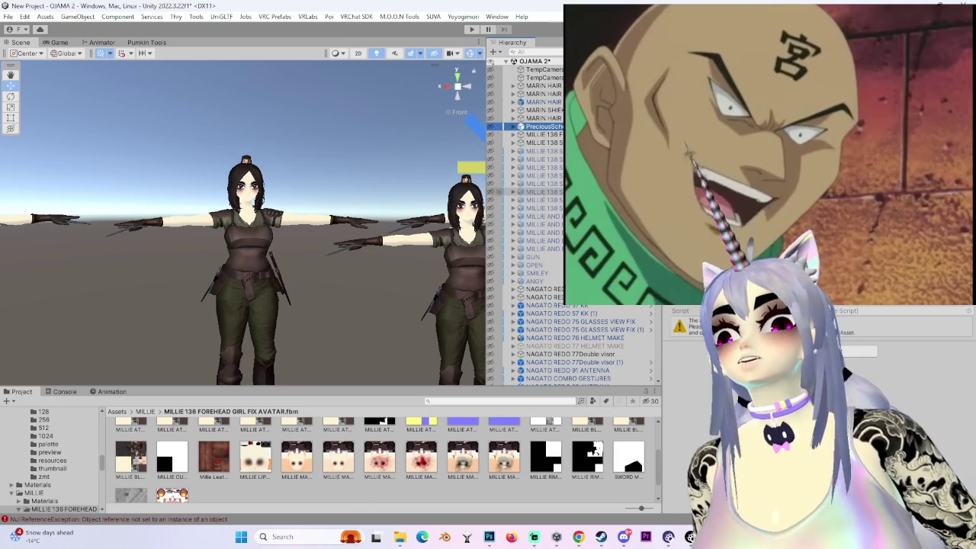
scroll(569, 304, down, 5)
scroll(568, 303, down, 5)
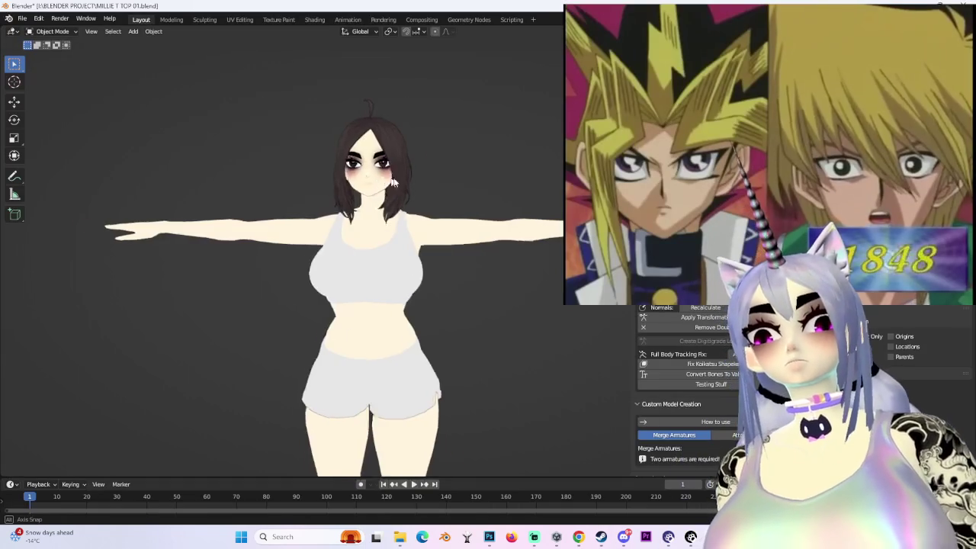
scroll(425, 153, up, 5)
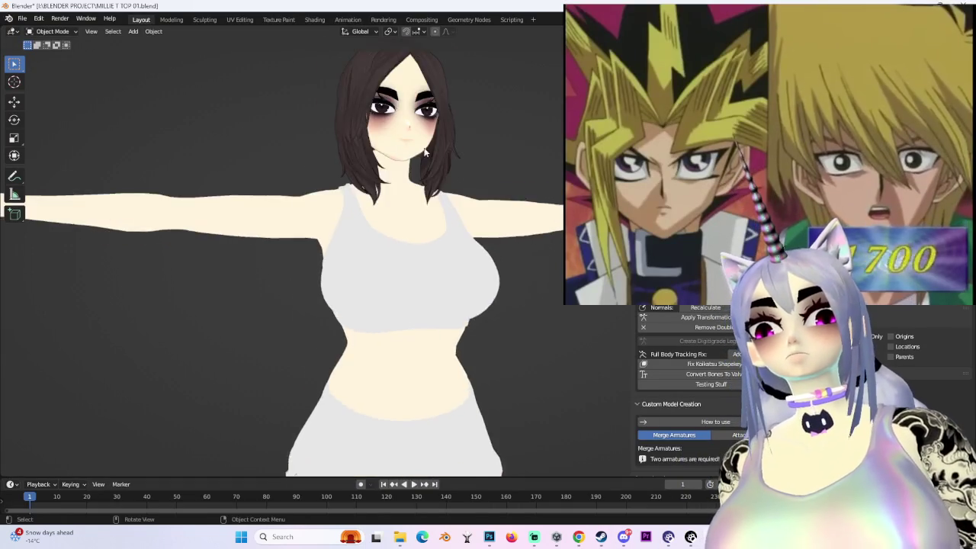
- Zoom and orbit to a three-quarter view of the saved character, then switch back to Unity
scroll(425, 152, down, 2)
scroll(458, 202, down, 1)
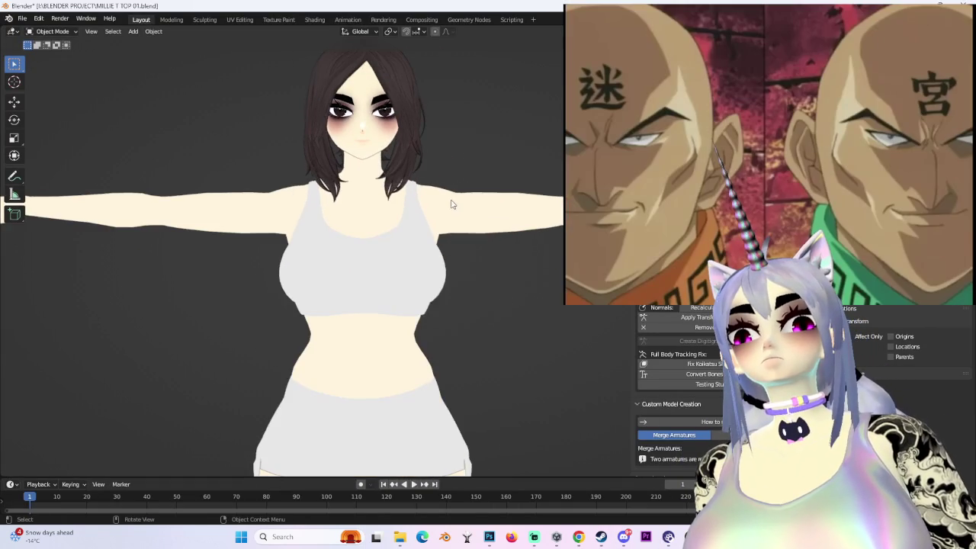
scroll(415, 216, down, 2)
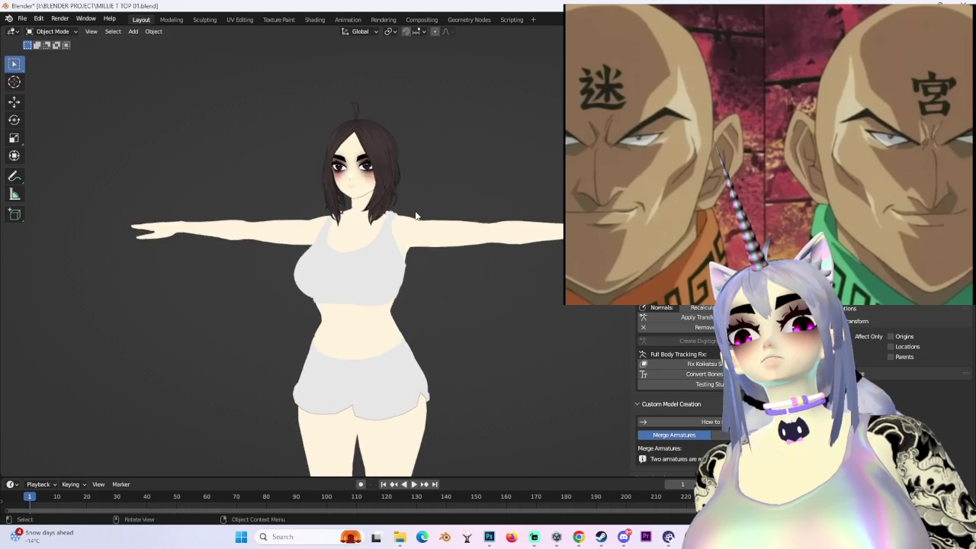
scroll(416, 216, up, 2)
scroll(450, 214, up, 1)
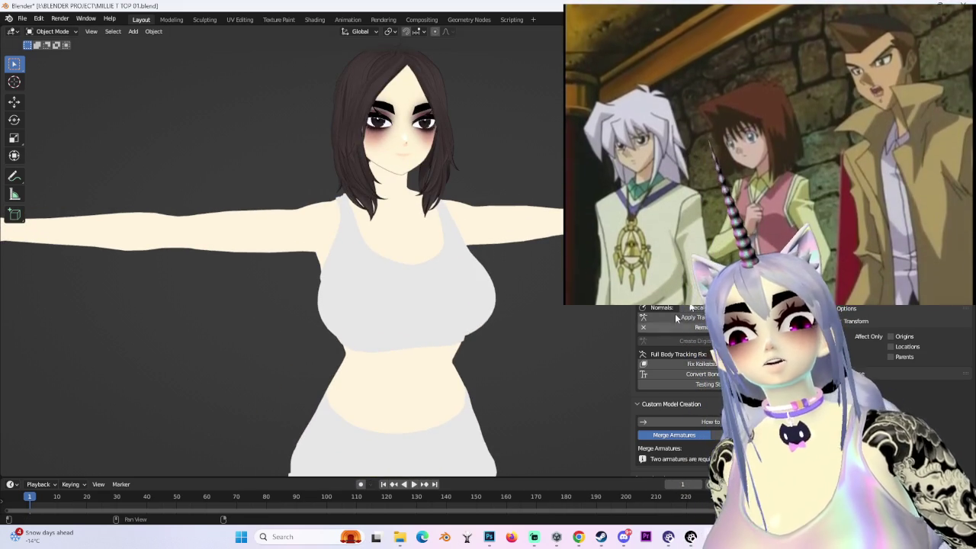
scroll(427, 267, down, 3)
mouse_move(427, 266)
middle_down()
mouse_move(473, 267)
mouse_move(493, 226)
mouse_move(533, 255)
middle_up()
scroll(525, 252, down, 2)
scroll(530, 252, up, 1)
scroll(520, 250, up, 3)
scroll(579, 416, down, 3)
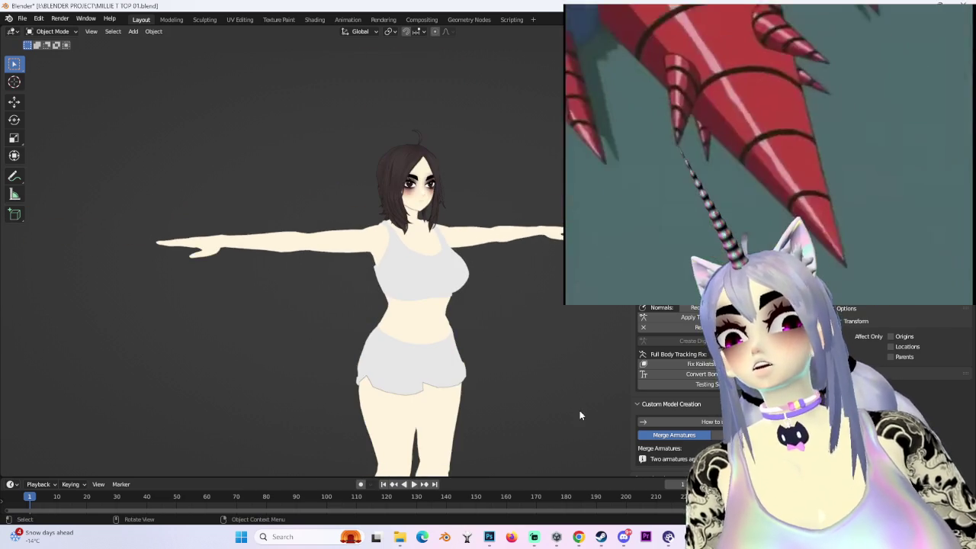
key(alt+Tab)
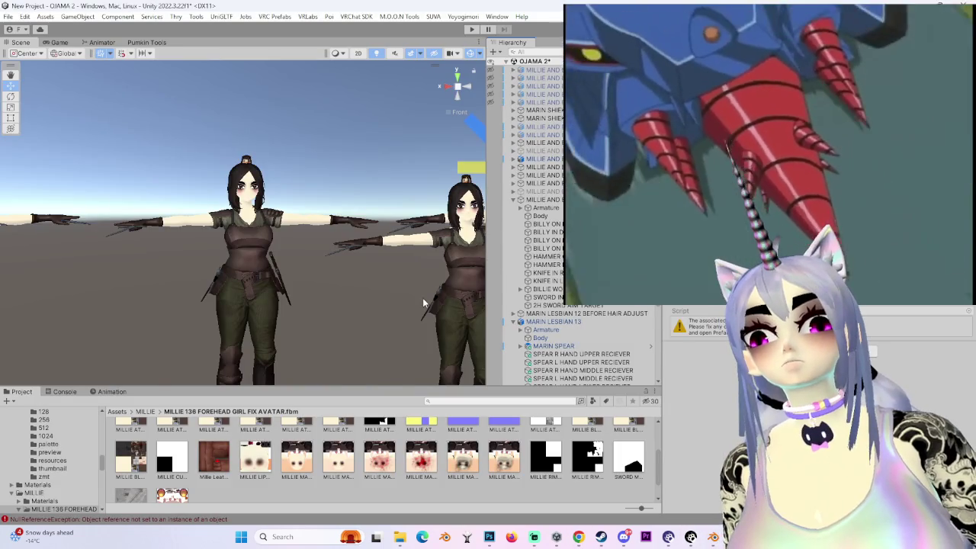
- Frame the group of Millie avatars in the Scene view and show the top-level Assets folder
click(422, 298)
key(f)
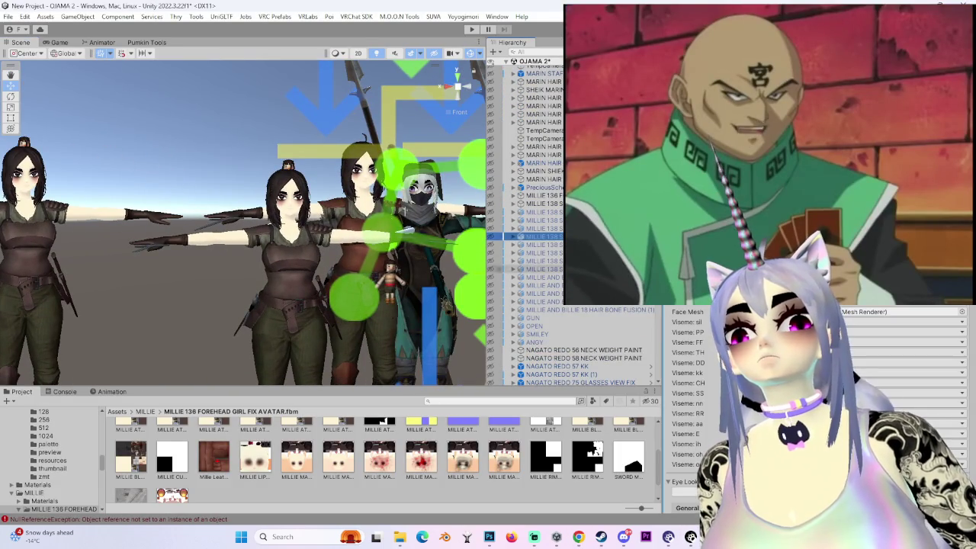
scroll(568, 229, up, 5)
click(543, 272)
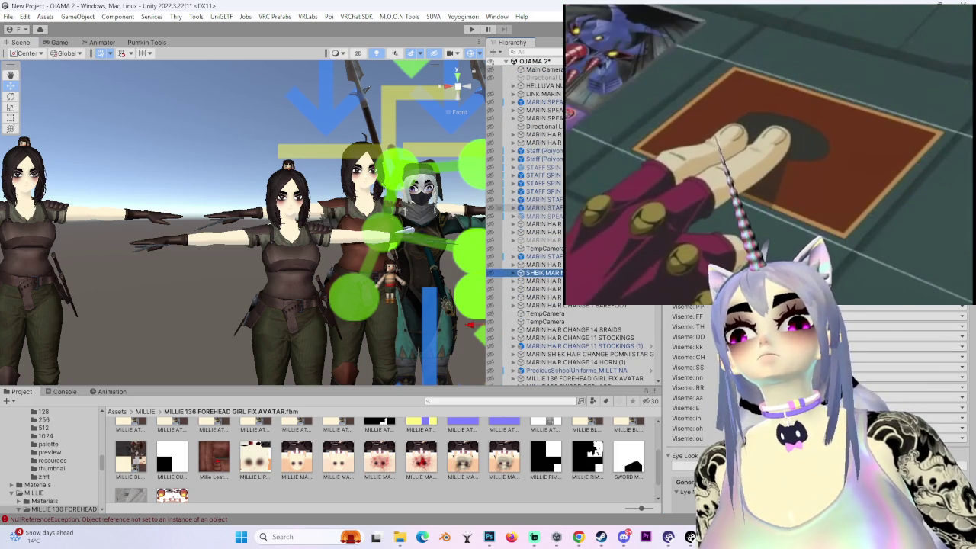
scroll(562, 229, up, 5)
scroll(562, 240, up, 5)
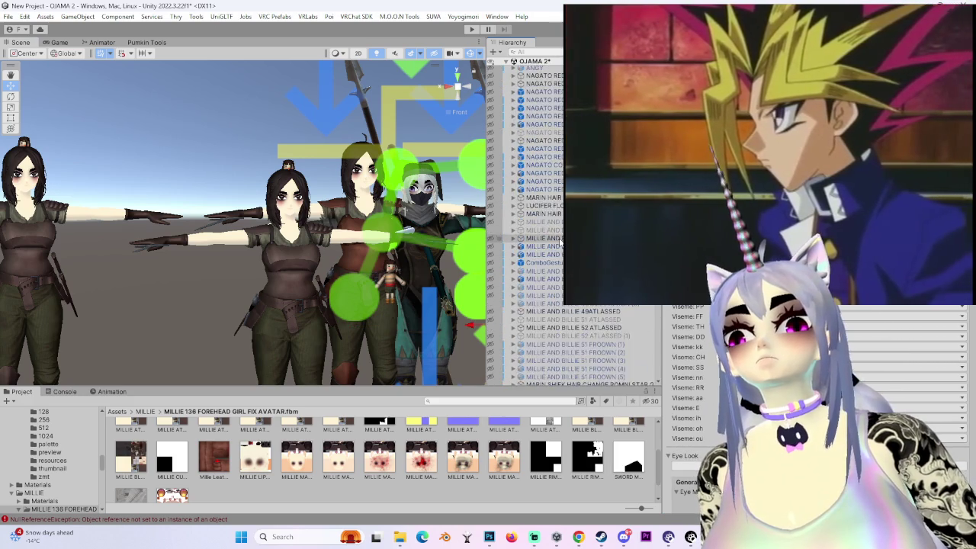
scroll(561, 239, up, 5)
scroll(560, 239, up, 5)
scroll(559, 239, up, 5)
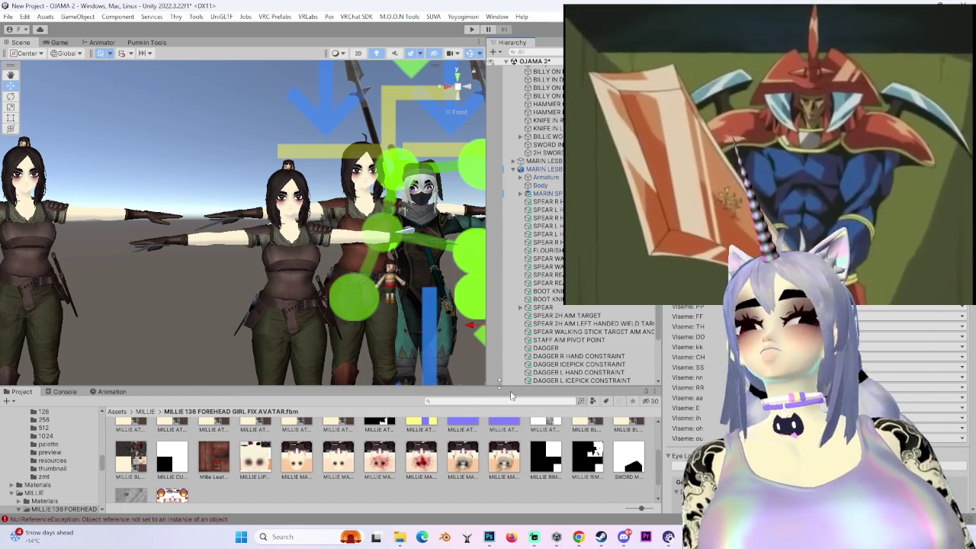
click(117, 411)
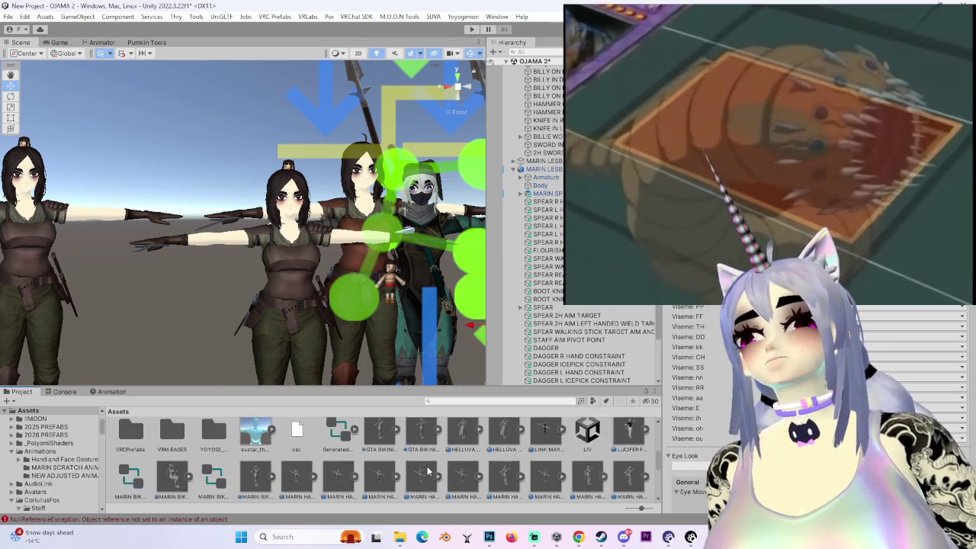
- Browse the Thumbnail and Siromori folders, then return to the top-level Assets folder
scroll(429, 472, up, 2)
click(498, 443)
scroll(302, 450, up, 2)
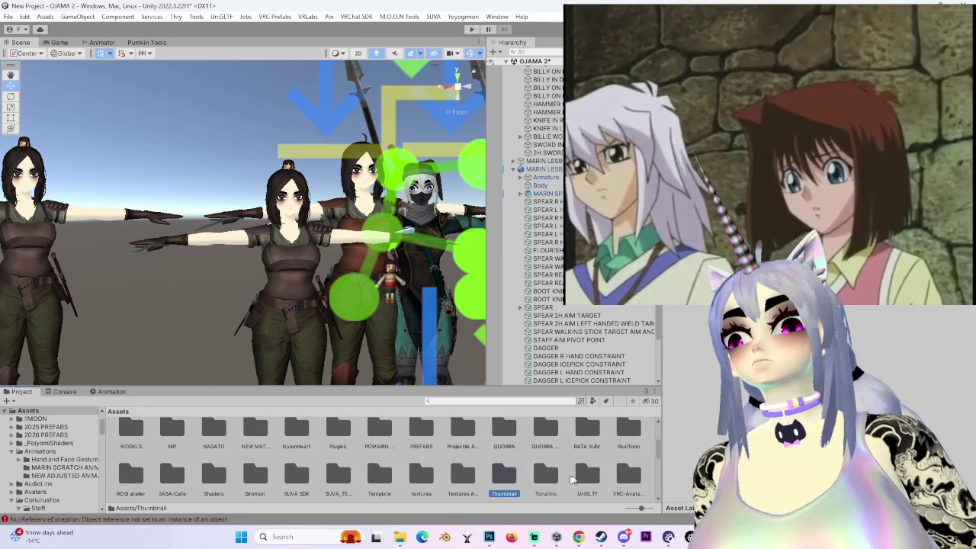
scroll(578, 478, down, 2)
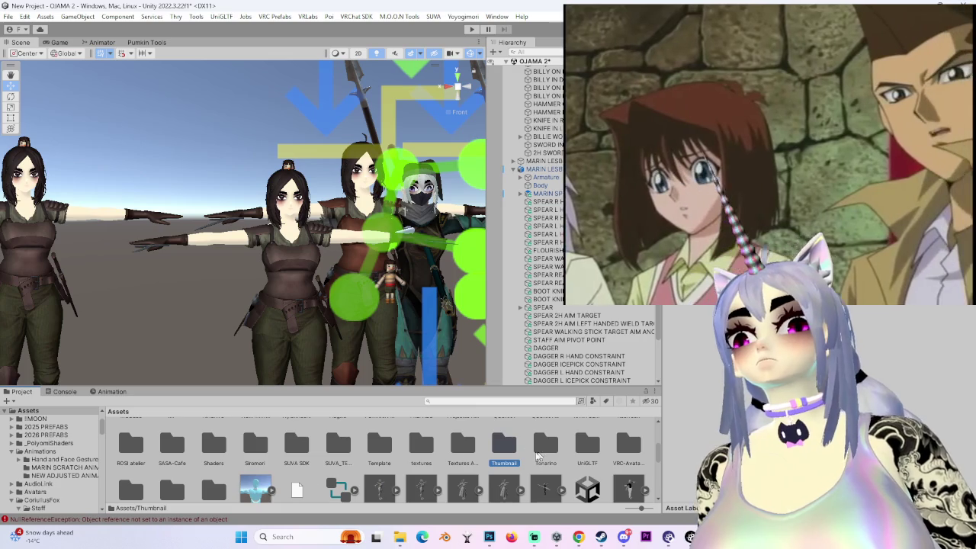
double_click(270, 447)
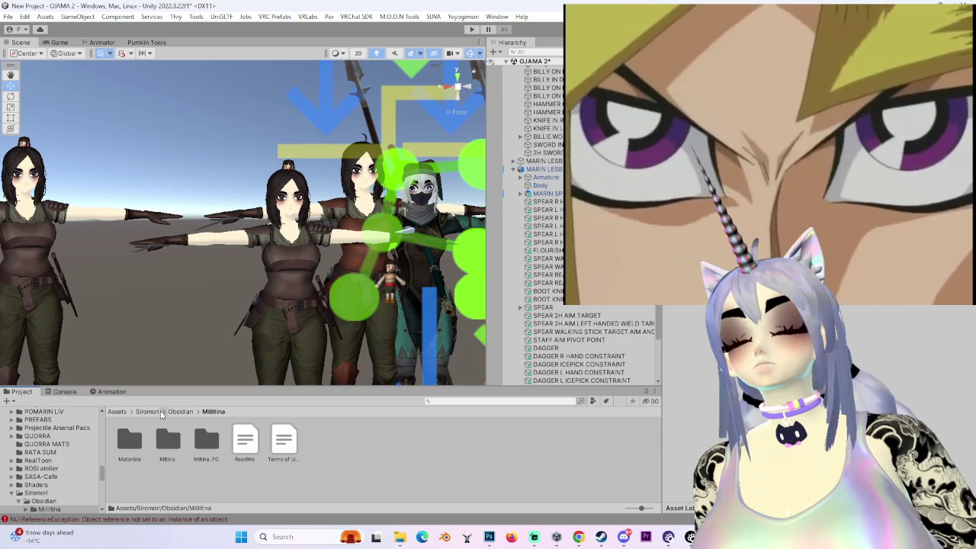
click(151, 412)
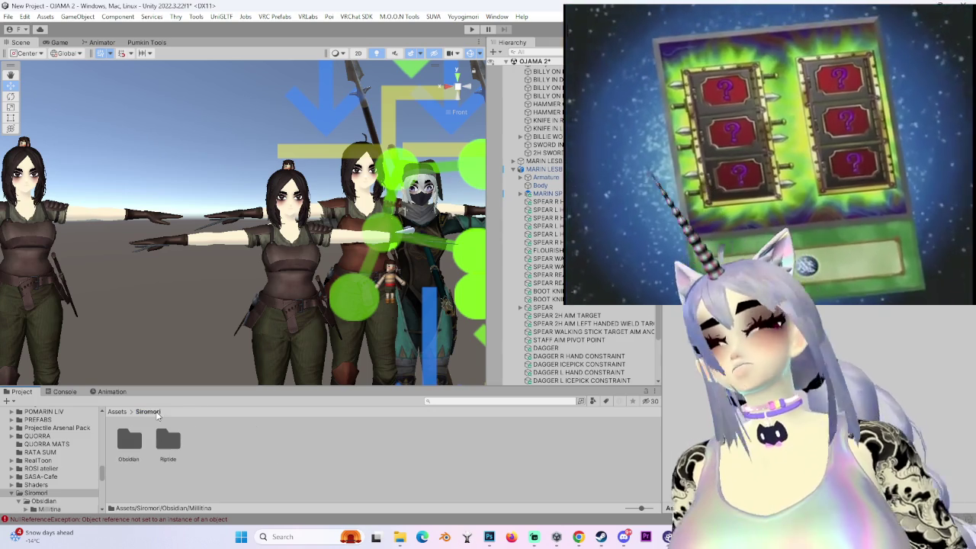
click(119, 412)
scroll(377, 477, down, 2)
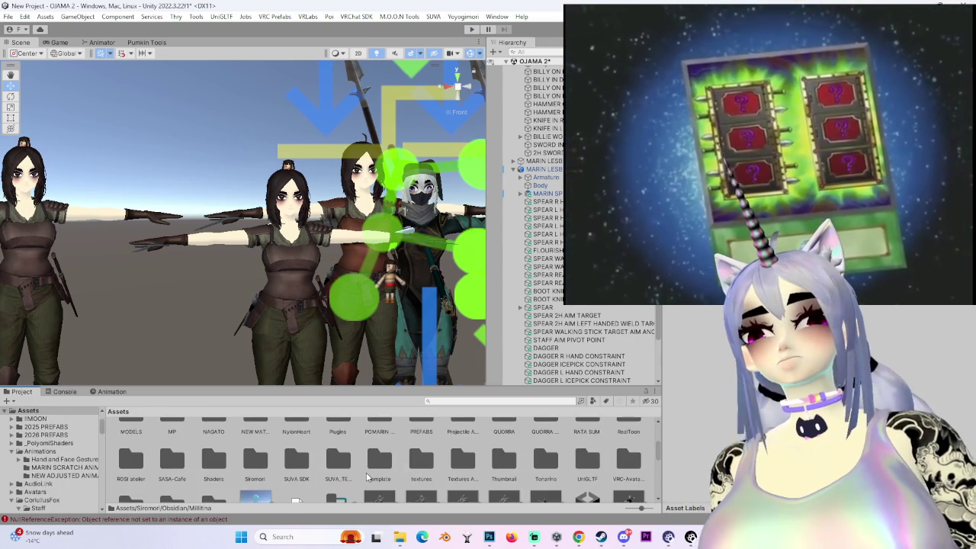
scroll(374, 476, down, 2)
scroll(368, 477, down, 2)
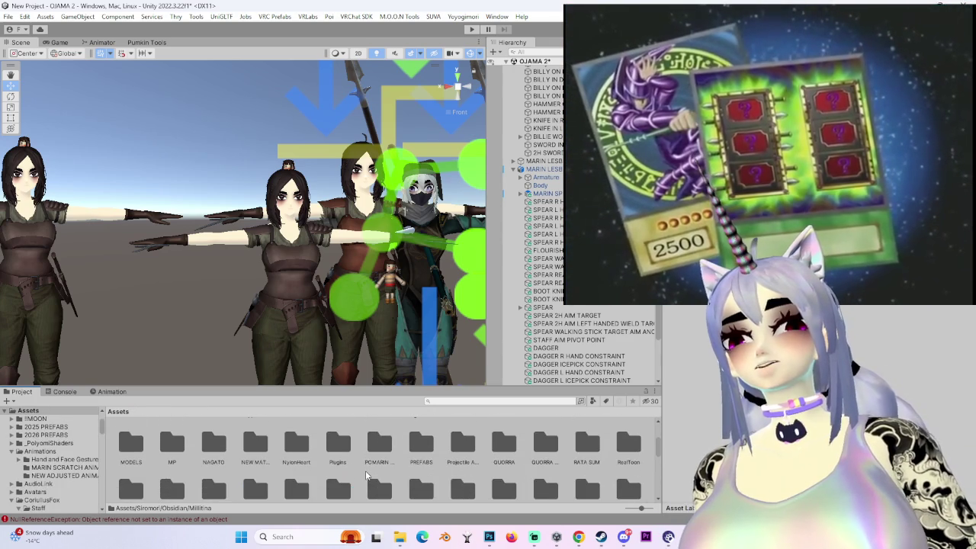
scroll(366, 476, down, 2)
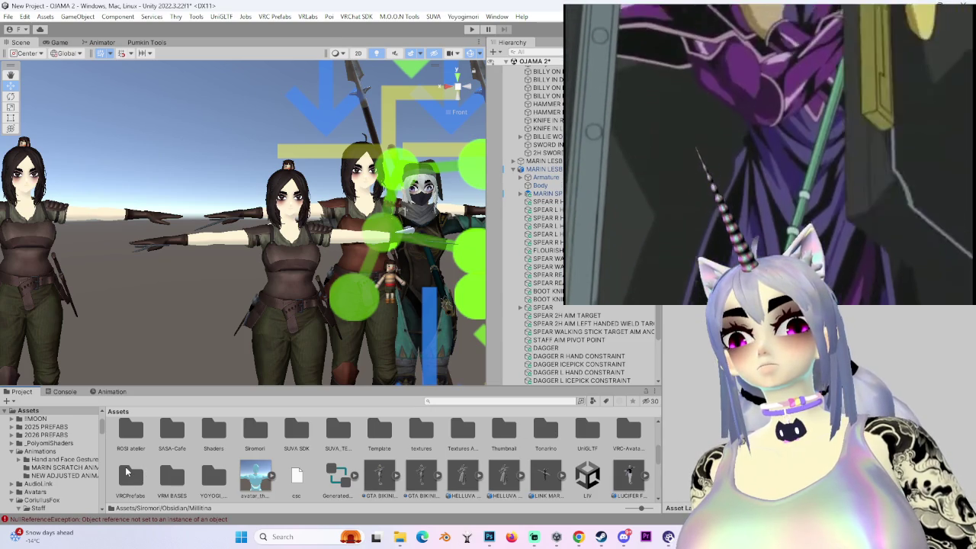
scroll(126, 466, up, 1)
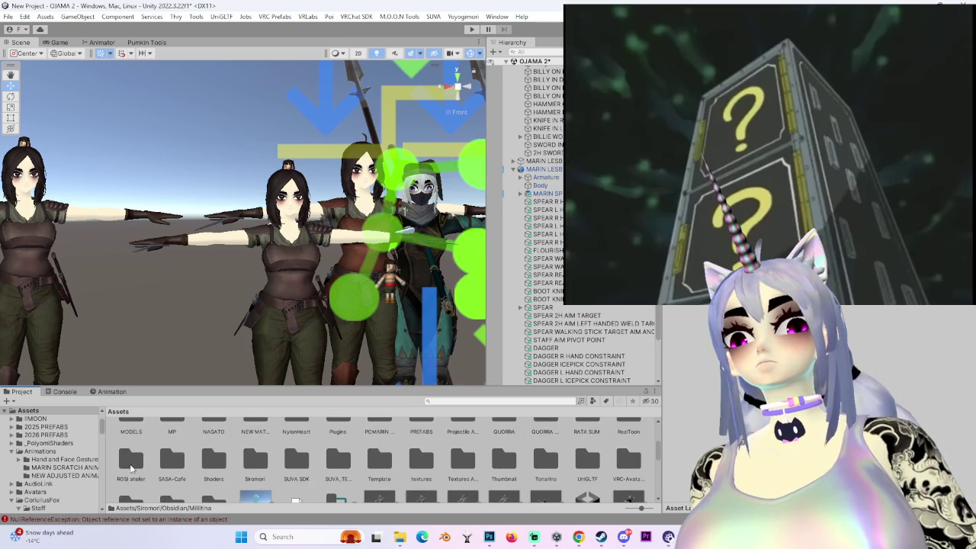
scroll(137, 462, up, 2)
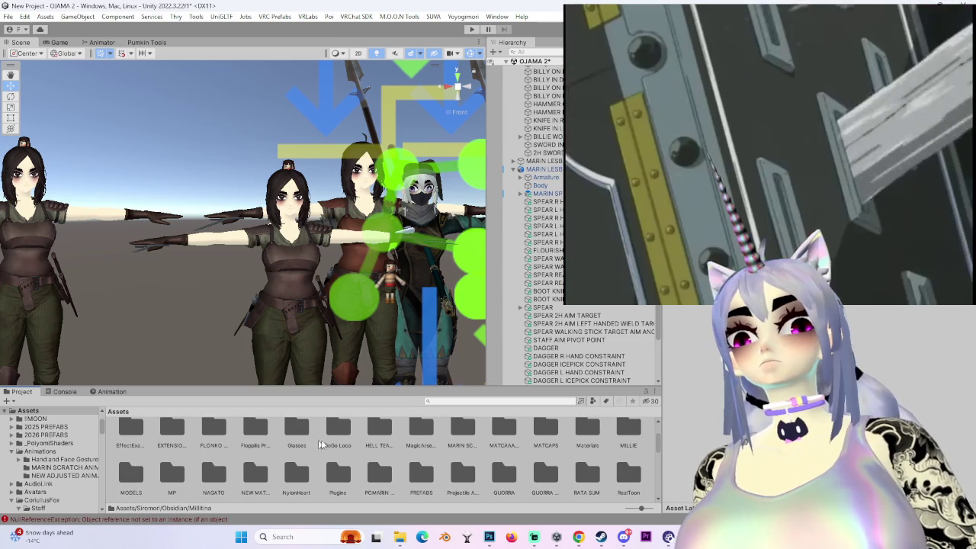
scroll(258, 431, up, 1)
scroll(418, 446, up, 1)
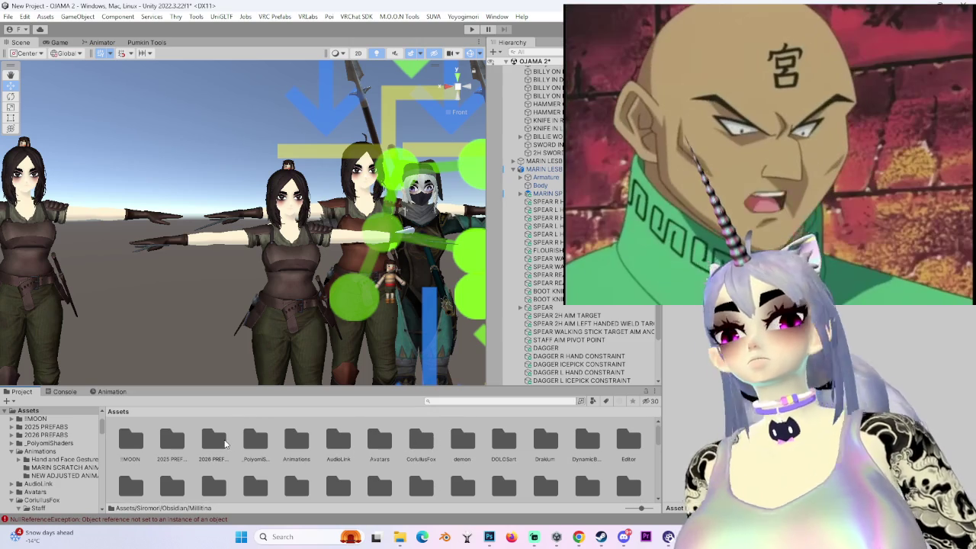
scroll(369, 475, down, 10)
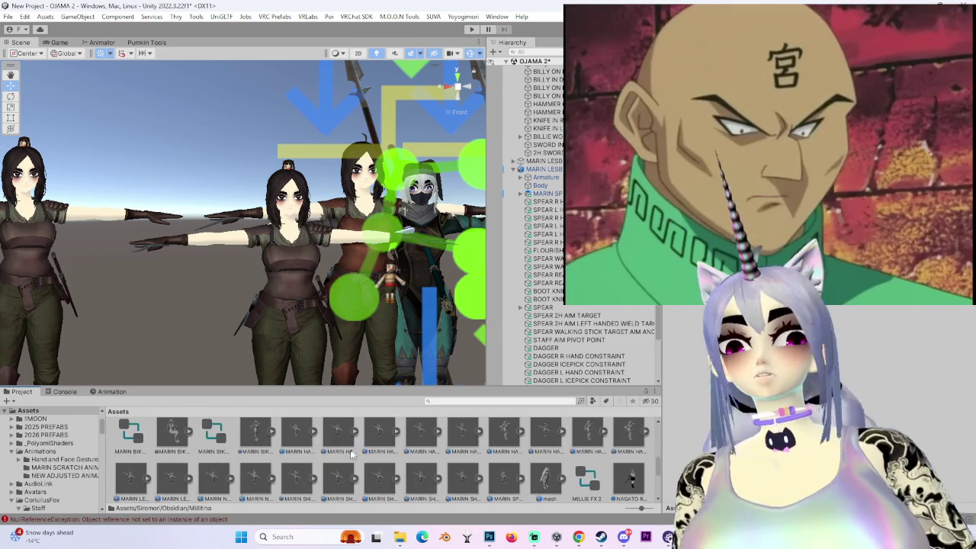
- Look through the VRM BASES, textures, projectile and SASA-Cafe asset folders
click(214, 478)
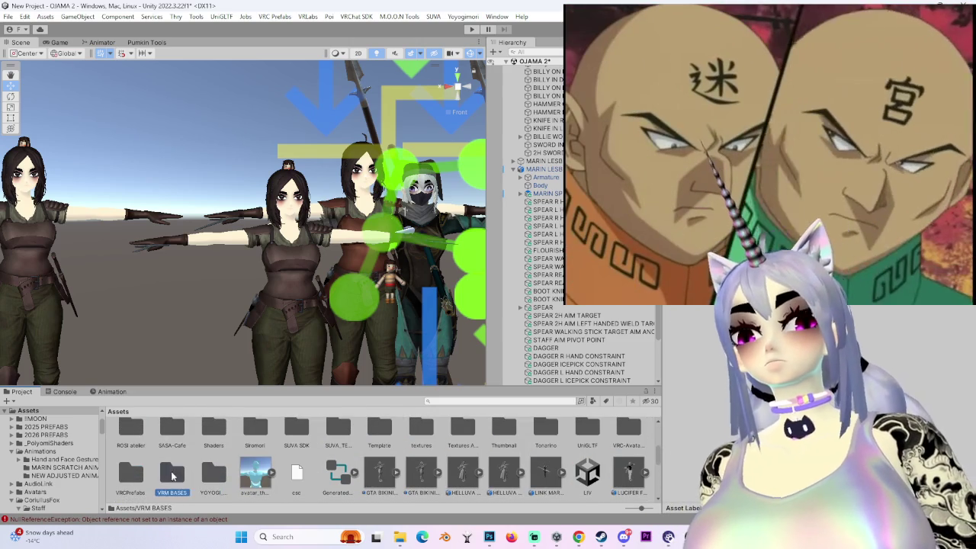
click(463, 428)
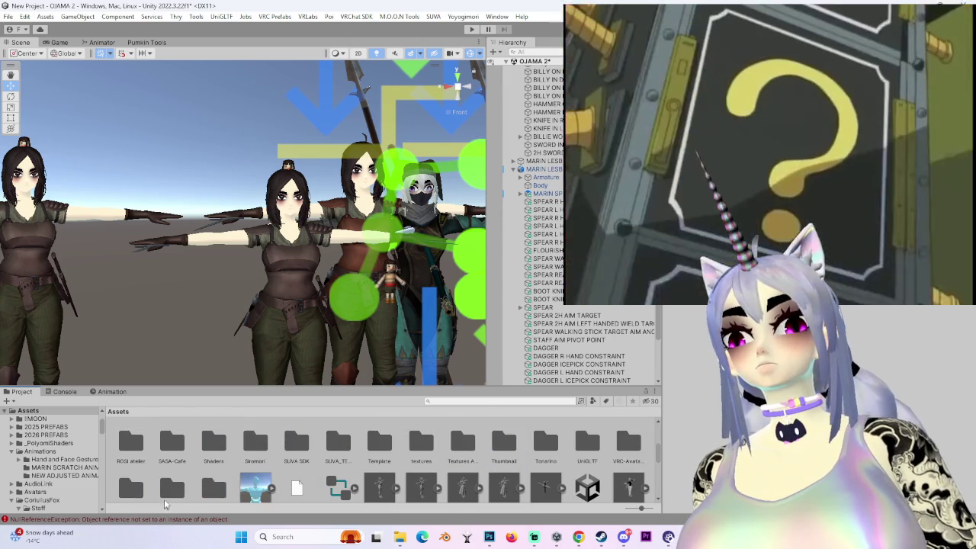
scroll(381, 469, up, 2)
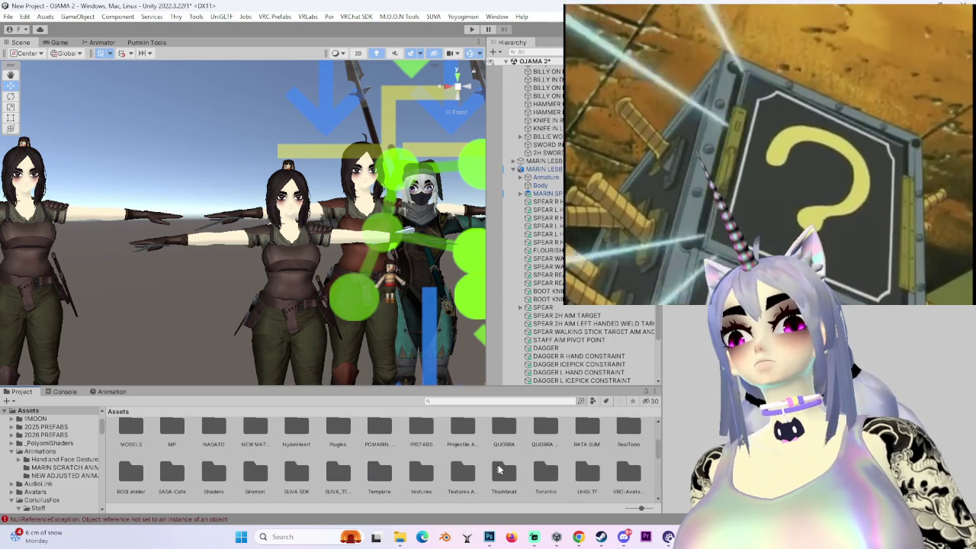
click(410, 430)
click(469, 445)
click(335, 485)
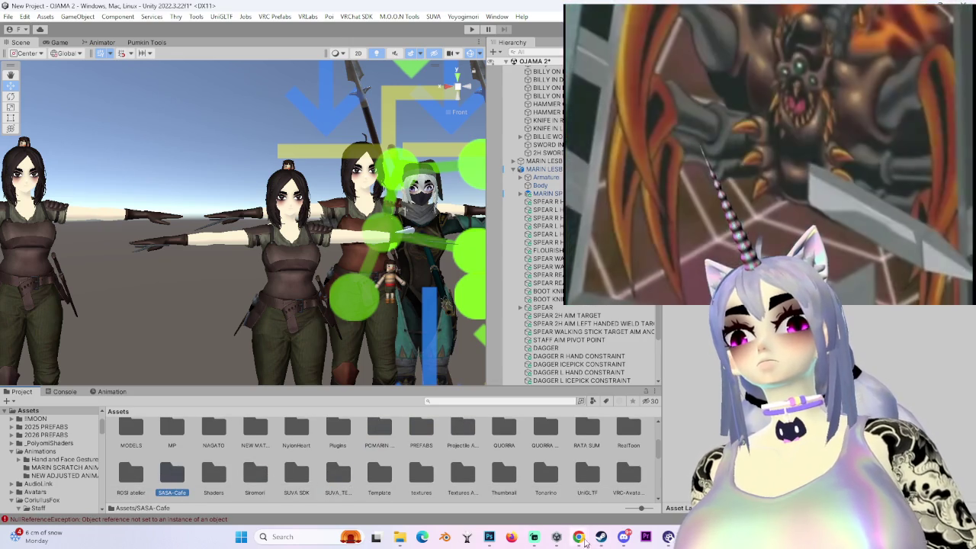
- Quit Photoshop without saving MILLIE MASTER 5.png and return to Unity
right_click(489, 537)
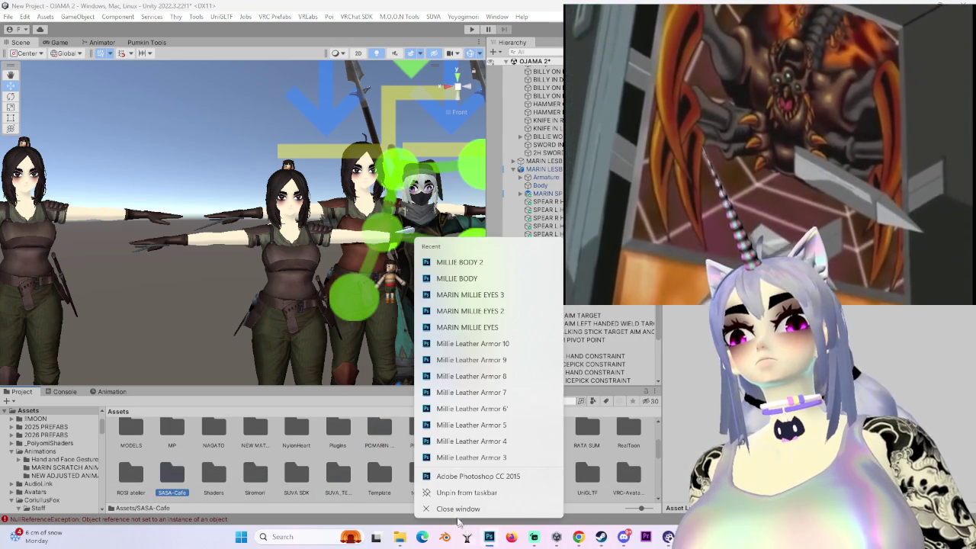
click(473, 511)
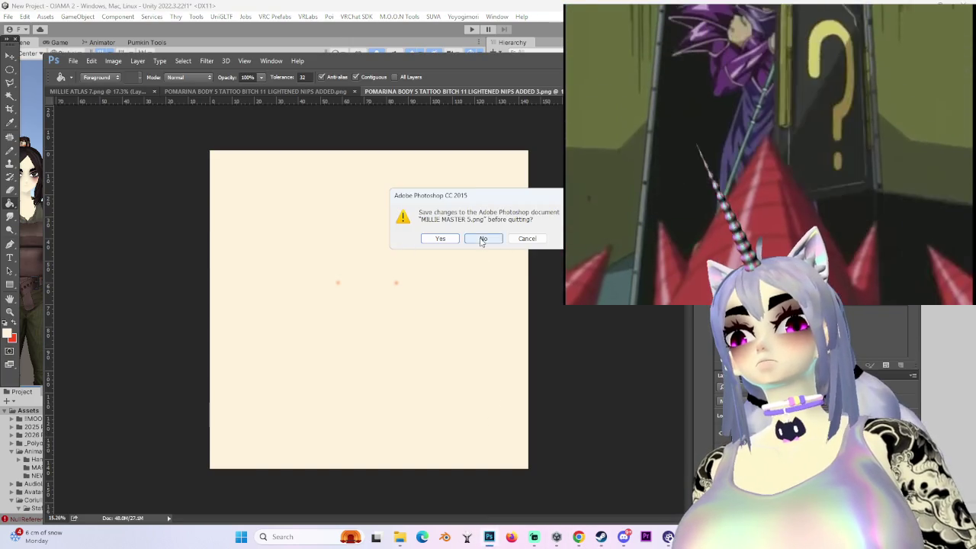
key(ctrl+w)
key(n)
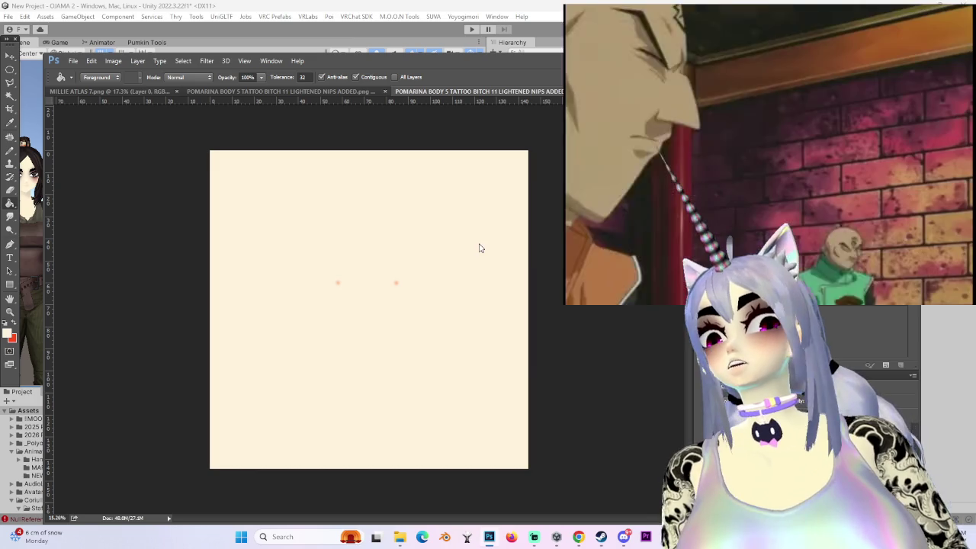
key(alt+Tab)
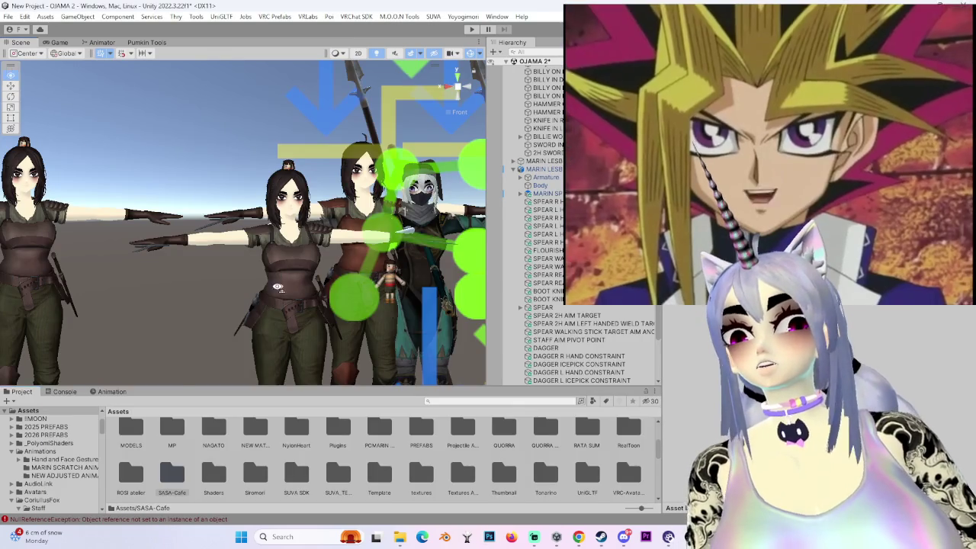
- Frame the white-haired character and untick its active checkbox in the Inspector
mouse_move(269, 276)
right_down()
mouse_move(209, 254)
mouse_move(304, 298)
right_up()
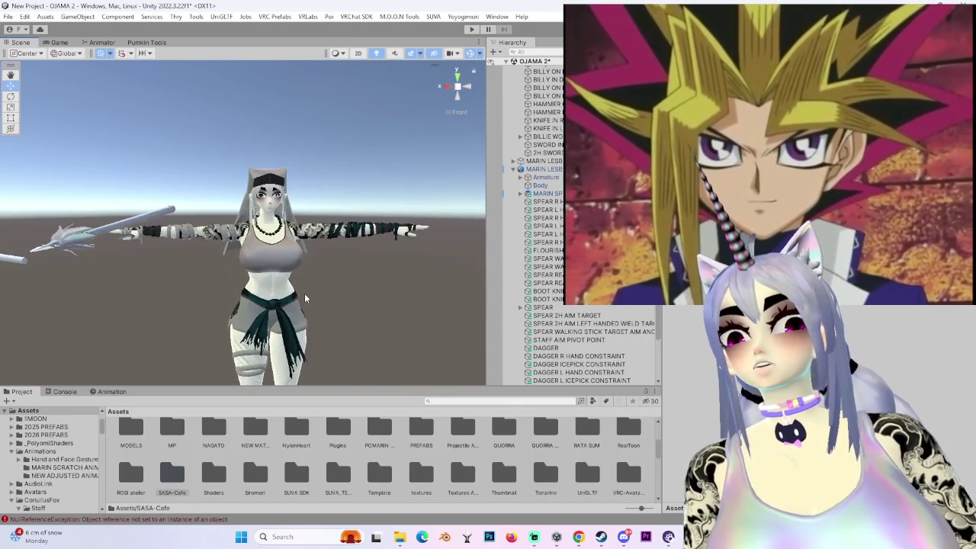
click(304, 293)
key(f)
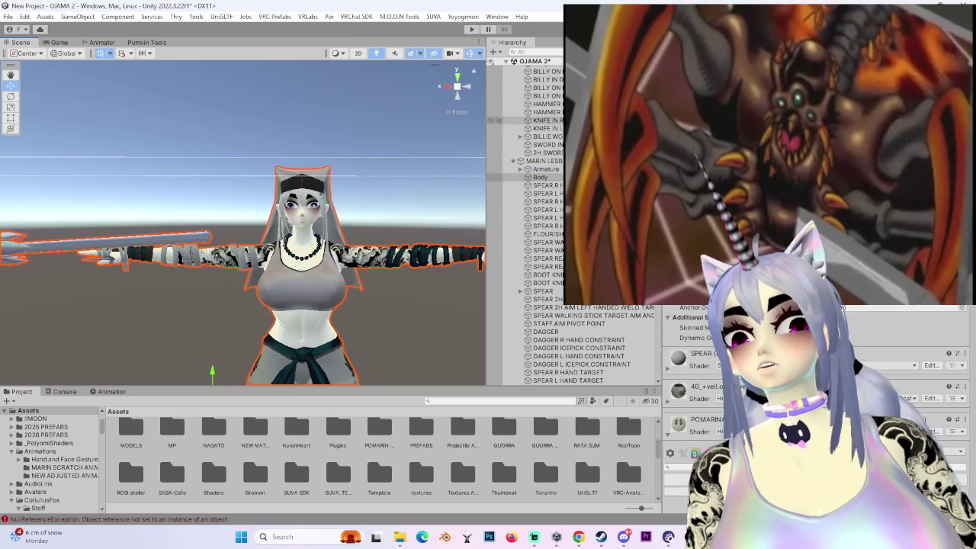
click(533, 161)
click(494, 161)
click(494, 136)
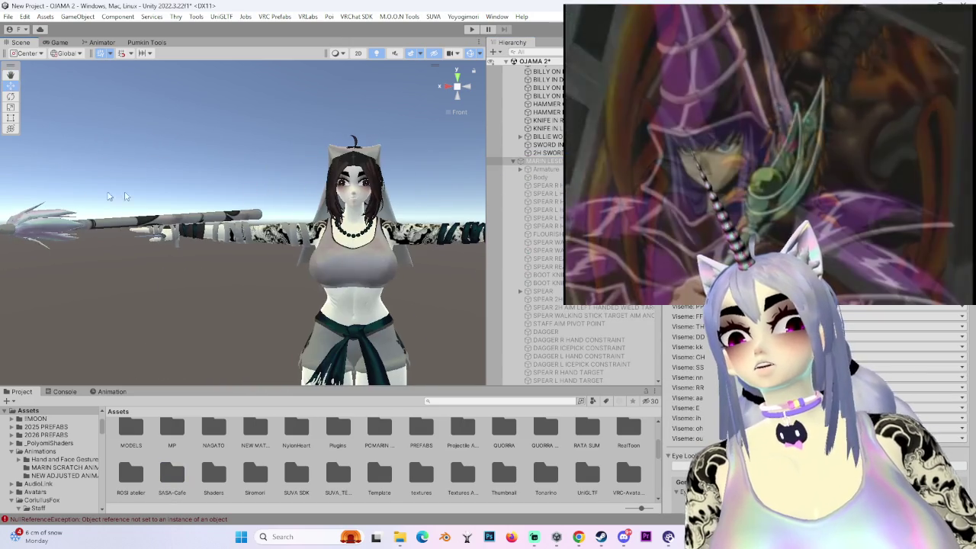
- Orbit and pan along the row of remaining avatars to compare their faces
right_drag(382, 229, 427, 229)
mouse_move(343, 229)
right_down()
mouse_move(205, 192)
mouse_move(220, 216)
right_up()
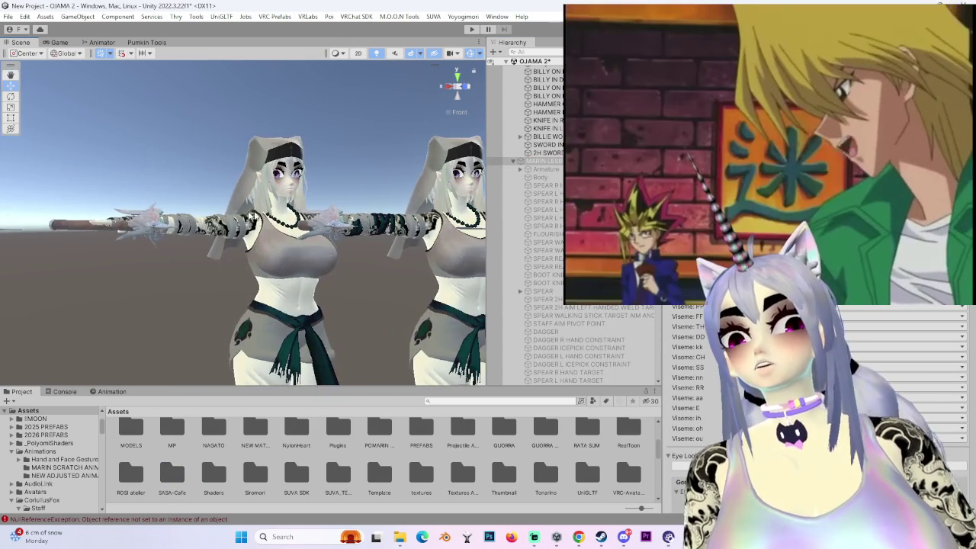
right_drag(388, 241, 358, 236)
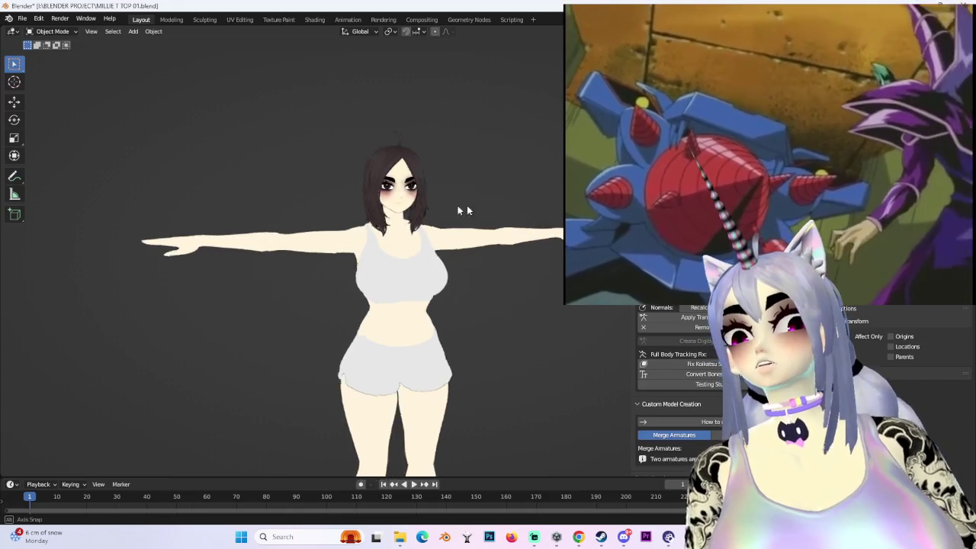
mouse_move(462, 211)
middle_down()
mouse_move(346, 241)
mouse_move(450, 230)
middle_up()
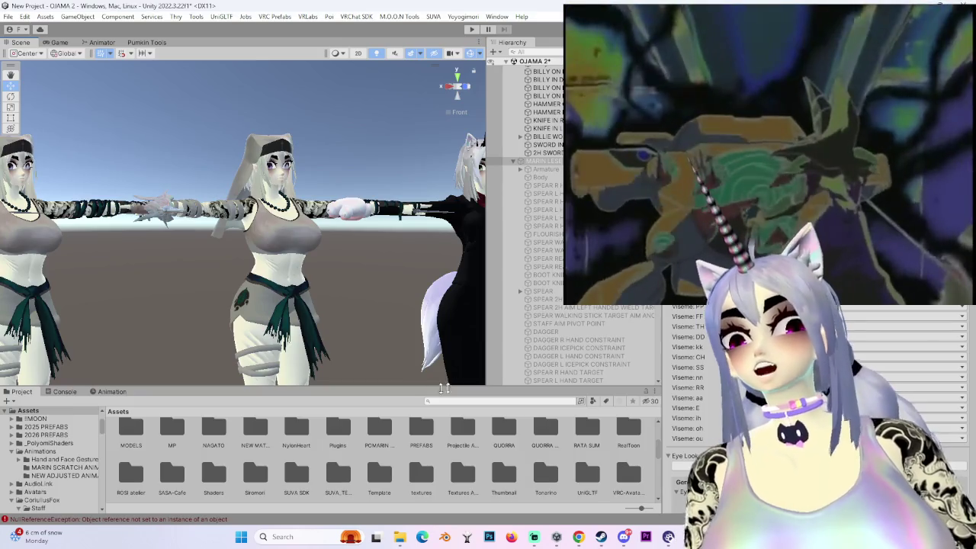
click(422, 476)
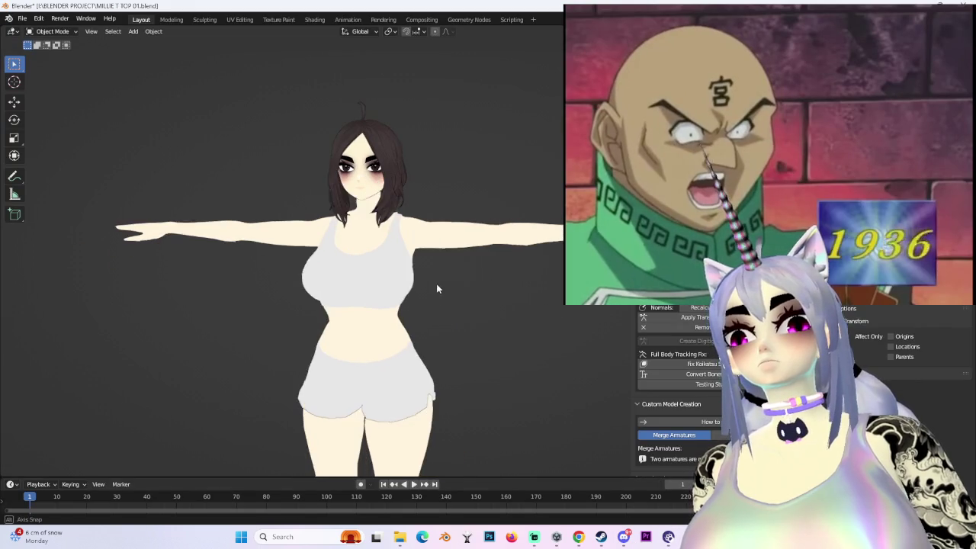
- Scroll through the saved FBX character files in the SUVA BLENDER & UNITY folder
scroll(163, 371, down, 1)
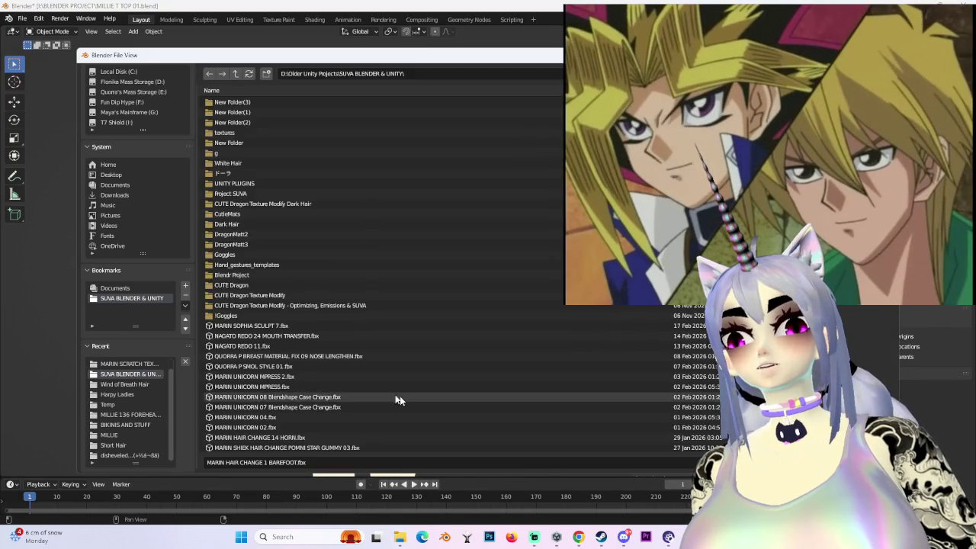
scroll(346, 389, down, 5)
scroll(388, 402, down, 3)
scroll(386, 405, down, 3)
scroll(388, 404, down, 3)
scroll(383, 408, down, 3)
scroll(380, 411, down, 3)
scroll(377, 404, down, 3)
scroll(376, 402, down, 3)
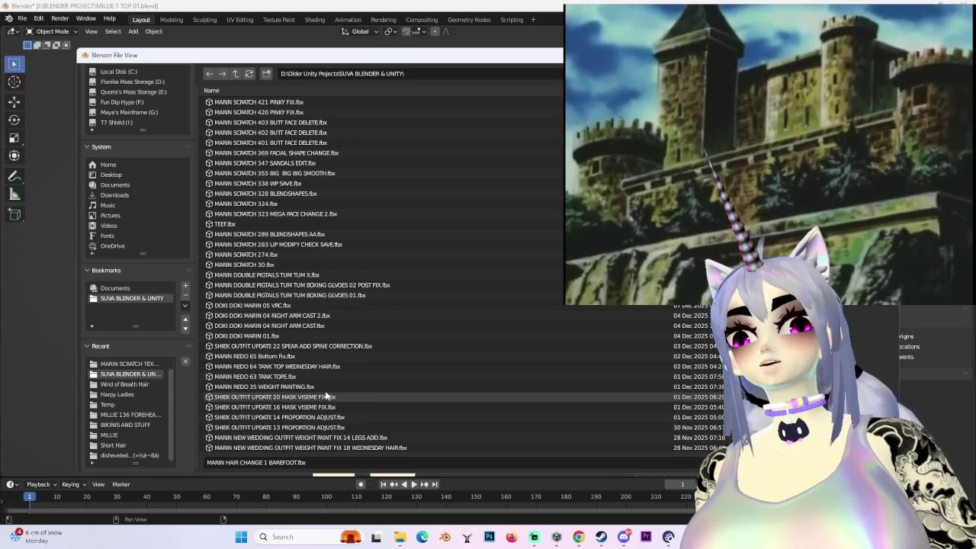
scroll(325, 396, down, 4)
scroll(325, 390, down, 2)
scroll(324, 389, down, 2)
scroll(324, 389, down, 2)
scroll(324, 389, down, 2)
scroll(325, 389, down, 3)
scroll(324, 390, down, 4)
scroll(325, 393, down, 3)
scroll(326, 392, down, 2)
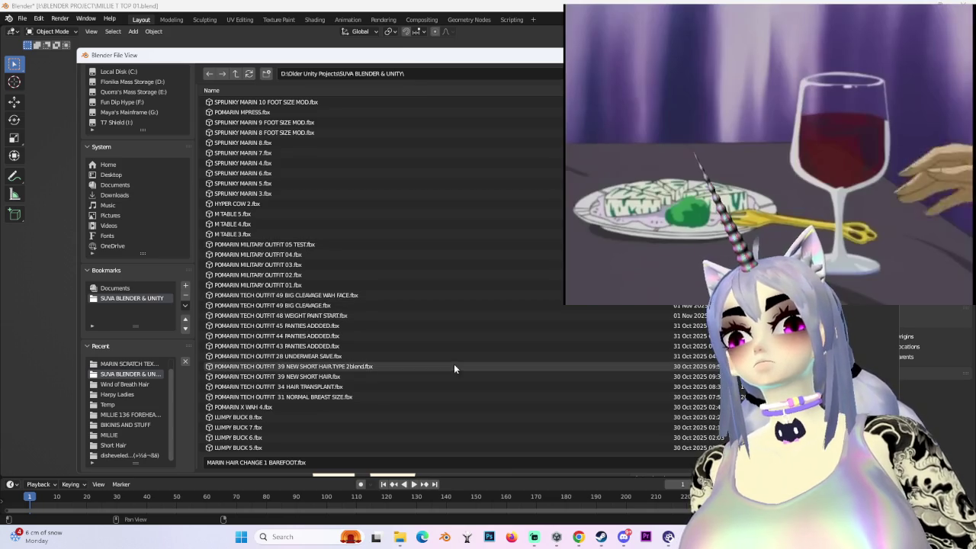
scroll(333, 396, down, 3)
scroll(334, 394, down, 2)
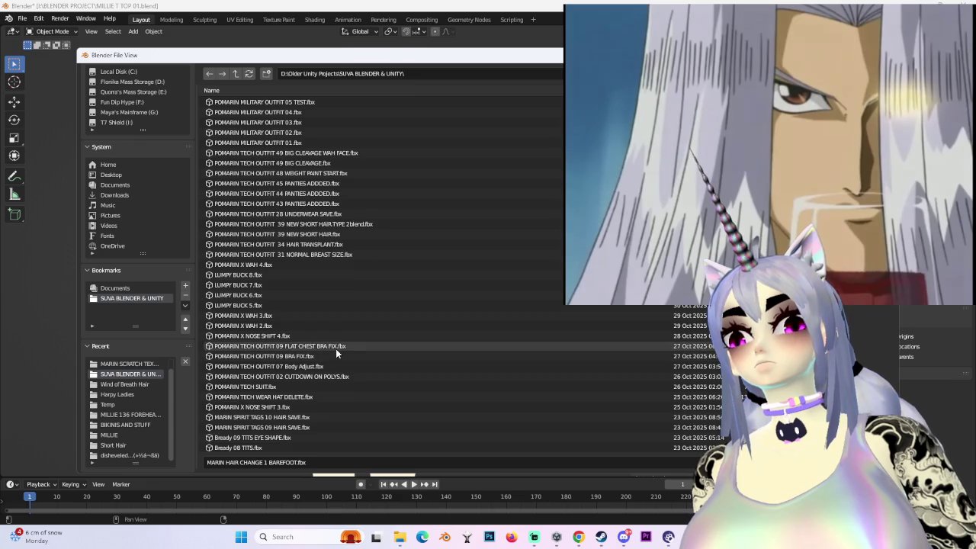
scroll(336, 351, up, 3)
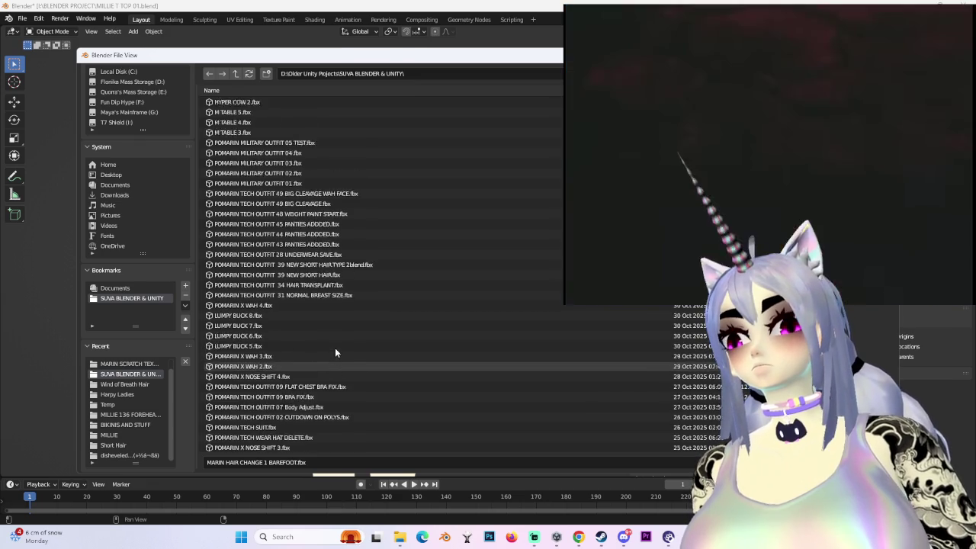
scroll(335, 351, up, 4)
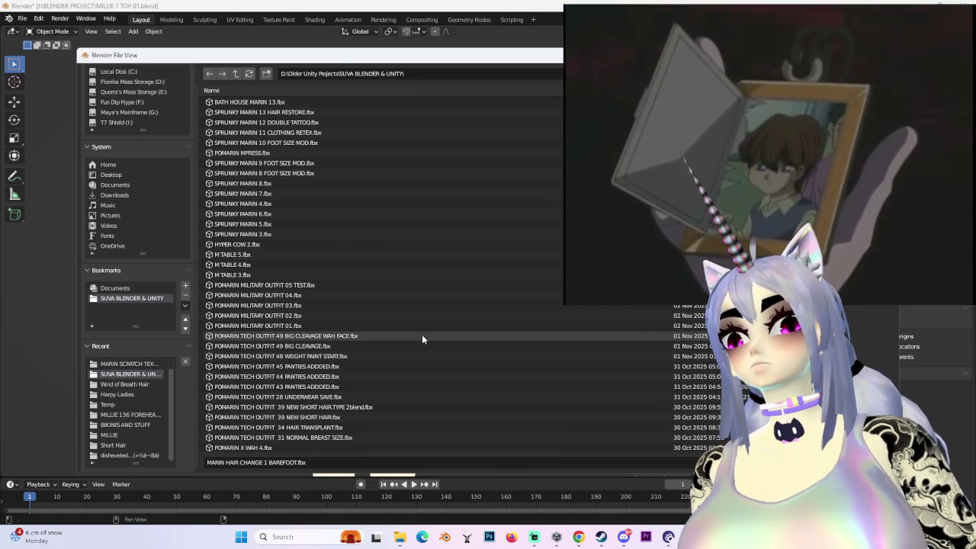
scroll(422, 336, up, 2)
scroll(430, 349, up, 7)
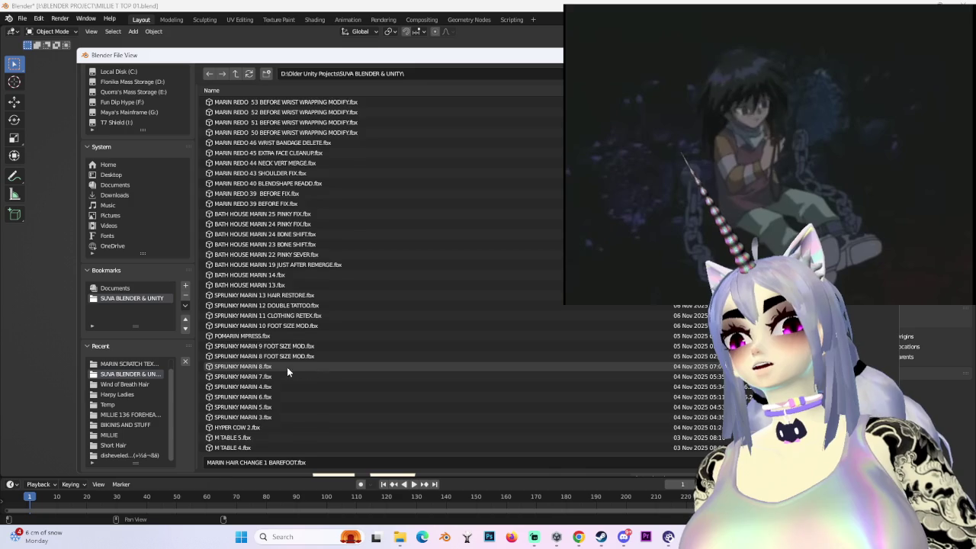
scroll(324, 369, up, 2)
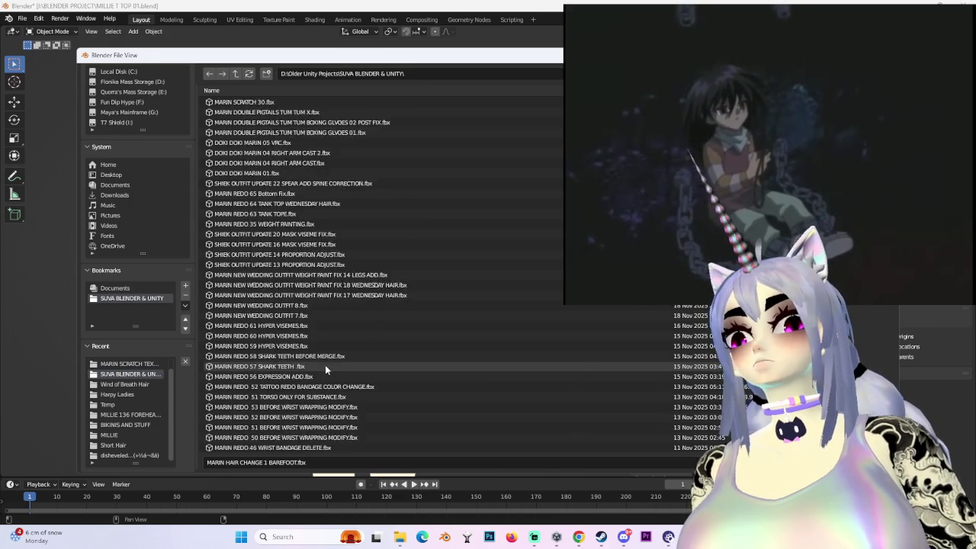
scroll(319, 374, down, 10)
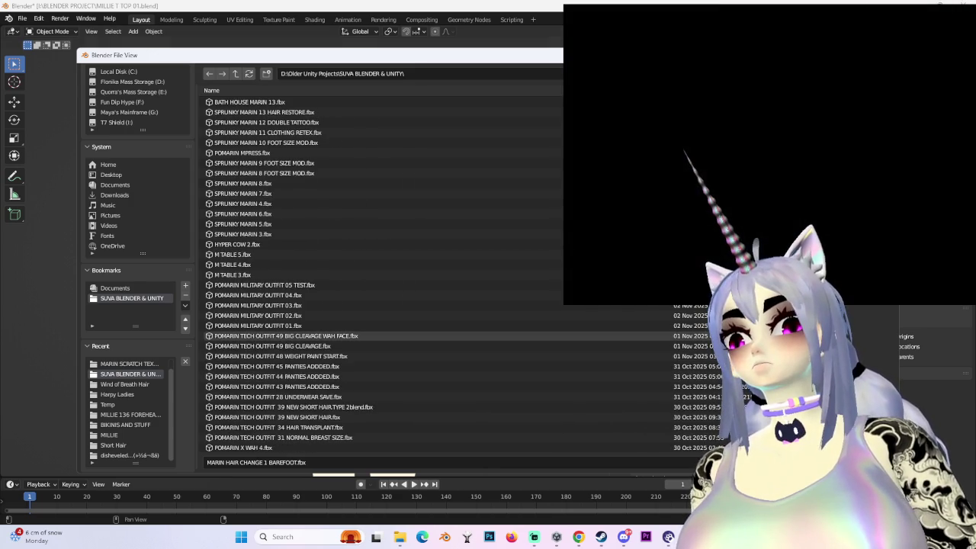
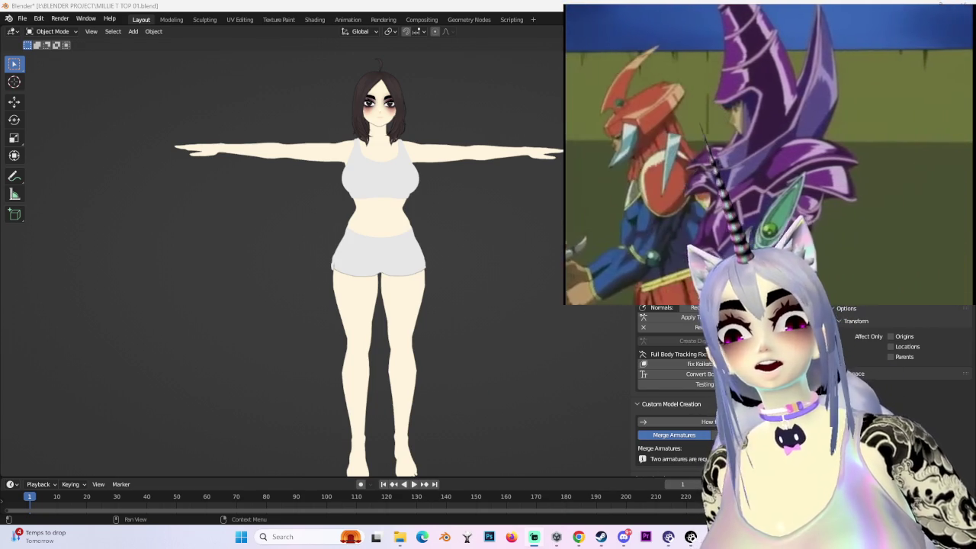
- Pick LYN 2025 ADJUSTMENT 53 SHOE SIZE.fbx in the FBX import browser and load it
middle_drag(473, 312, 499, 286)
scroll(491, 302, up, 4)
scroll(498, 285, up, 3)
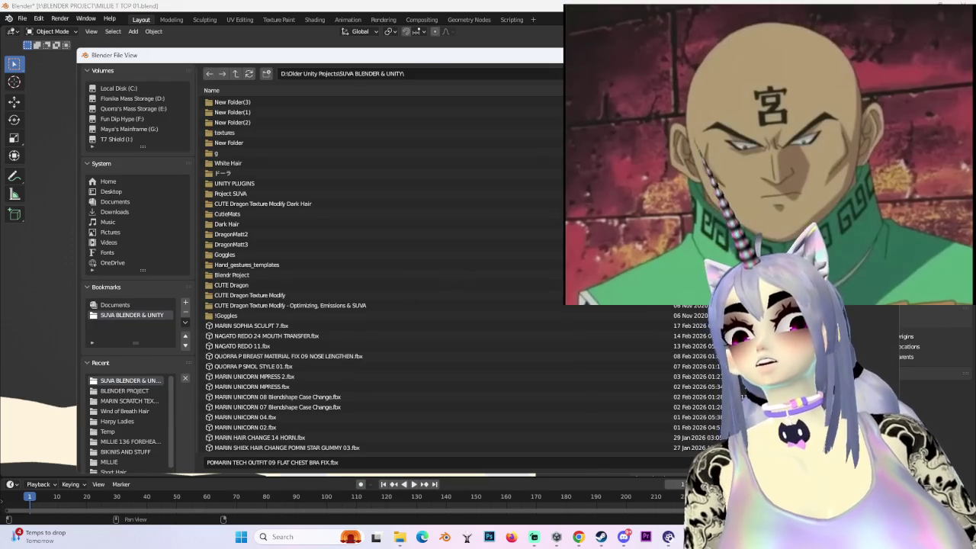
scroll(381, 275, down, 5)
scroll(381, 274, down, 5)
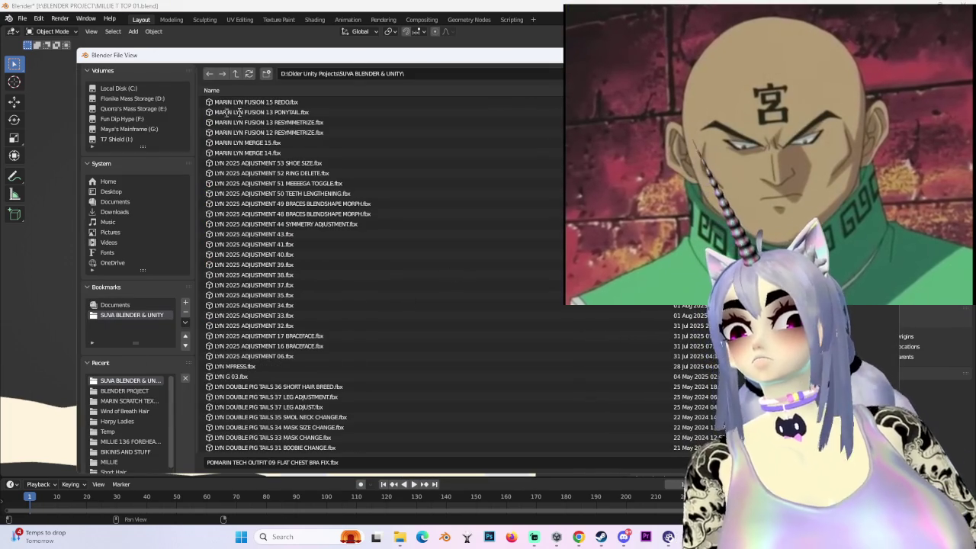
click(365, 165)
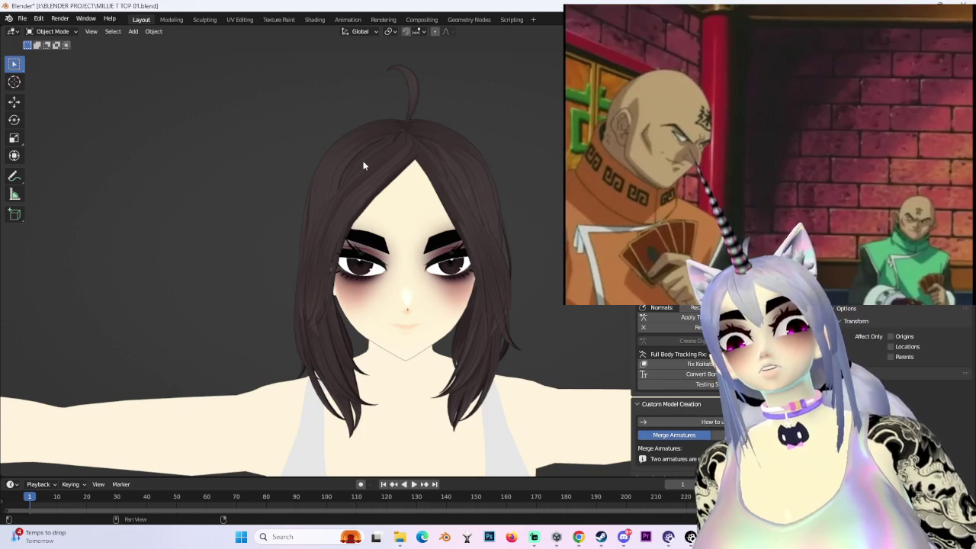
- Scale the imported model up by about 1.17 to match the original avatar
scroll(363, 165, down, 2)
scroll(363, 165, down, 2)
scroll(363, 166, down, 2)
scroll(362, 168, down, 2)
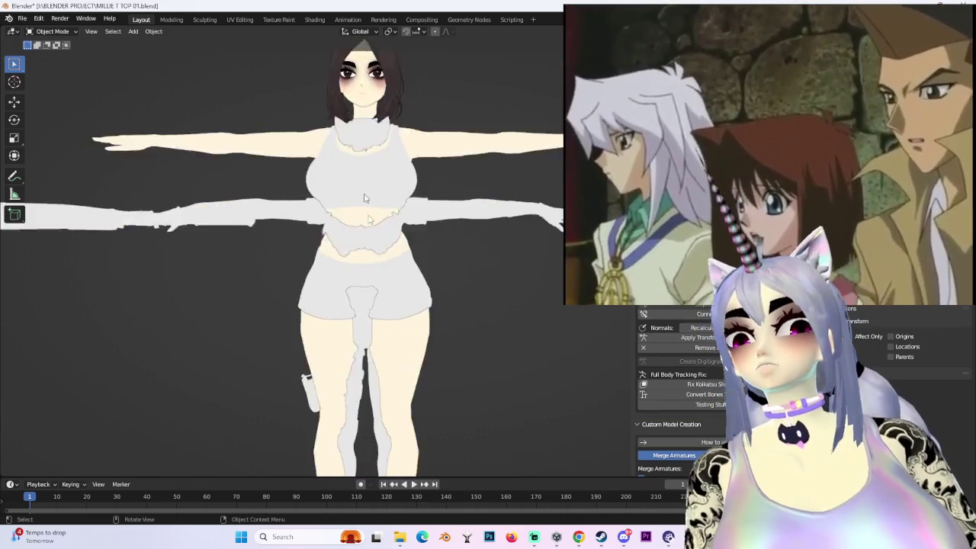
scroll(405, 205, down, 3)
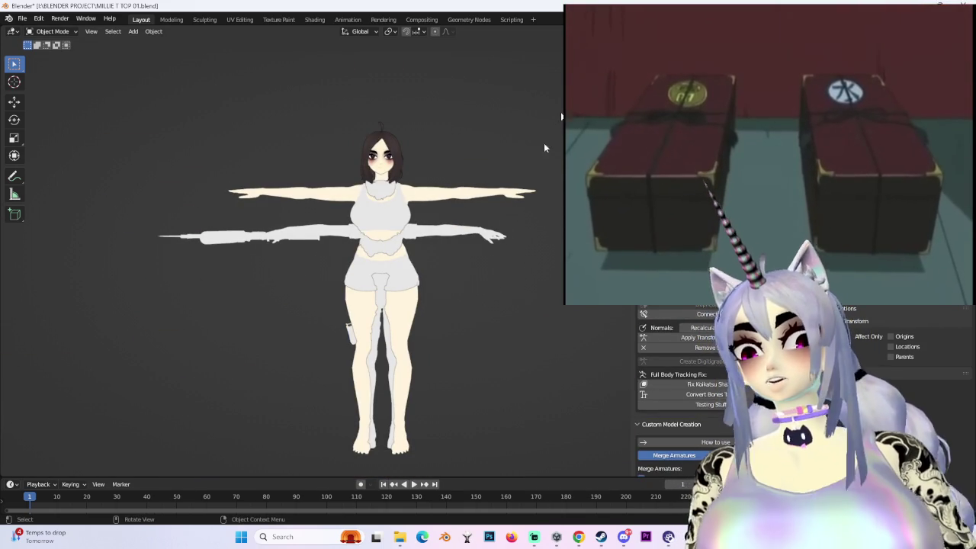
key(s)
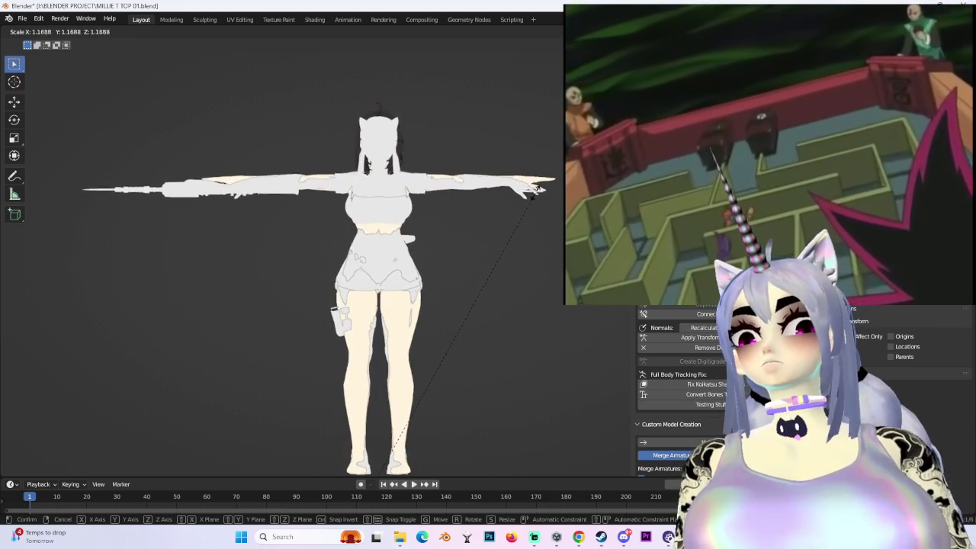
click(538, 185)
- Select the imported armature, then switch the selection to its Body mesh
scroll(455, 198, up, 3)
scroll(455, 199, up, 3)
middle_drag(455, 199, 611, 214)
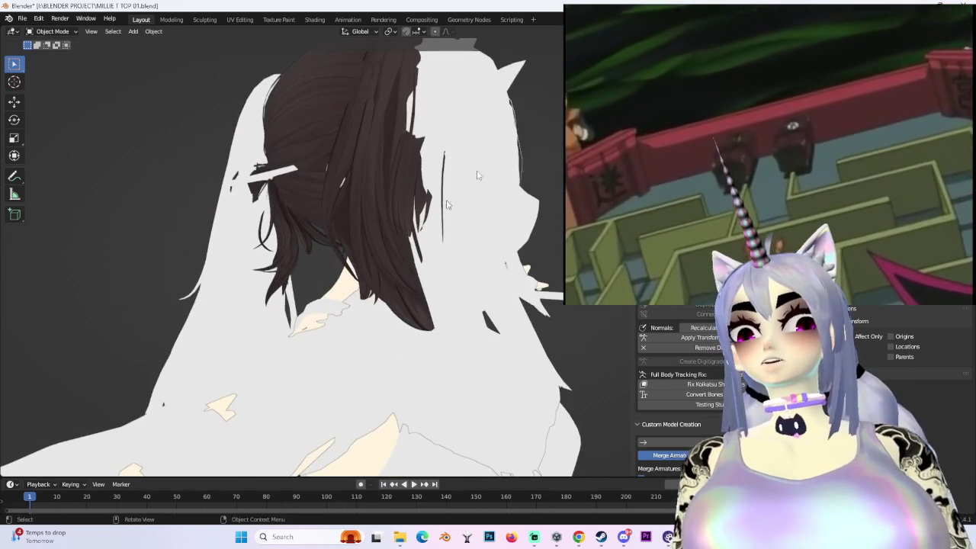
scroll(466, 189, down, 3)
middle_drag(466, 188, 466, 188)
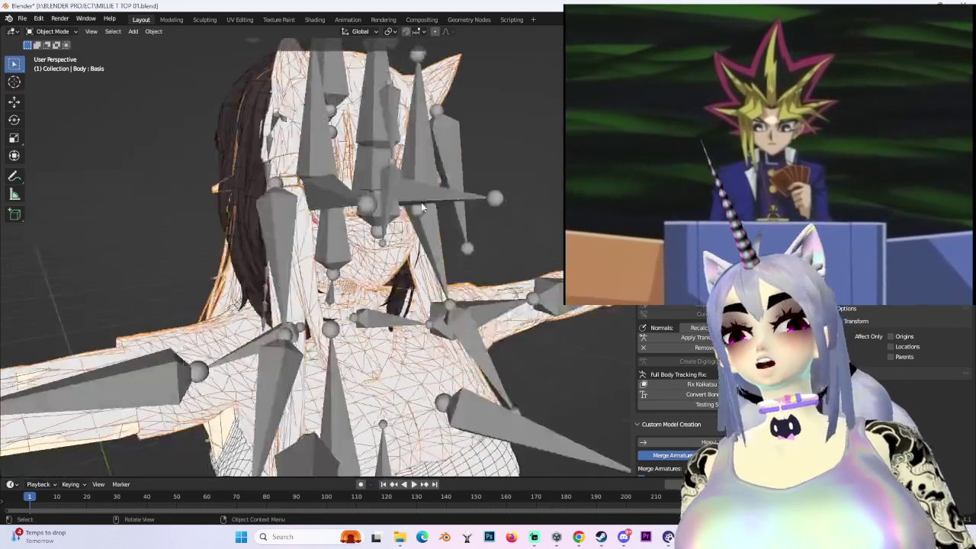
scroll(335, 188, up, 2)
click(336, 188)
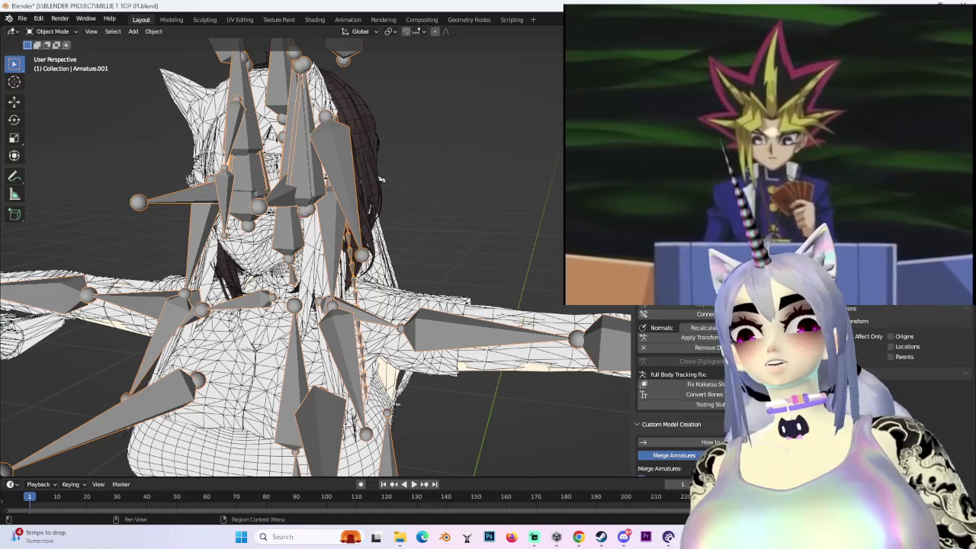
middle_drag(381, 180, 284, 167)
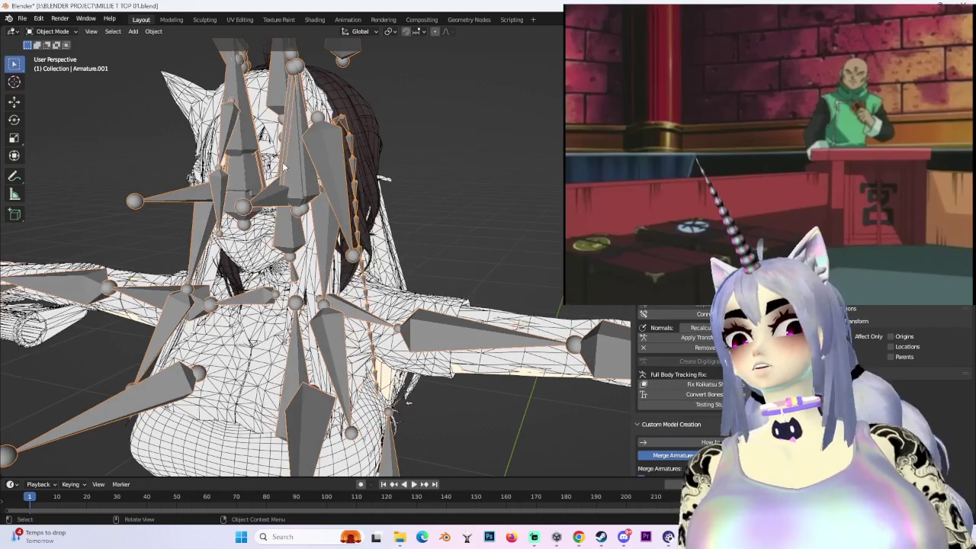
scroll(717, 351, down, 2)
scroll(717, 350, down, 2)
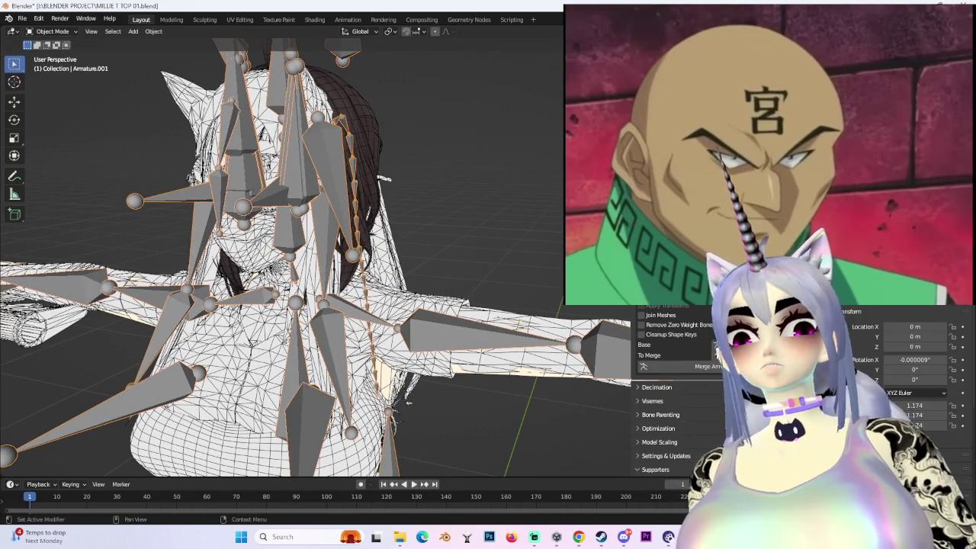
click(290, 228)
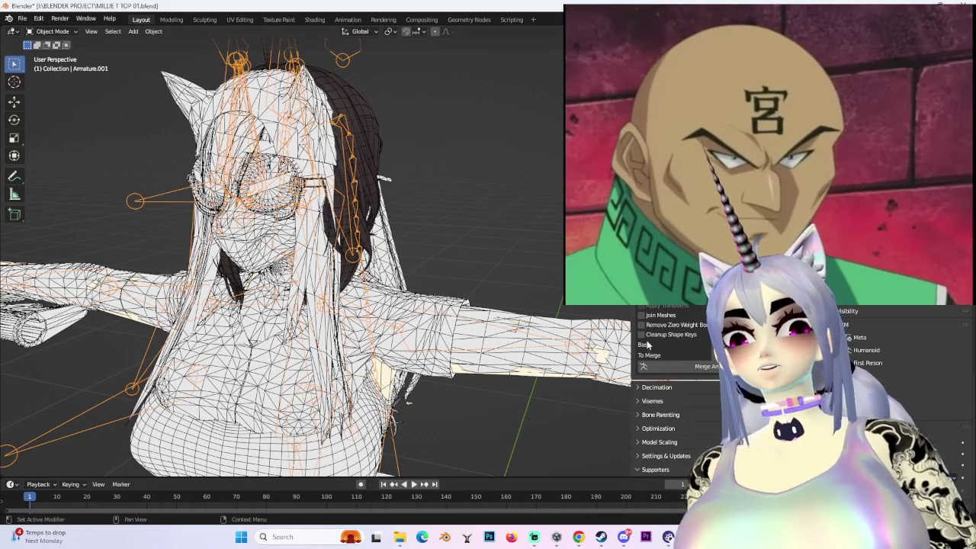
click(52, 31)
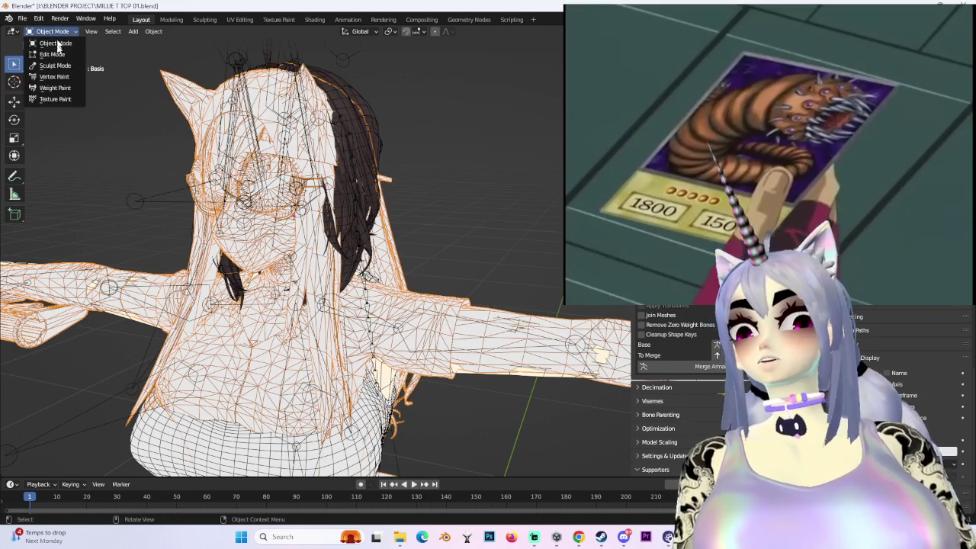
- Put the Body mesh into Edit Mode and hide the side panel
click(46, 50)
key(c)
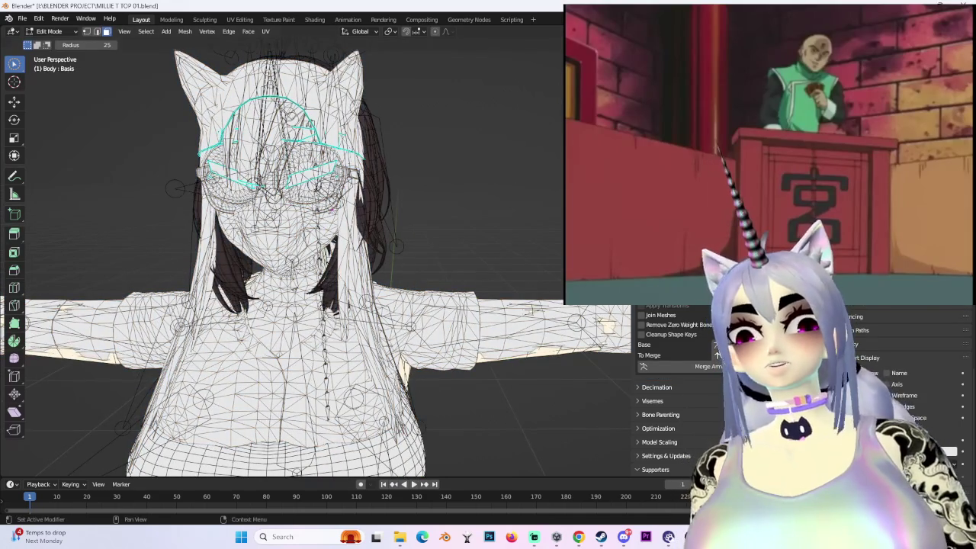
click(845, 458)
key(n)
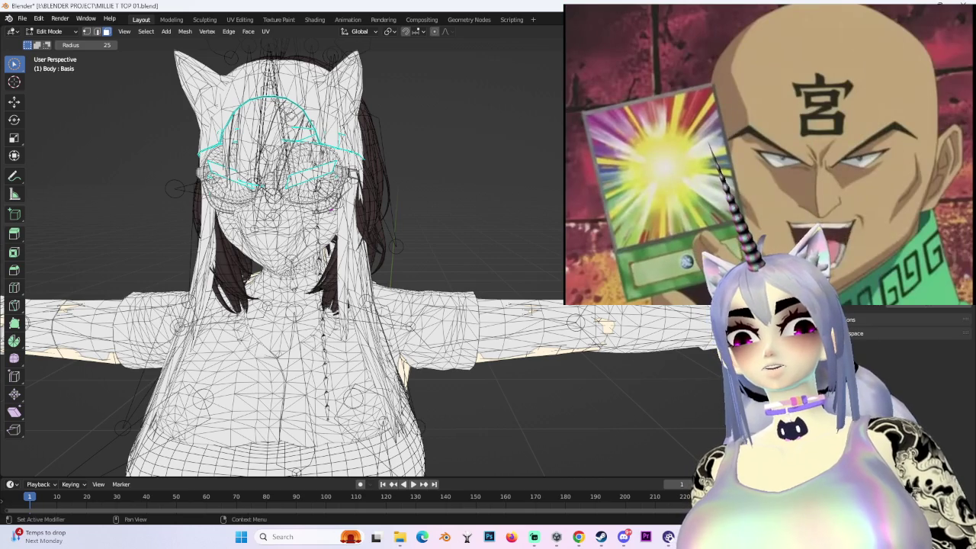
- Open the Object Data properties and sort the vertex groups by name
click(834, 340)
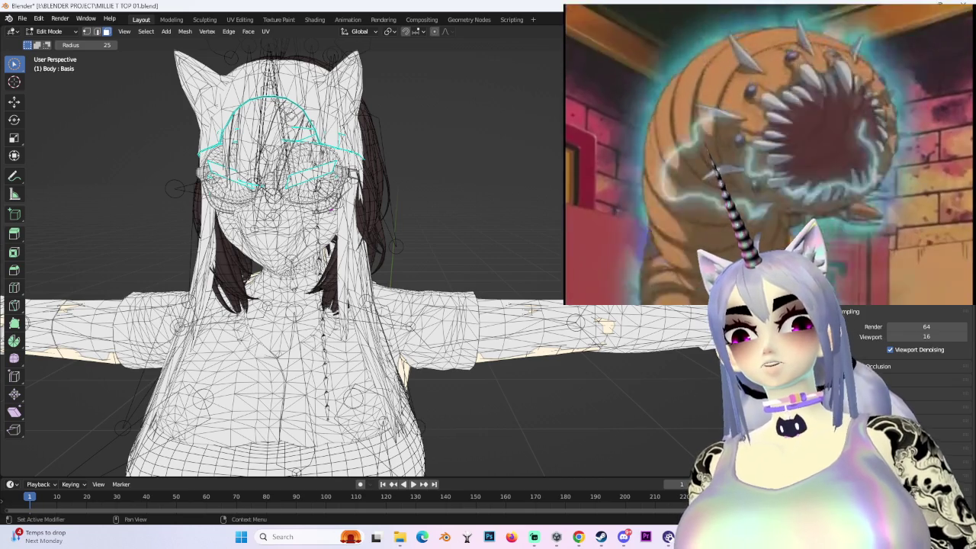
click(835, 373)
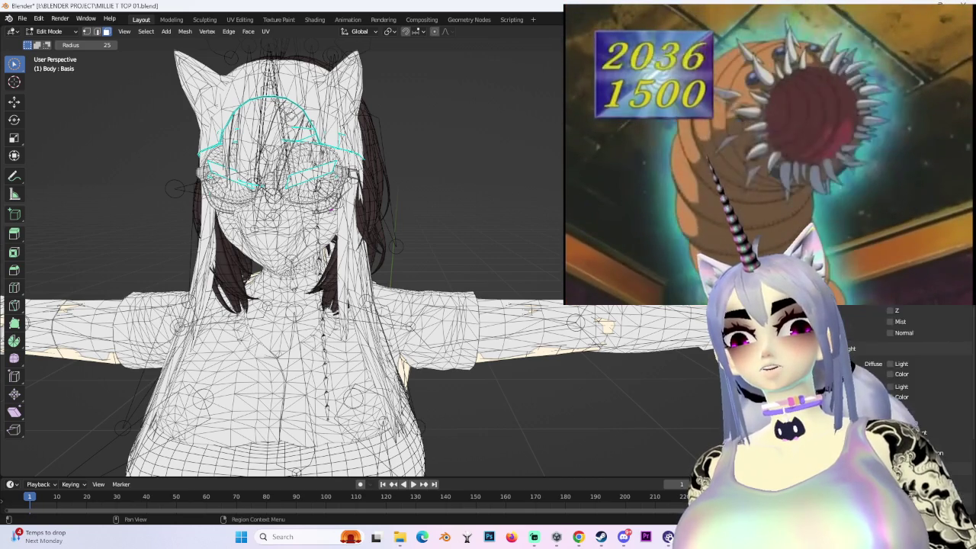
click(835, 407)
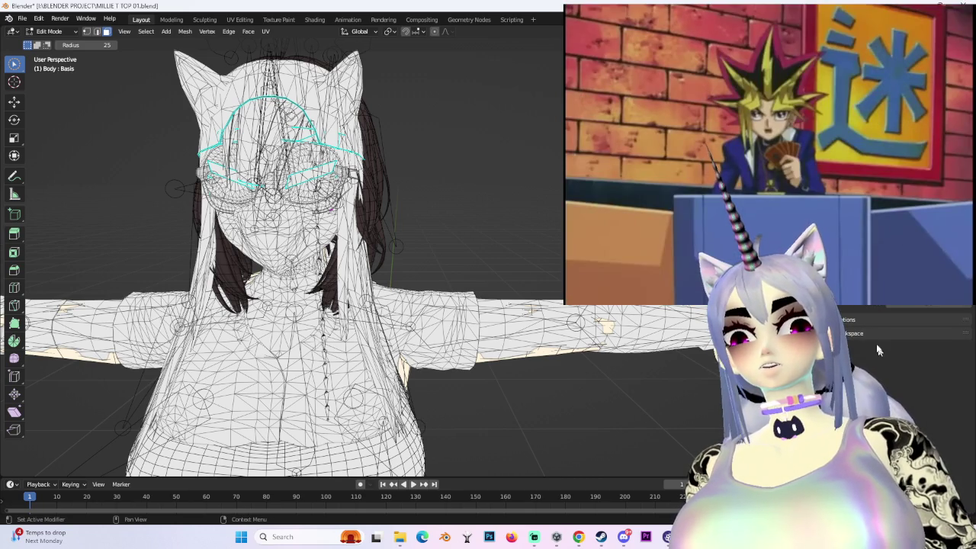
click(835, 440)
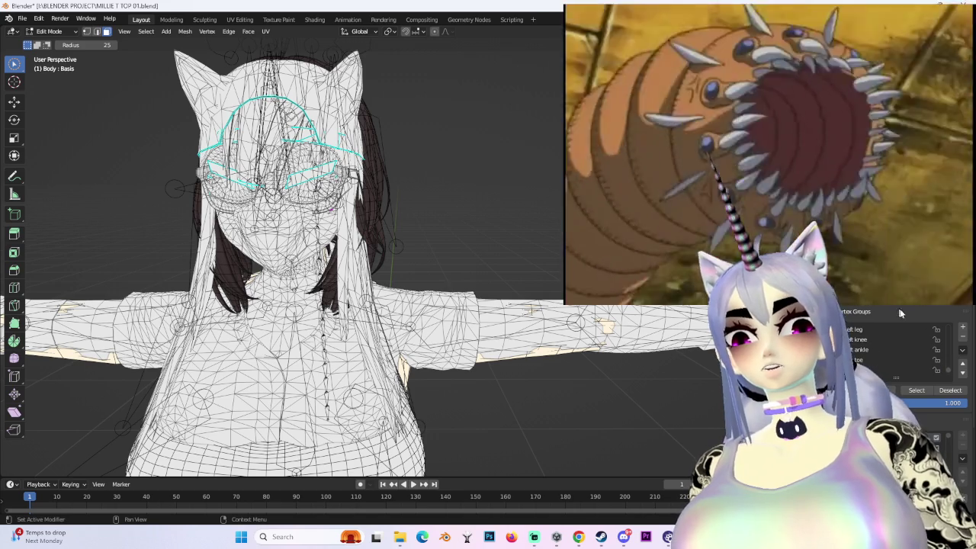
click(962, 350)
click(950, 364)
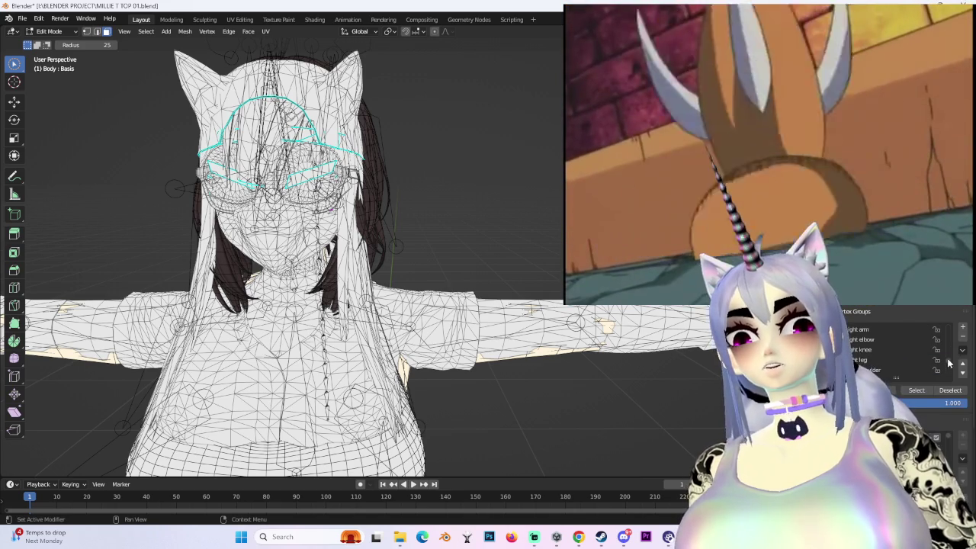
- Select the GLASSES vertex group's vertices and zoom in on the glasses
scroll(900, 350, up, 5)
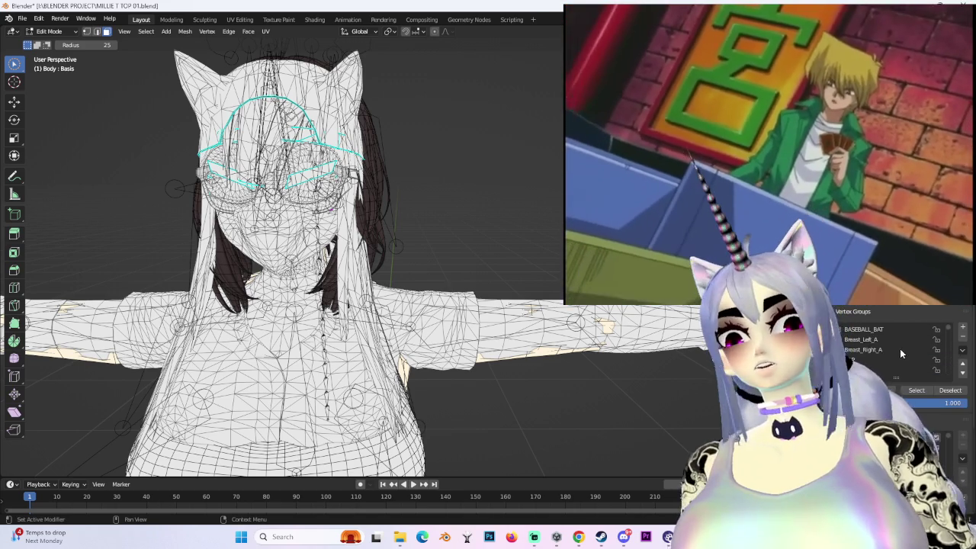
scroll(858, 342, down, 3)
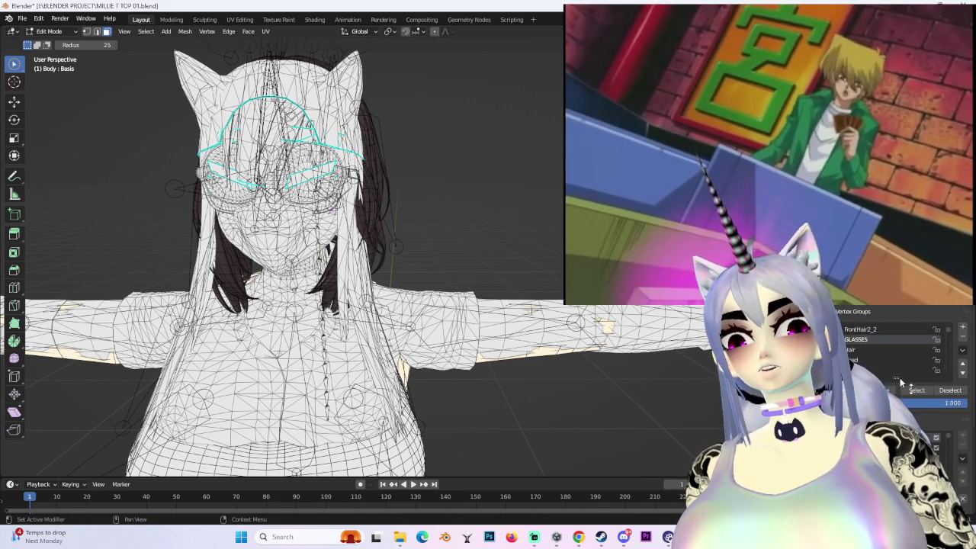
click(916, 390)
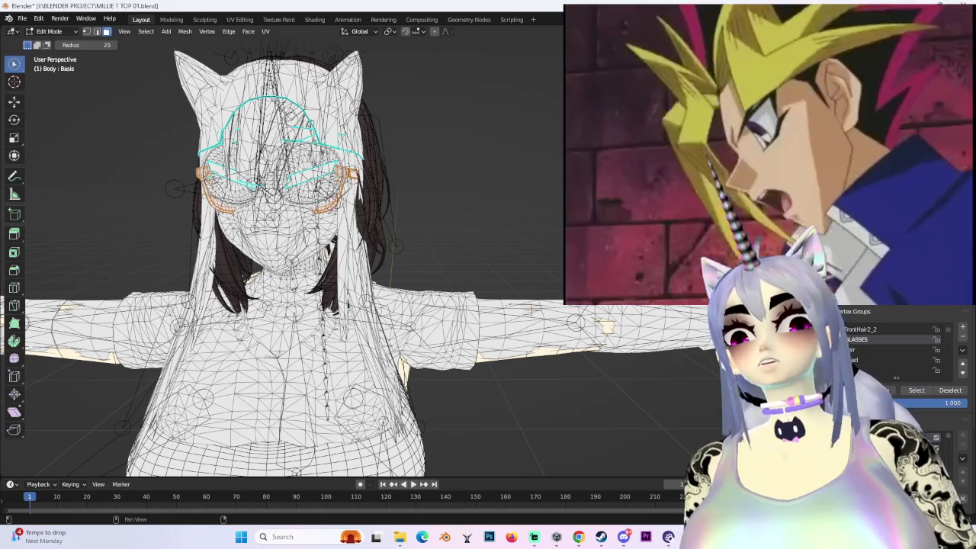
mouse_move(427, 175)
middle_down()
mouse_move(452, 161)
mouse_move(488, 159)
middle_up()
scroll(513, 200, up, 3)
scroll(518, 204, down, 3)
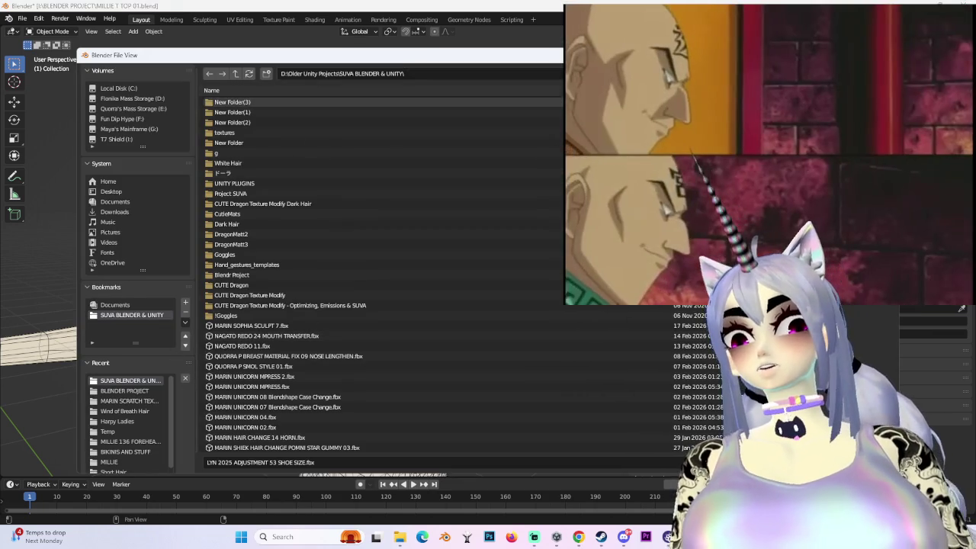
- Browse the import file list, then cancel with Esc without loading anything
scroll(430, 378, down, 5)
scroll(427, 382, down, 5)
scroll(417, 368, down, 5)
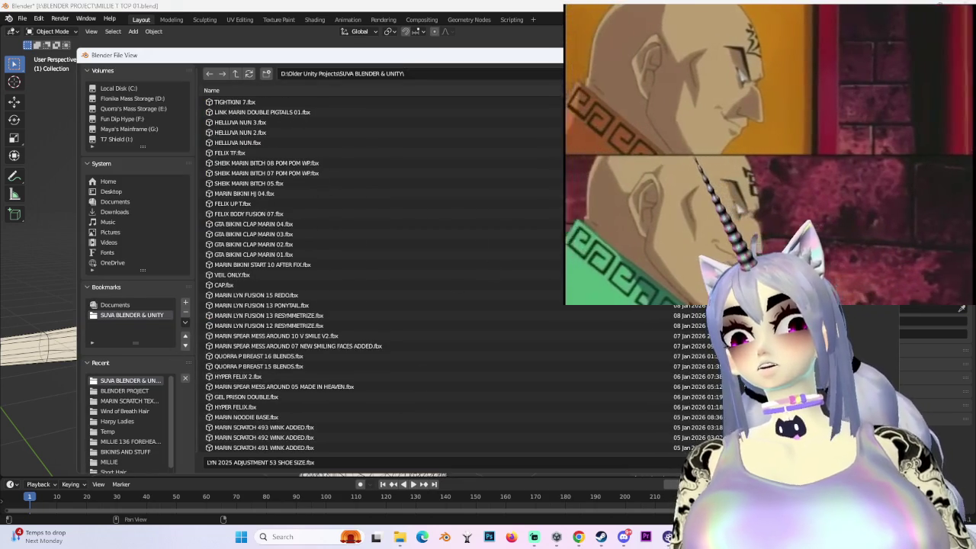
scroll(420, 366, down, 5)
scroll(420, 366, down, 5)
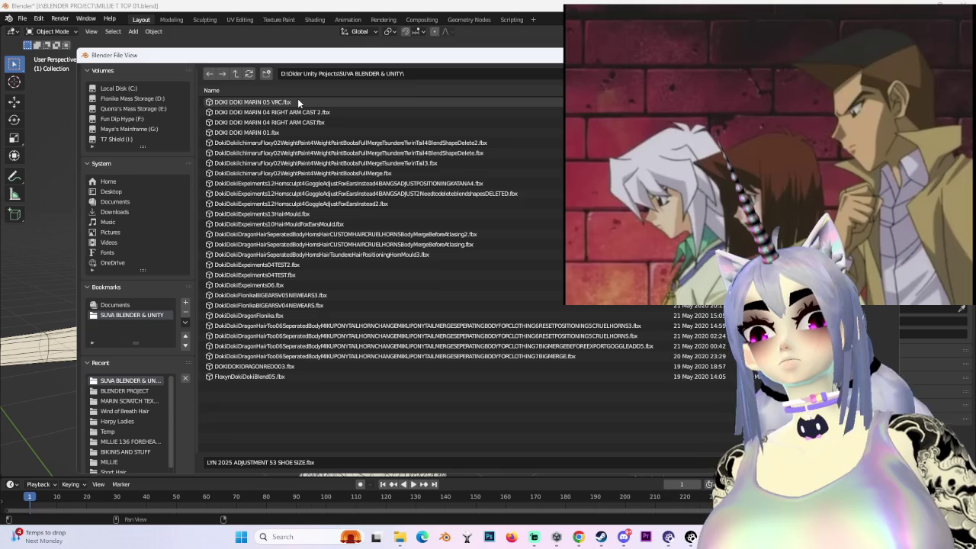
key(Escape)
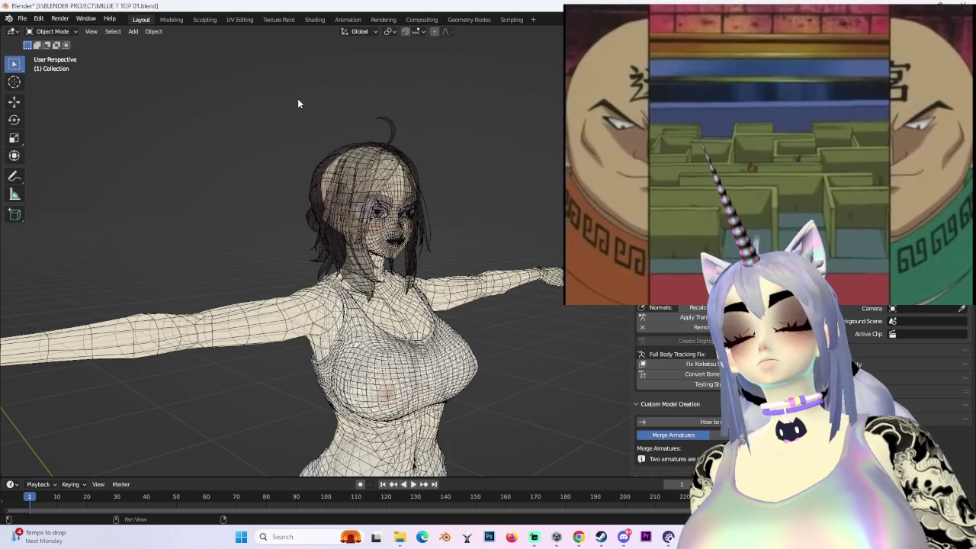
- Select the Body mesh and toggle material preview shading on and back off
mouse_move(298, 98)
middle_down()
mouse_move(355, 269)
mouse_move(378, 177)
middle_up()
scroll(365, 261, up, 2)
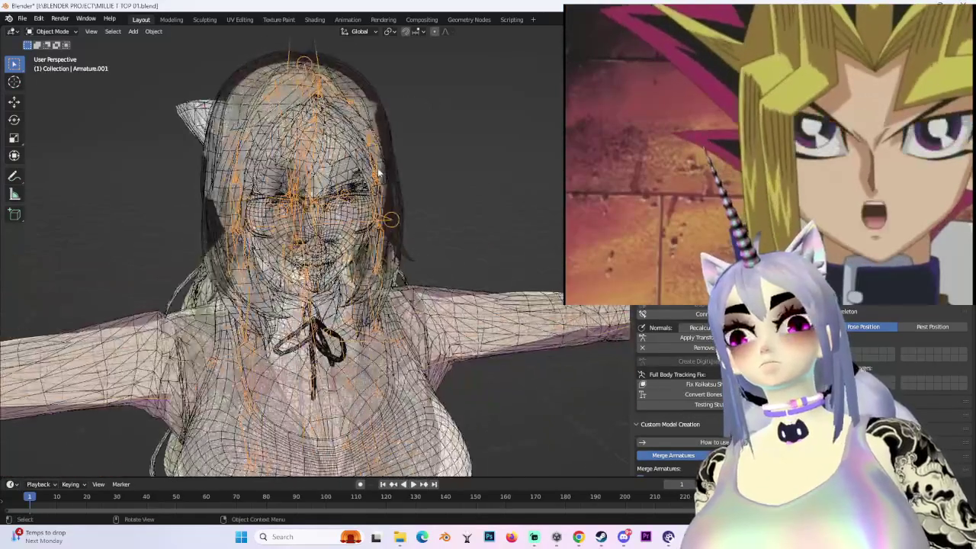
click(377, 177)
middle_drag(375, 213, 353, 207)
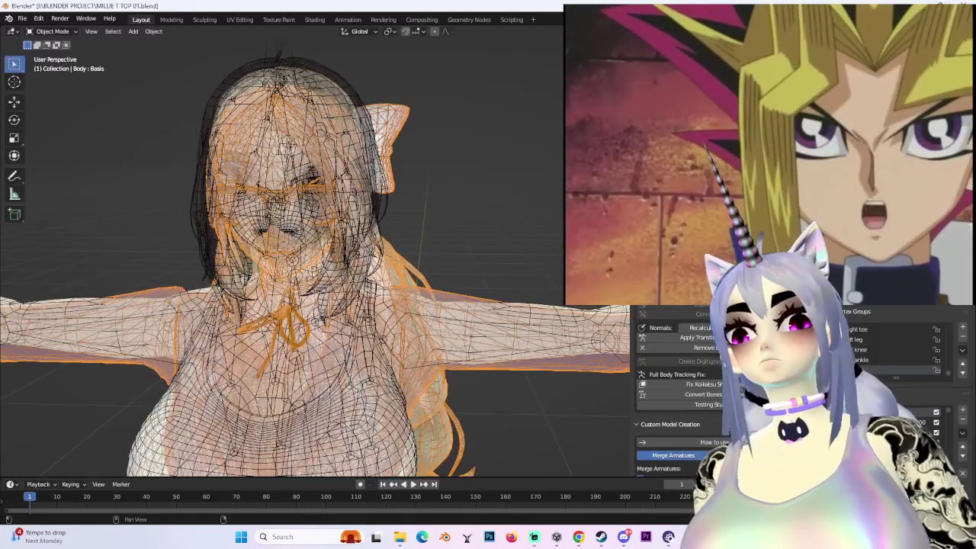
key(shift+z)
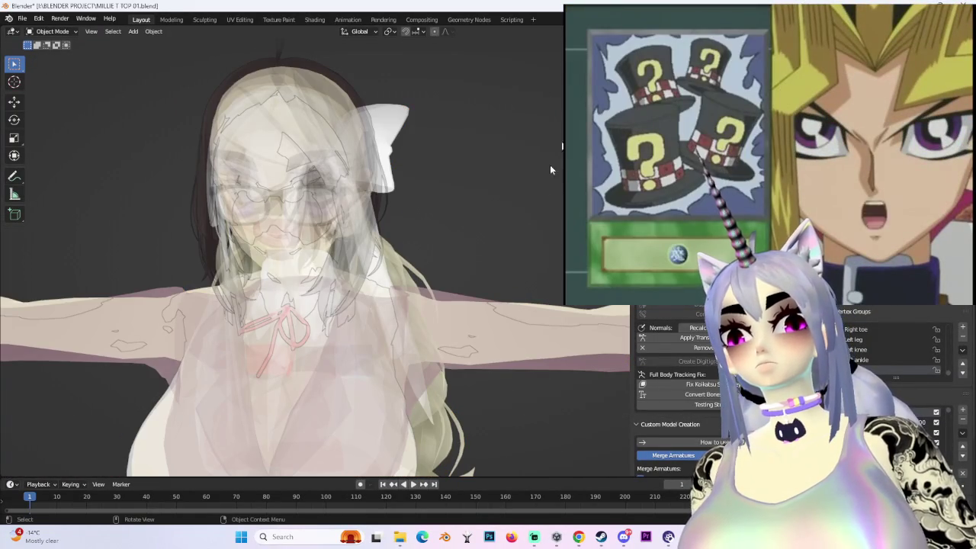
key(shift+z)
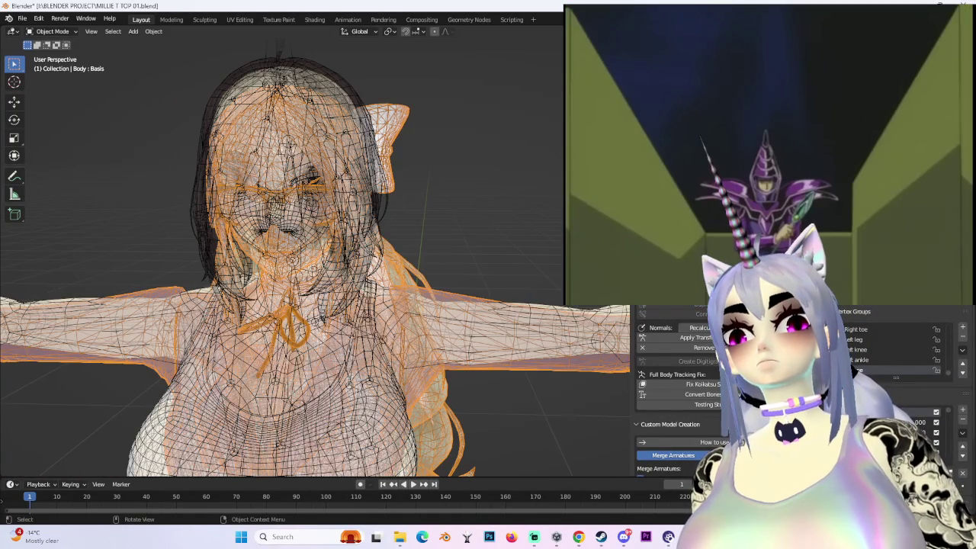
scroll(315, 264, down, 3)
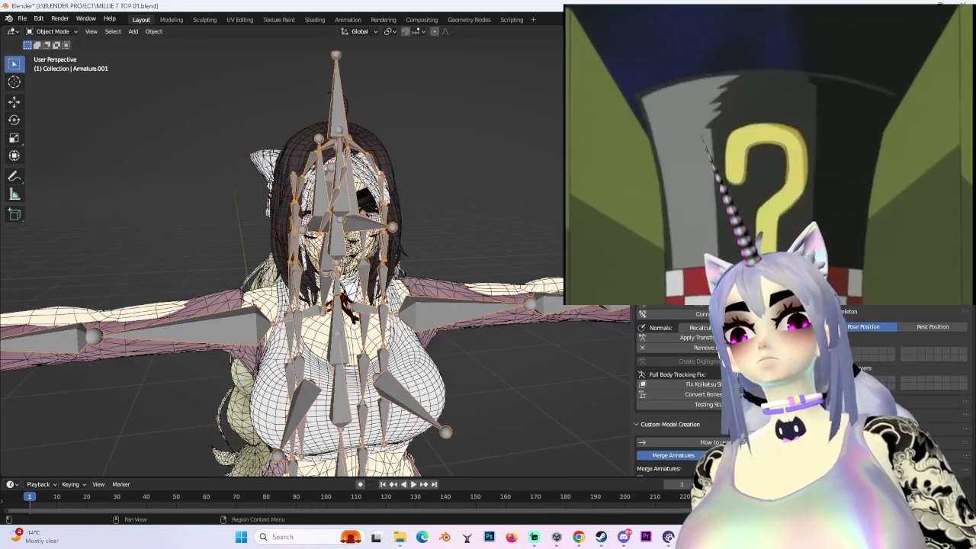
- Set the armature's Viewport Display to Wire, then select the light-haired body mesh
mouse_move(328, 321)
middle_down()
mouse_move(371, 320)
mouse_move(488, 244)
middle_up()
scroll(528, 204, up, 3)
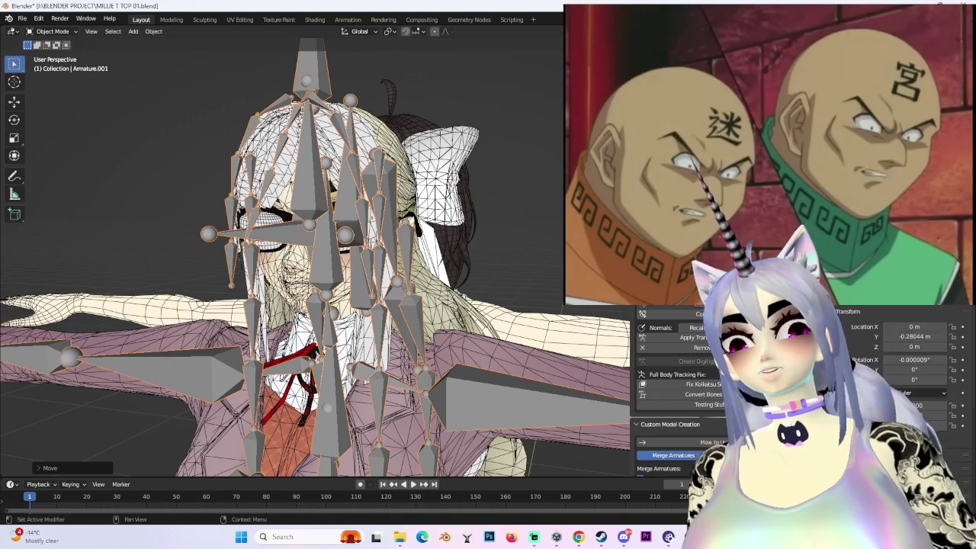
scroll(900, 359, down, 2)
click(763, 381)
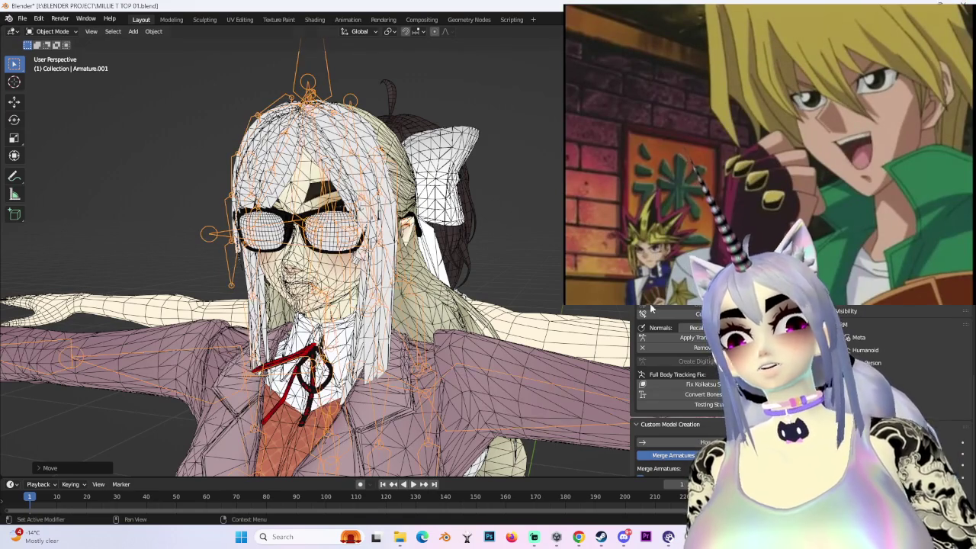
middle_drag(427, 252, 451, 250)
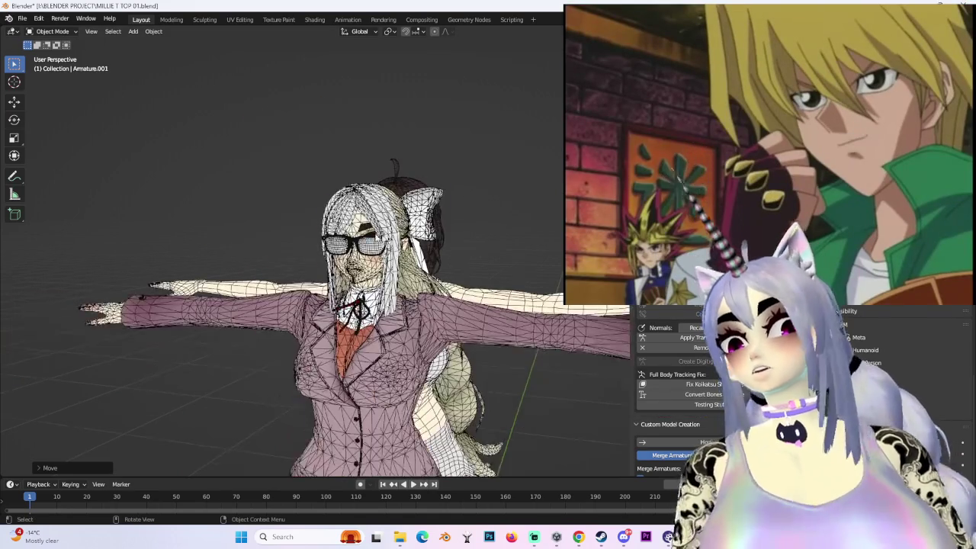
click(450, 250)
scroll(451, 250, up, 3)
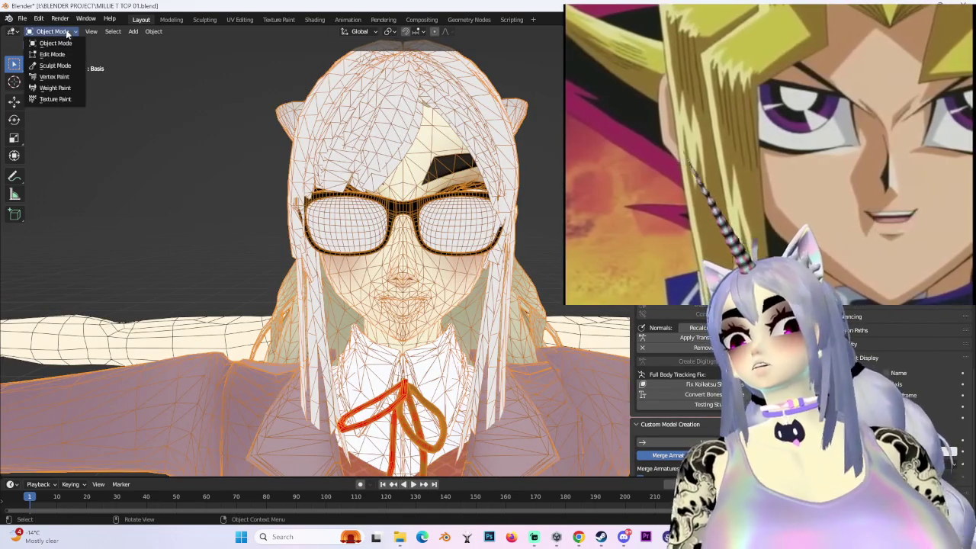
- Enter Edit Mode on the light-haired body mesh and inspect it from several angles
click(54, 54)
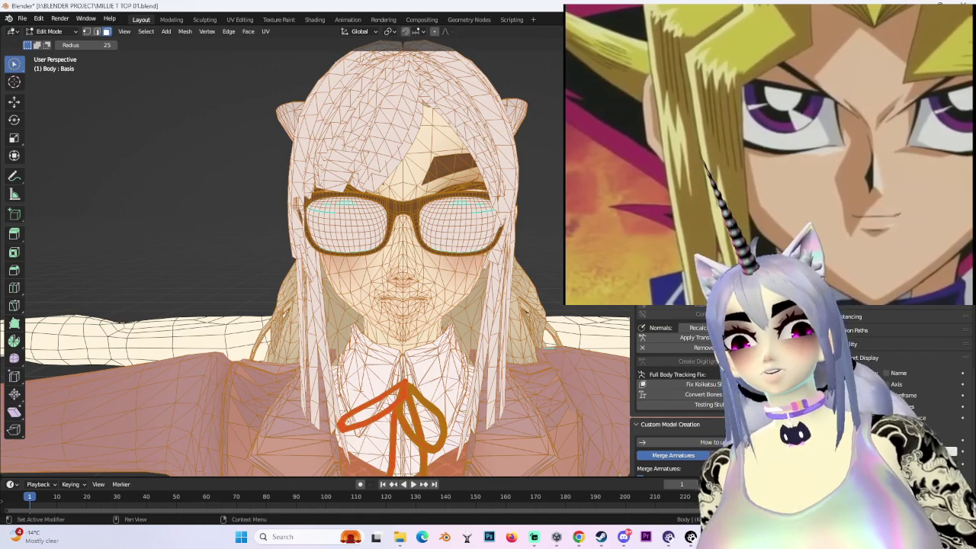
click(961, 329)
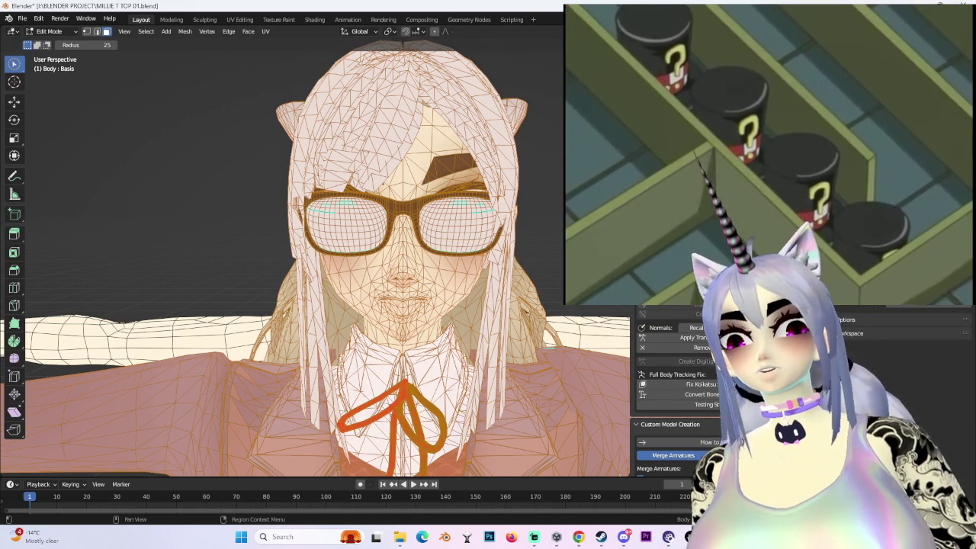
scroll(584, 371, down, 5)
mouse_move(584, 370)
middle_down()
mouse_move(517, 279)
mouse_move(448, 286)
mouse_move(405, 316)
mouse_move(389, 241)
mouse_move(480, 260)
middle_up()
scroll(427, 297, up, 3)
scroll(405, 315, up, 2)
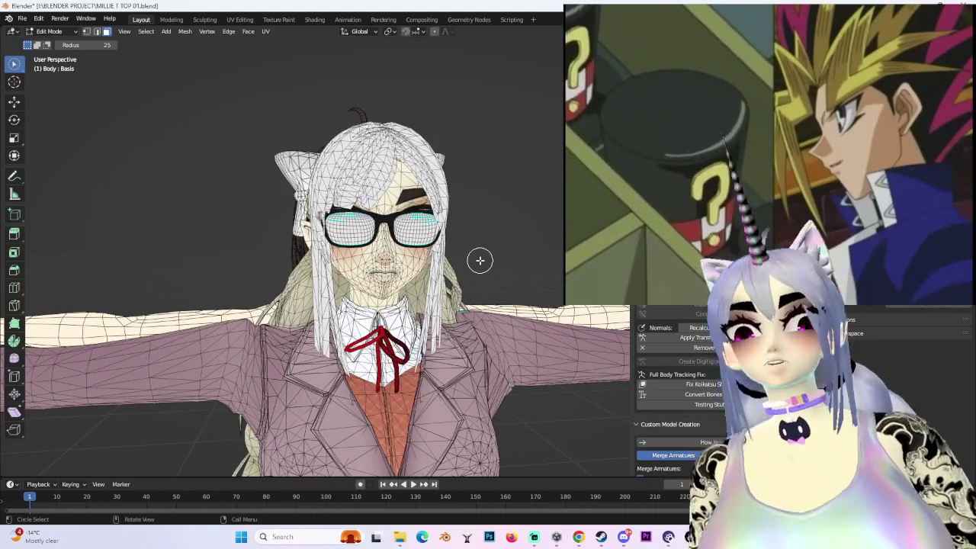
scroll(496, 286, down, 2)
scroll(508, 255, down, 1)
mouse_move(514, 277)
middle_down()
mouse_move(519, 295)
mouse_move(505, 317)
mouse_move(489, 291)
middle_up()
scroll(503, 323, up, 3)
scroll(485, 282, up, 2)
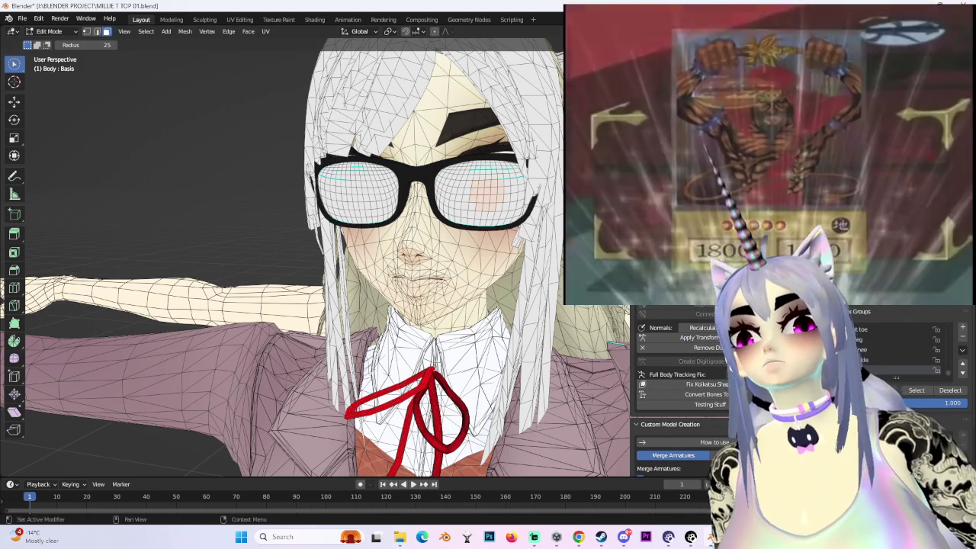
scroll(881, 355, up, 5)
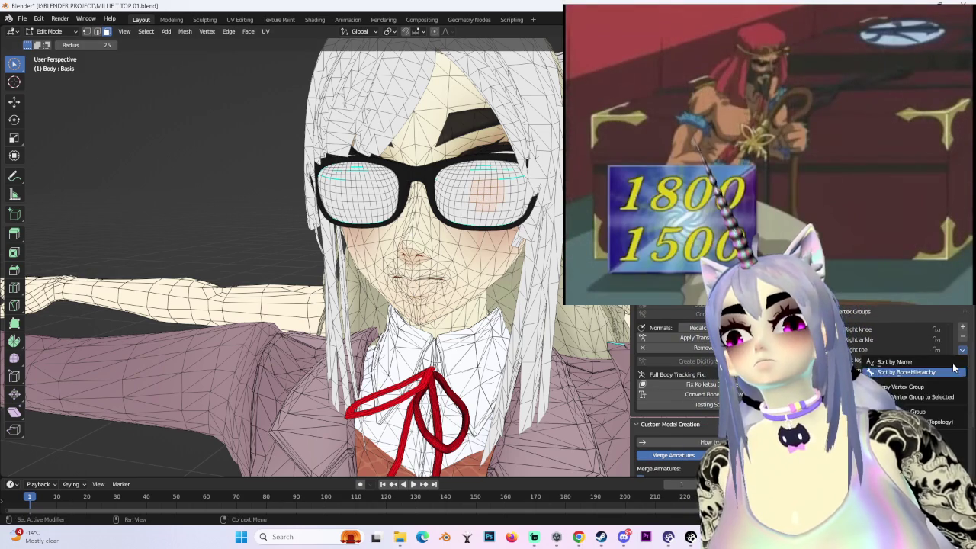
- Separate the selected GLASSES vertices into their own object and return to Object Mode
click(962, 349)
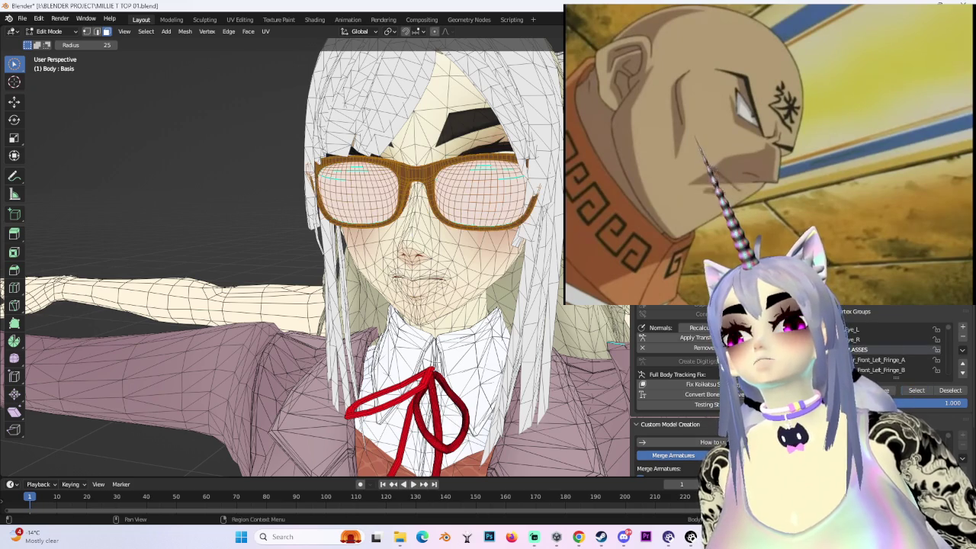
mouse_move(508, 280)
middle_down()
mouse_move(534, 290)
mouse_move(526, 294)
middle_up()
click(539, 237)
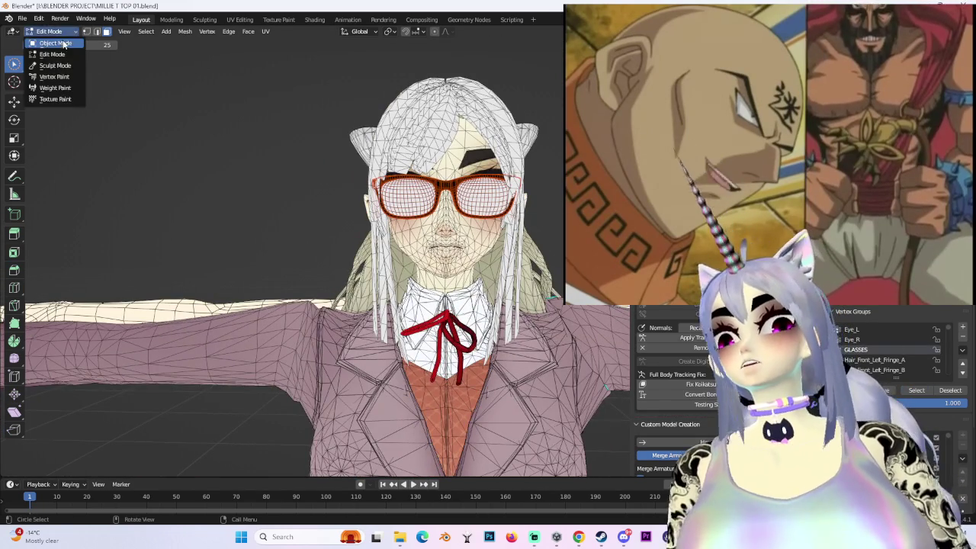
click(64, 44)
middle_drag(427, 160, 458, 149)
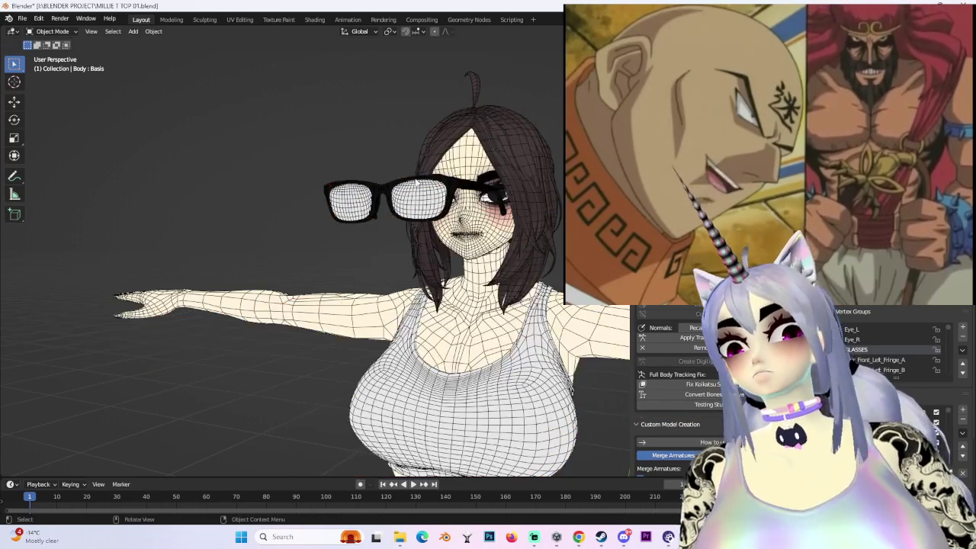
- Clear the glasses' parent keeping transformation, and reset their origin
right_click(502, 221)
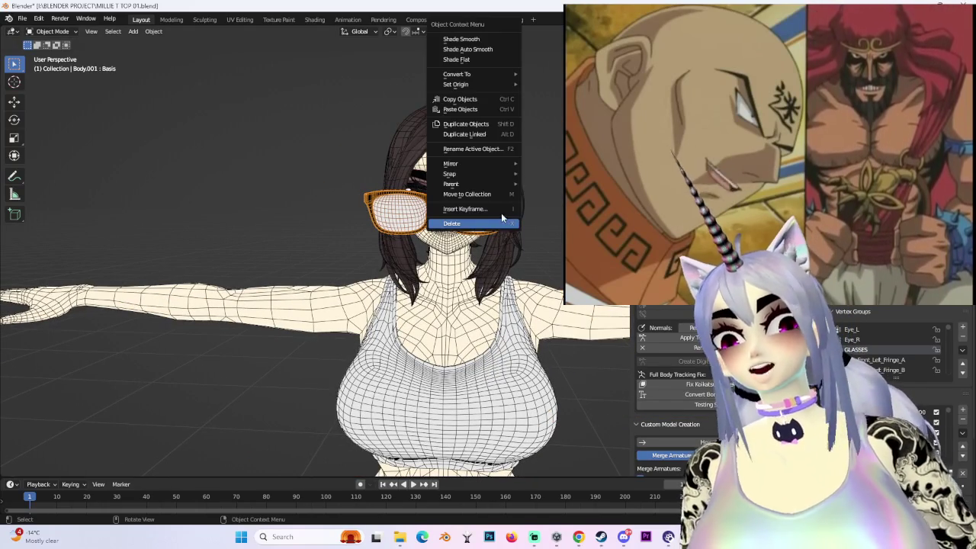
mouse_move(473, 184)
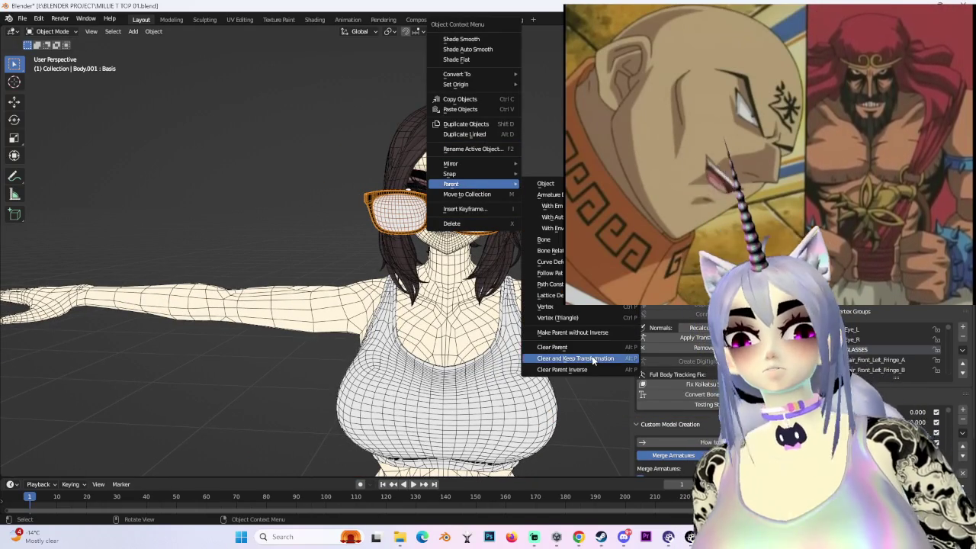
click(594, 359)
mouse_move(534, 305)
middle_down()
mouse_move(473, 248)
mouse_move(517, 174)
middle_up()
key(ctrl+KP_3)
right_click(496, 185)
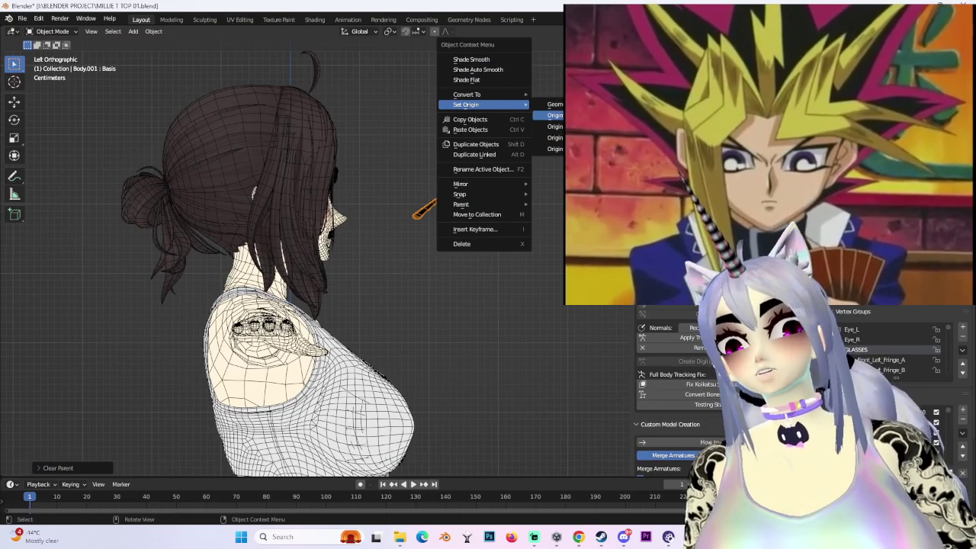
click(549, 149)
- Move the glasses onto the dark-haired character's head
key(g)
click(492, 202)
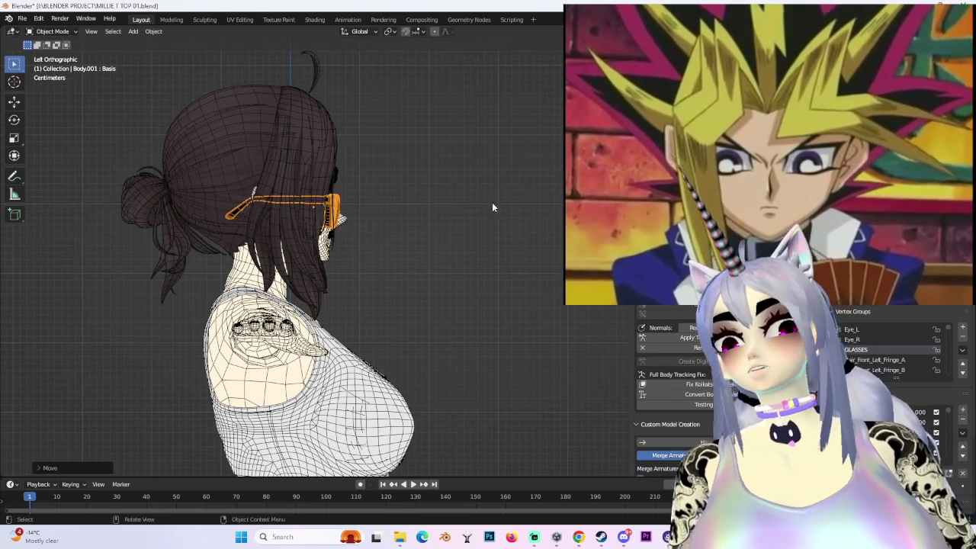
key(KP_1)
scroll(427, 229, up, 2)
scroll(428, 229, up, 2)
scroll(427, 229, up, 2)
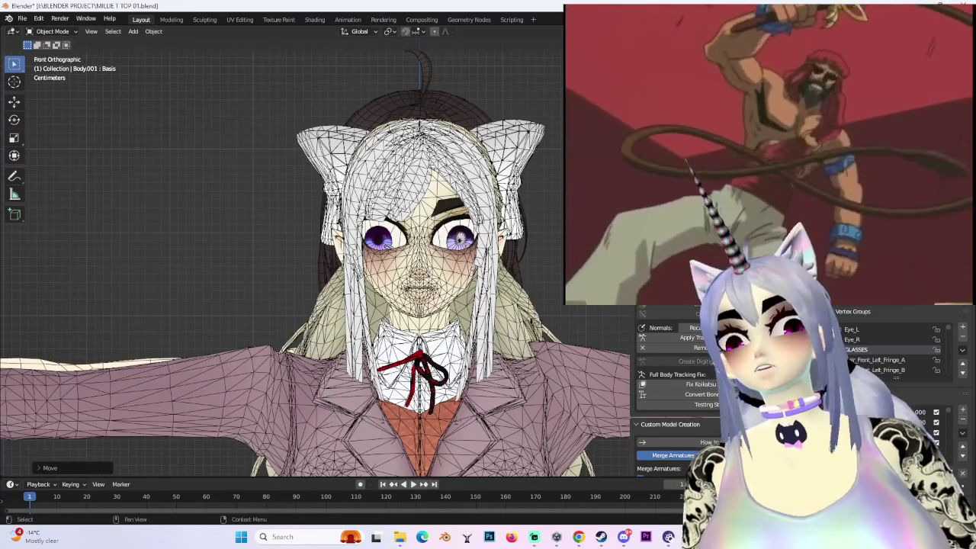
mouse_move(459, 239)
middle_down()
mouse_move(346, 268)
mouse_move(305, 251)
middle_up()
- Hide the light-haired character so only the dark-haired model remains
click(346, 269)
scroll(346, 269, down, 3)
click(324, 250)
middle_drag(427, 268, 485, 269)
key(shift+h)
key(alt+h)
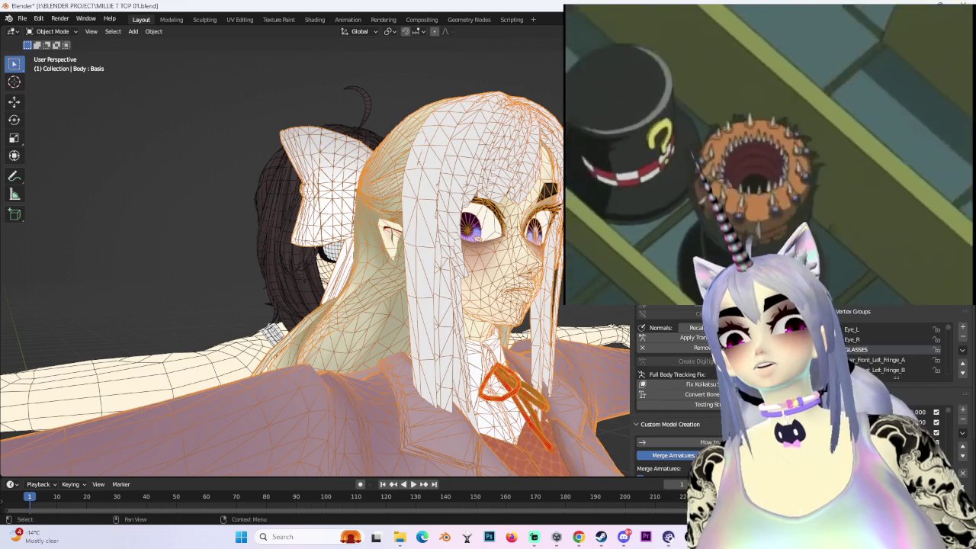
key(h)
- Raise the glasses about 0.023 m along Z so they sit over her eyes
click(464, 276)
scroll(463, 277, up, 4)
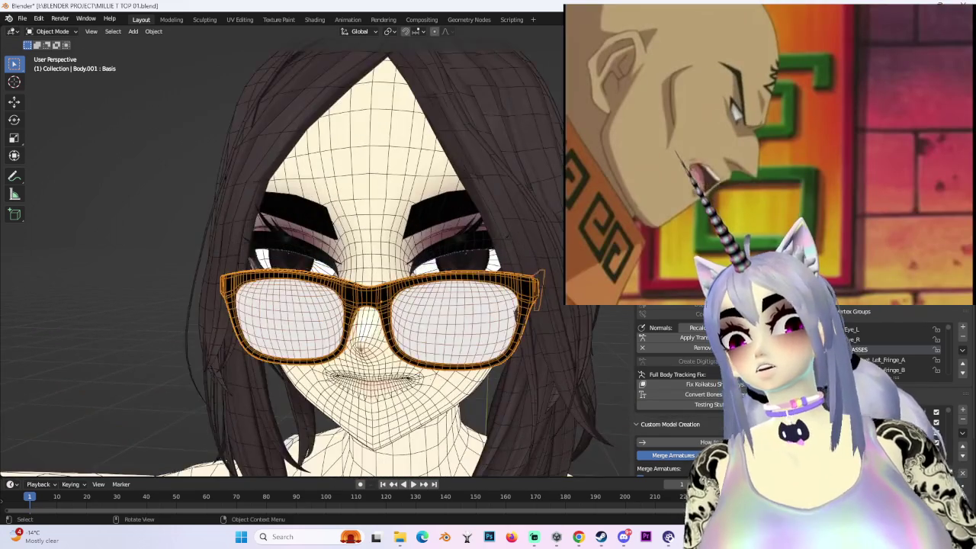
key(KP_1)
key(g)
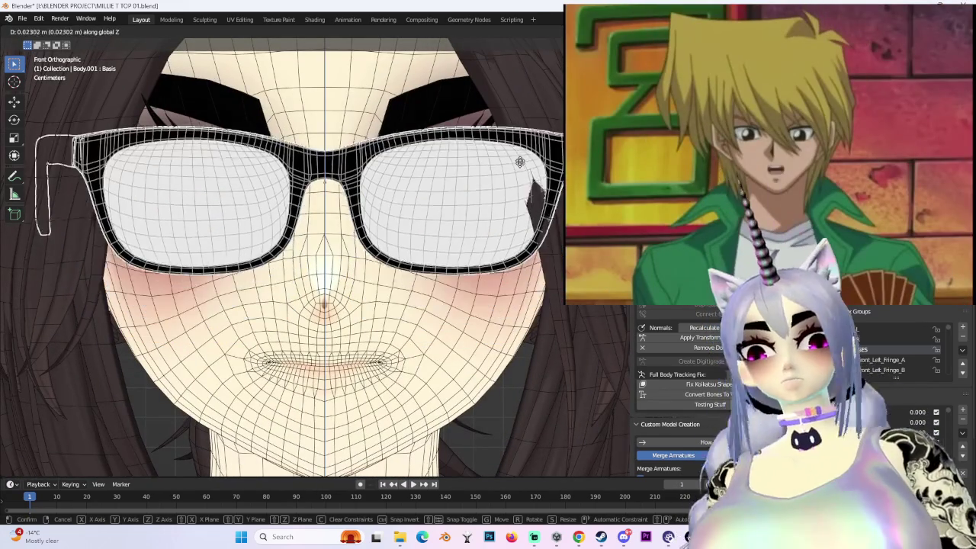
click(519, 174)
scroll(519, 174, down, 4)
middle_drag(458, 221, 295, 94)
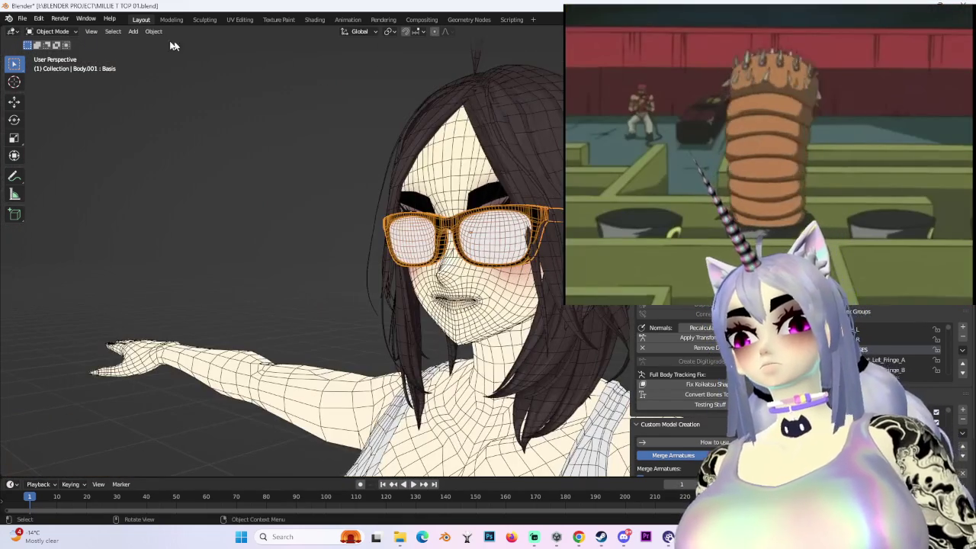
- Select all linked lens geometry in Edit Mode, then return to Object Mode in front view
click(63, 54)
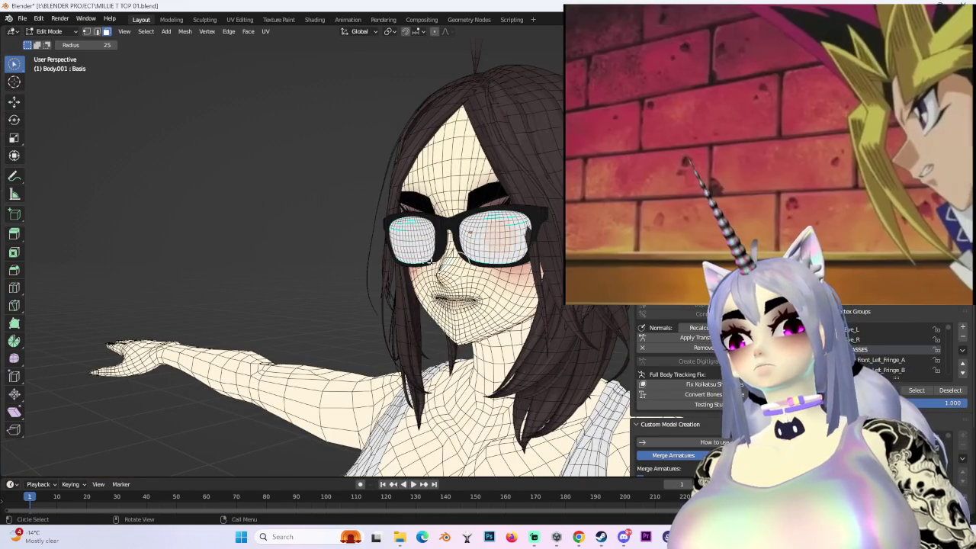
scroll(394, 300, up, 2)
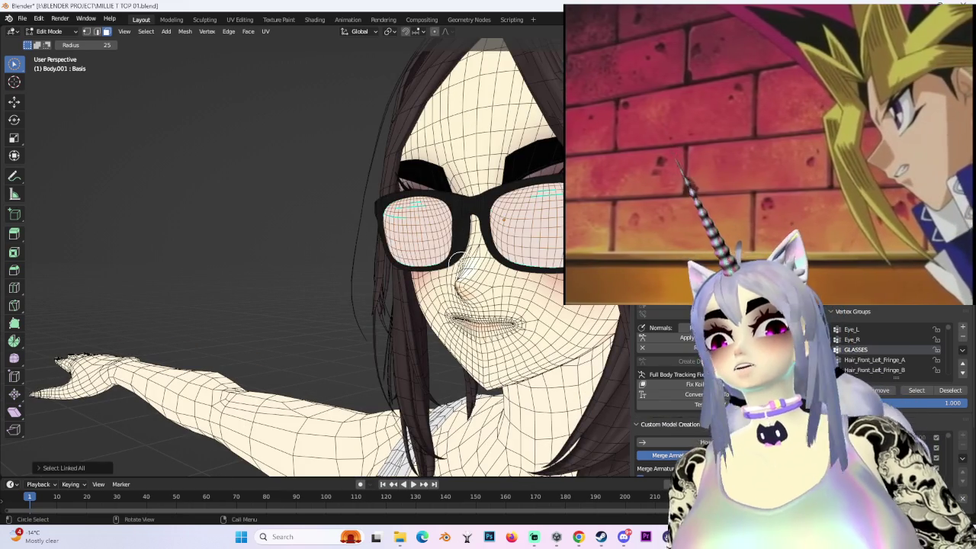
key(ctrl+Tab)
click(458, 254)
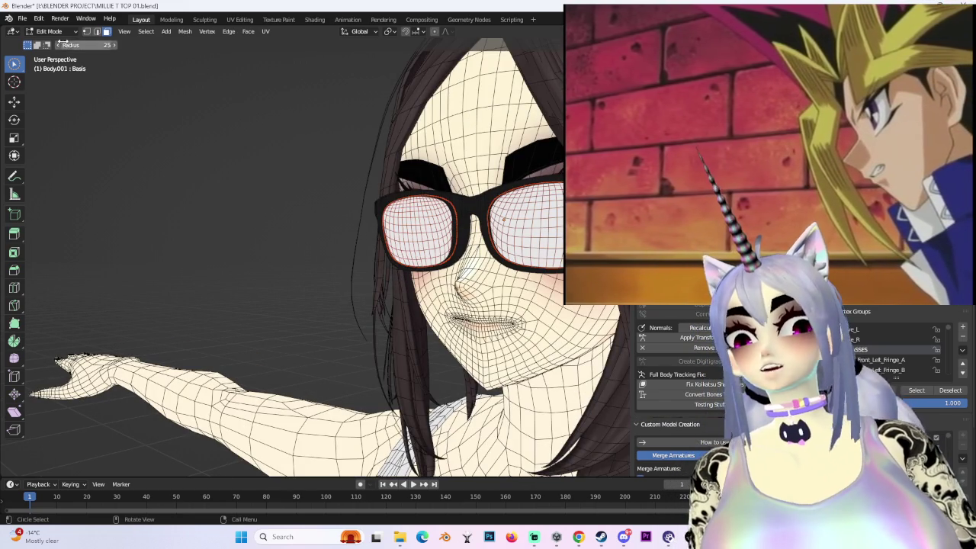
click(66, 45)
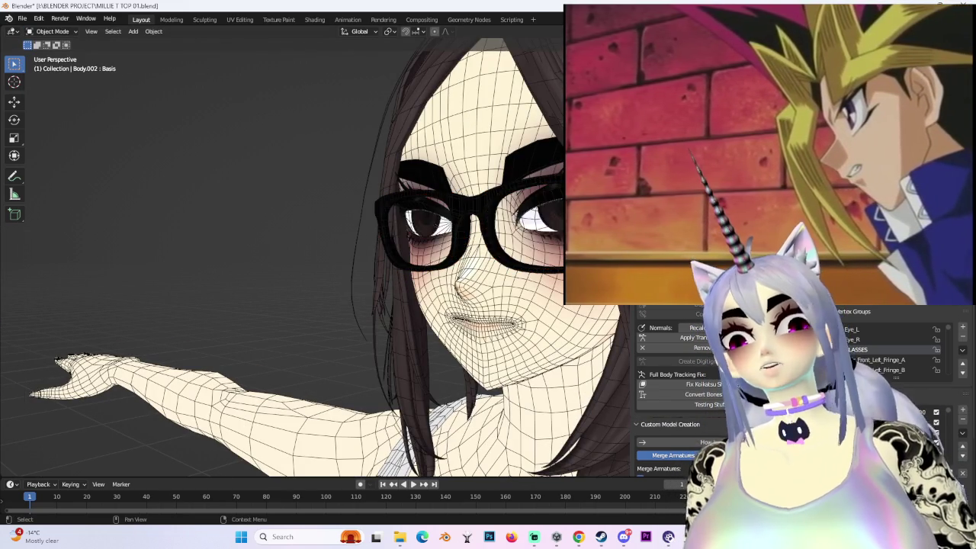
middle_drag(488, 275, 531, 279)
key(KP_1)
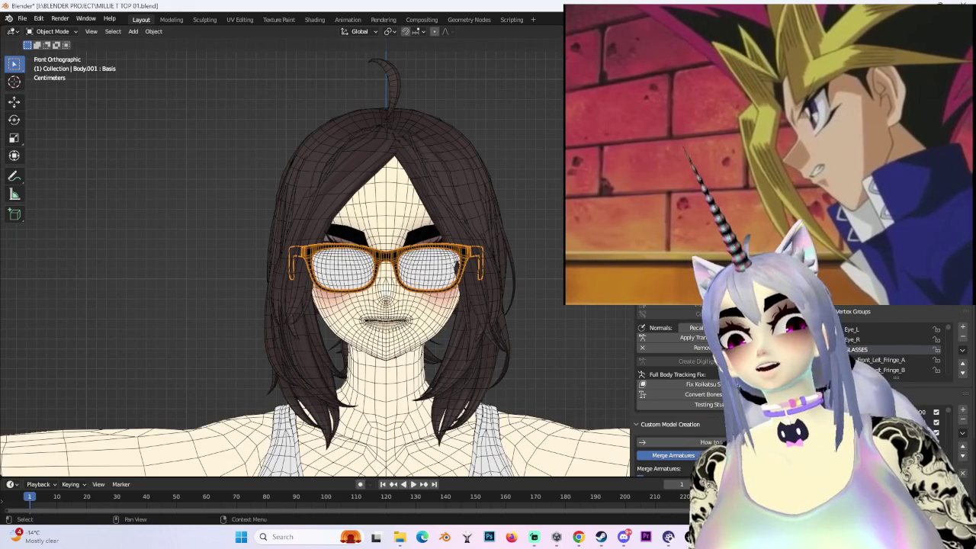
- Scale the glasses up by about 1.083 so their arms reach the ears
shift+click(467, 251)
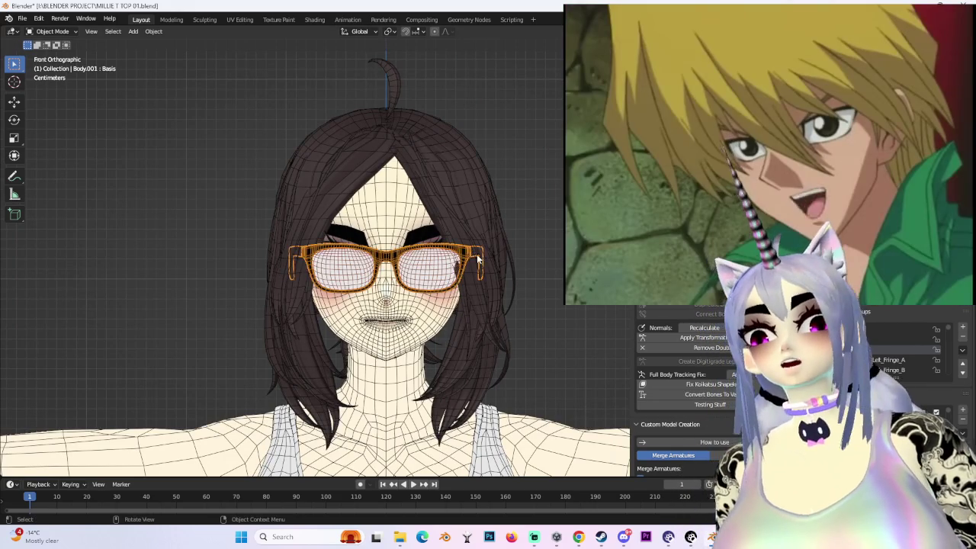
scroll(477, 260, up, 2)
key(g)
click(501, 259)
key(s)
key(Escape)
key(s)
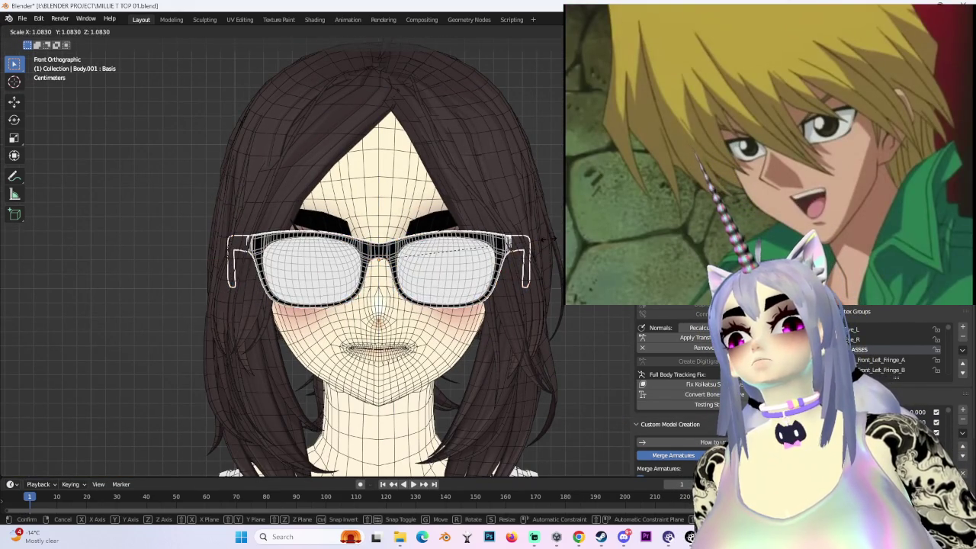
click(542, 238)
- Hide the hair and reselect the glasses
scroll(540, 250, down, 2)
mouse_move(540, 249)
middle_down()
mouse_move(530, 152)
mouse_move(509, 183)
mouse_move(510, 246)
mouse_move(321, 273)
mouse_move(447, 290)
middle_up()
click(509, 183)
key(h)
click(495, 244)
scroll(500, 254, up, 2)
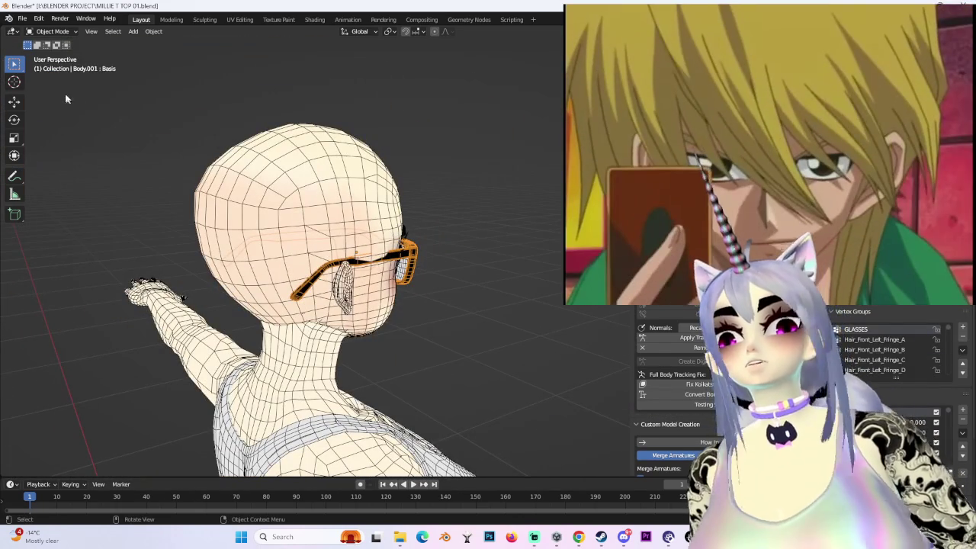
- Enter Edit Mode on the glasses and nudge the selected arm part sideways along X
click(52, 54)
middle_drag(104, 96, 396, 281)
scroll(396, 281, up, 2)
scroll(395, 280, up, 2)
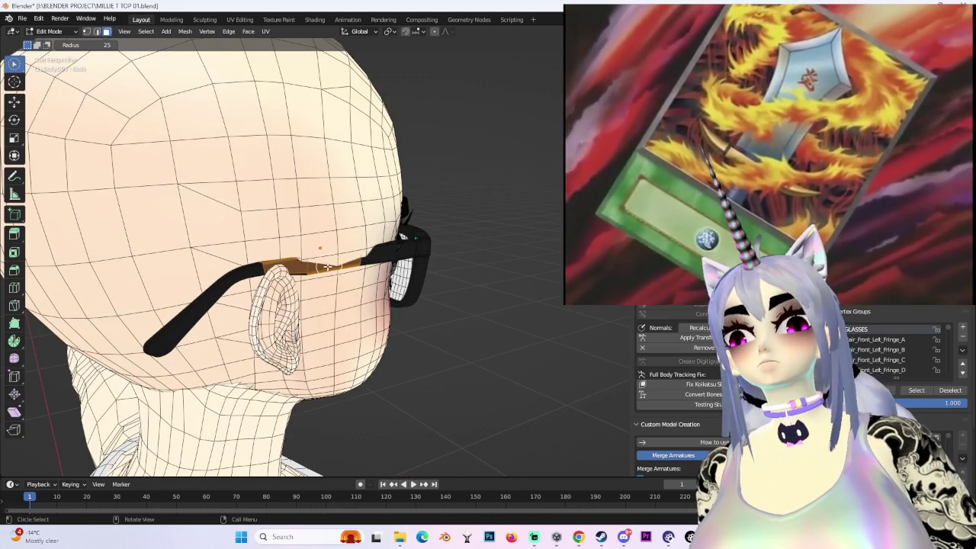
key(g)
key(x)
click(380, 274)
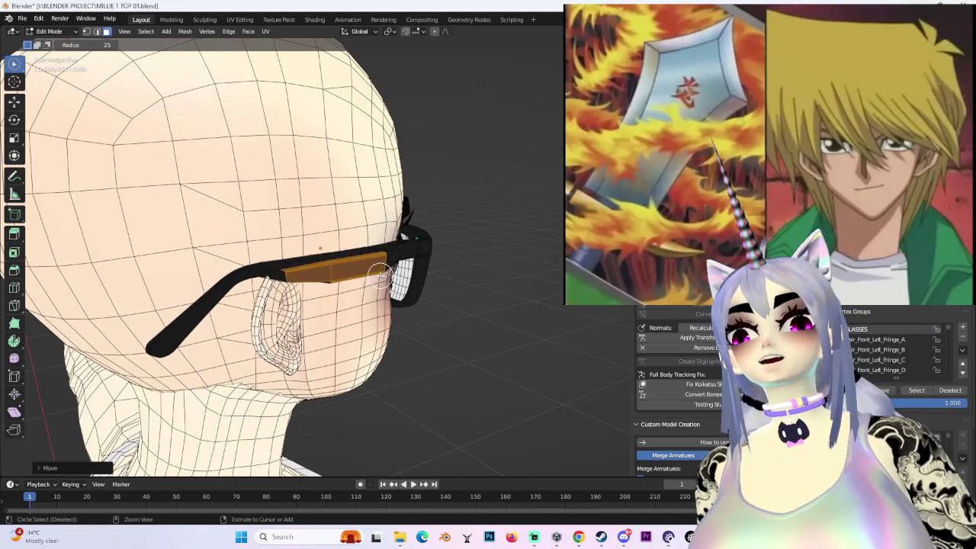
key(g)
middle_drag(372, 255, 499, 264)
click(402, 255)
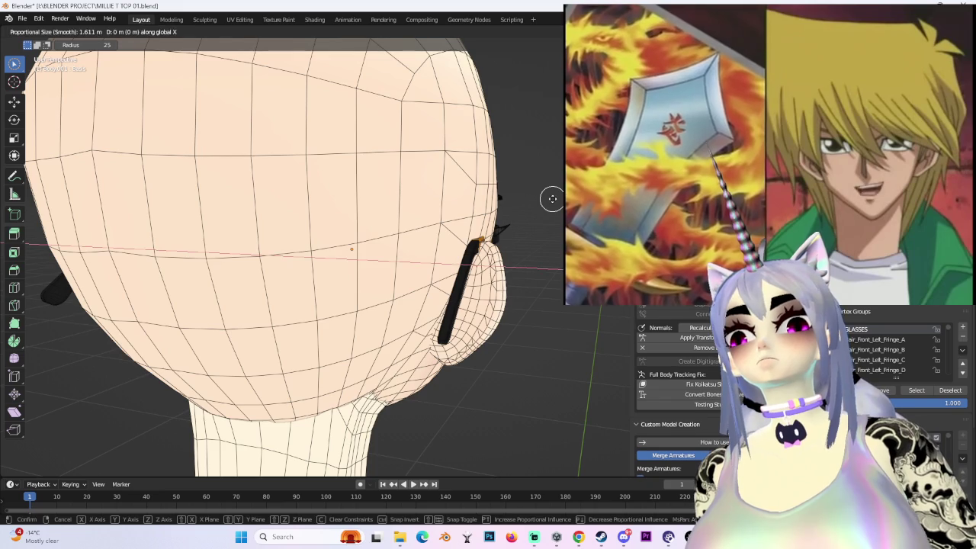
- Pull the arm end along X with a shrunken proportional falloff so it touches the head
key(g)
key(x)
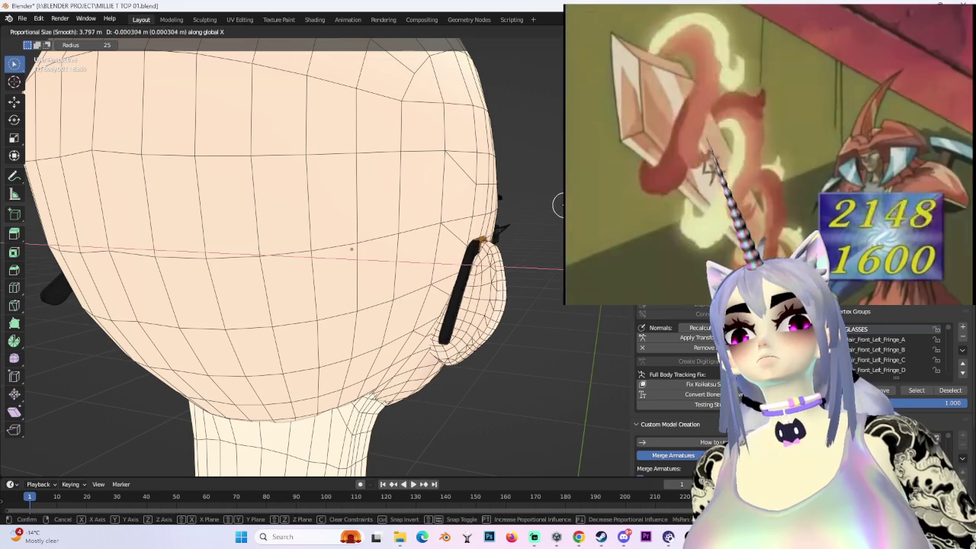
scroll(561, 204, up, 10)
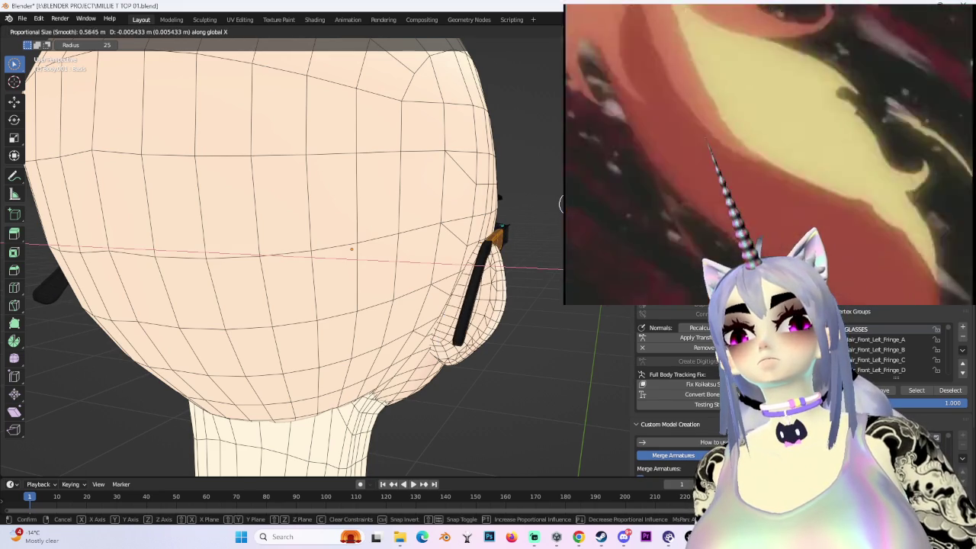
scroll(561, 204, up, 14)
scroll(561, 204, down, 4)
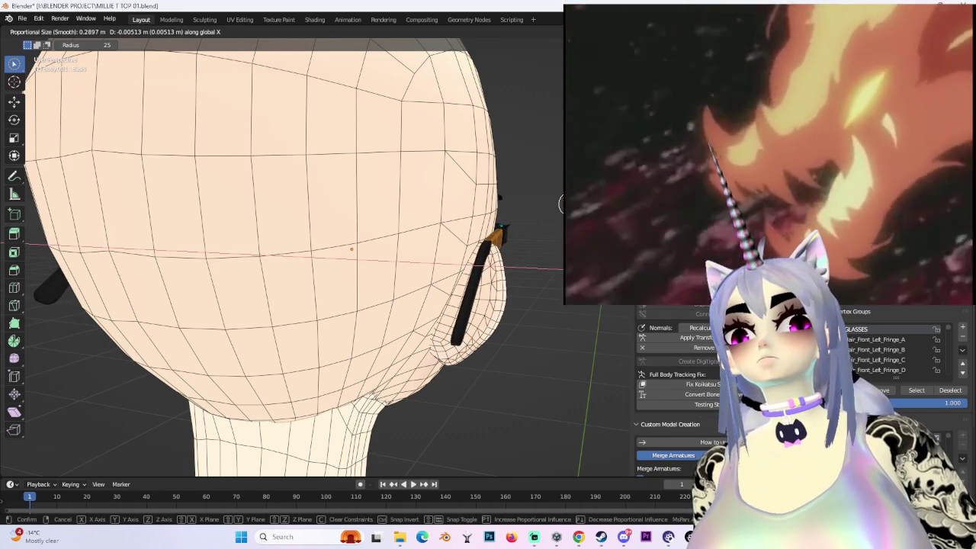
scroll(563, 204, down, 2)
scroll(559, 208, down, 2)
click(561, 206)
scroll(534, 206, down, 5)
- Select the arm faces beside the ear and move them inward along X against the head
middle_drag(492, 206, 443, 219)
scroll(442, 218, up, 1)
scroll(479, 213, up, 1)
scroll(445, 223, up, 1)
scroll(482, 215, up, 3)
mouse_move(481, 215)
middle_down()
mouse_move(470, 227)
mouse_move(506, 234)
mouse_move(447, 230)
mouse_move(373, 183)
middle_up()
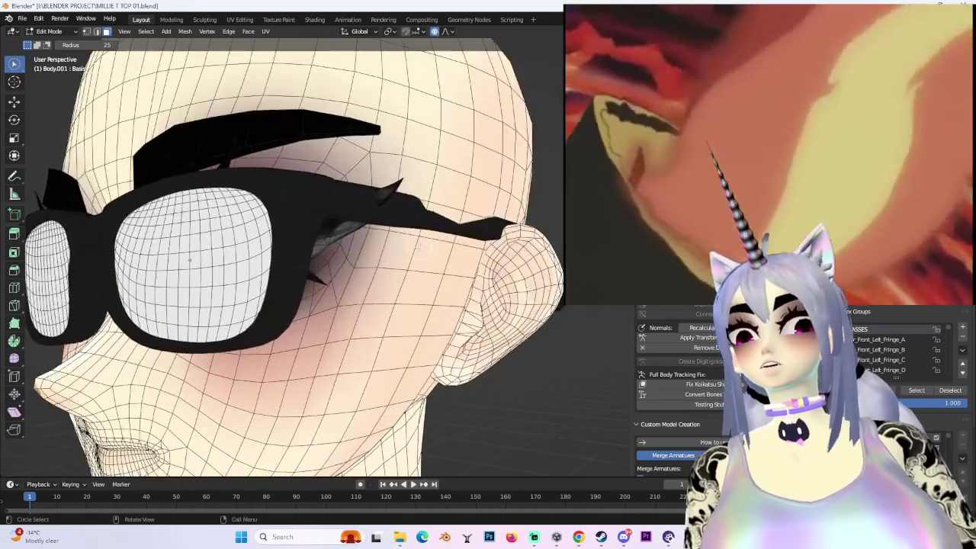
drag(374, 183, 411, 189)
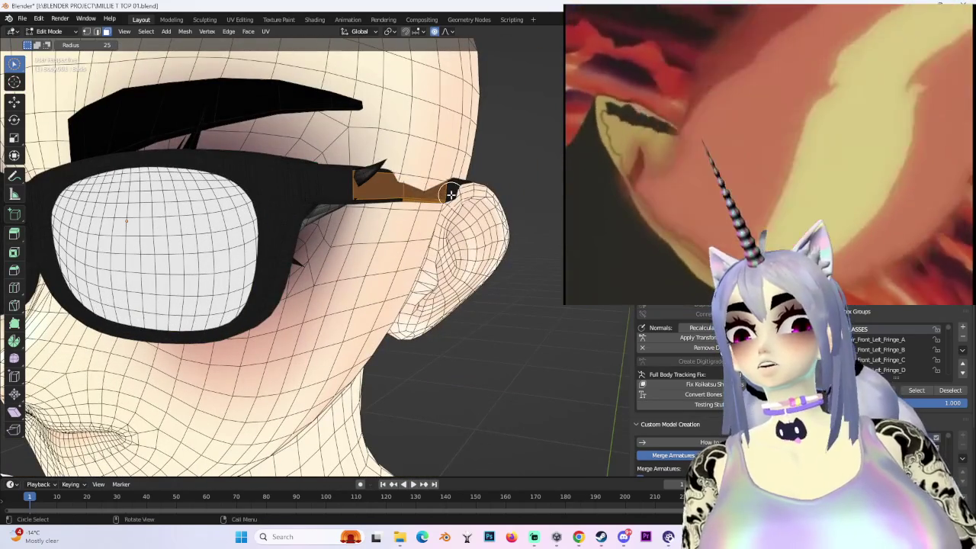
key(g)
key(x)
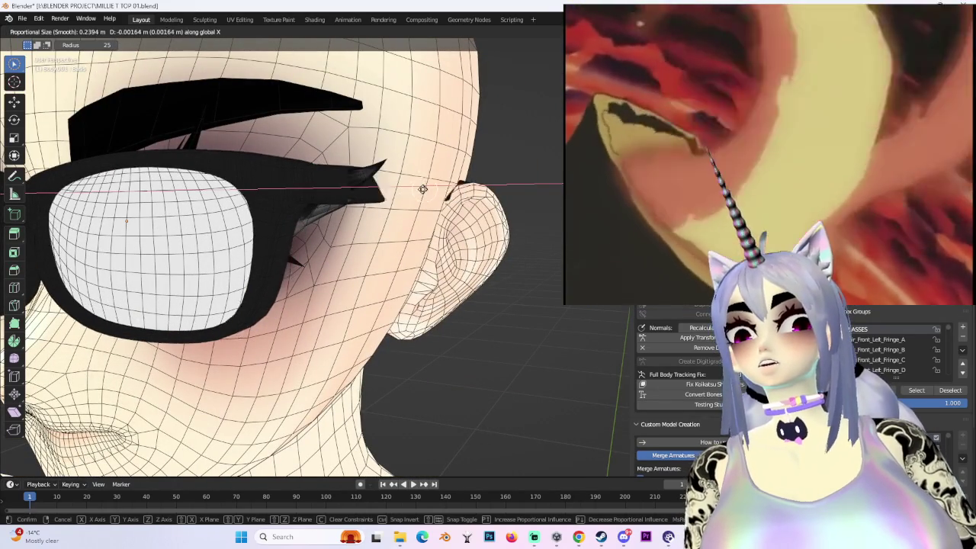
scroll(425, 189, up, 10)
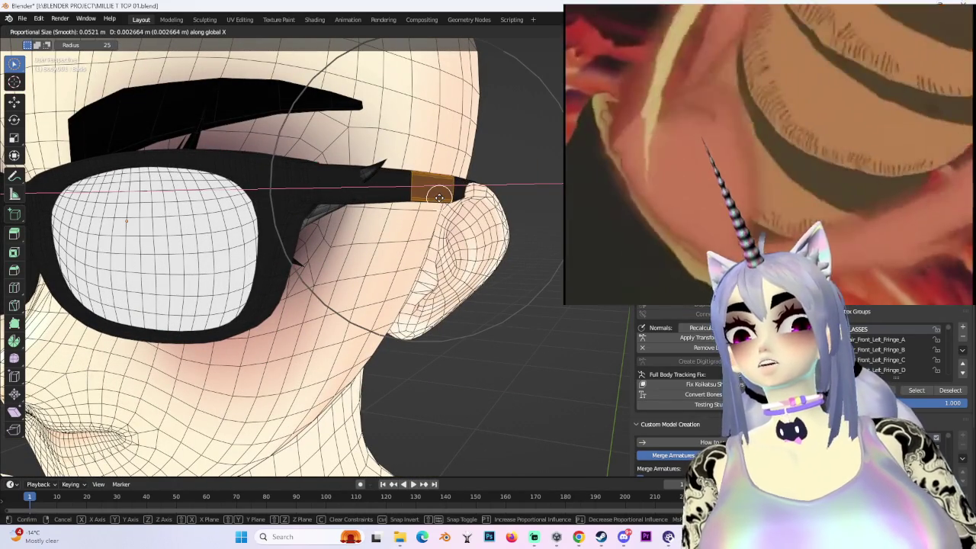
click(431, 193)
mouse_move(431, 194)
middle_down()
mouse_move(464, 225)
mouse_move(427, 195)
mouse_move(452, 222)
mouse_move(418, 205)
mouse_move(424, 213)
middle_up()
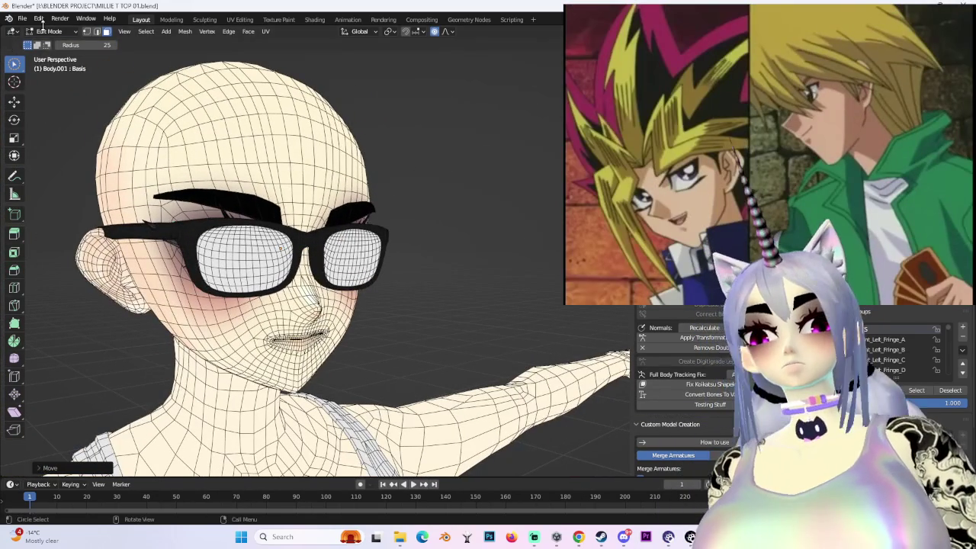
- Return to Object Mode and lower the glasses slightly on the face
click(55, 44)
mouse_move(343, 229)
middle_down()
mouse_move(396, 229)
mouse_move(366, 229)
middle_up()
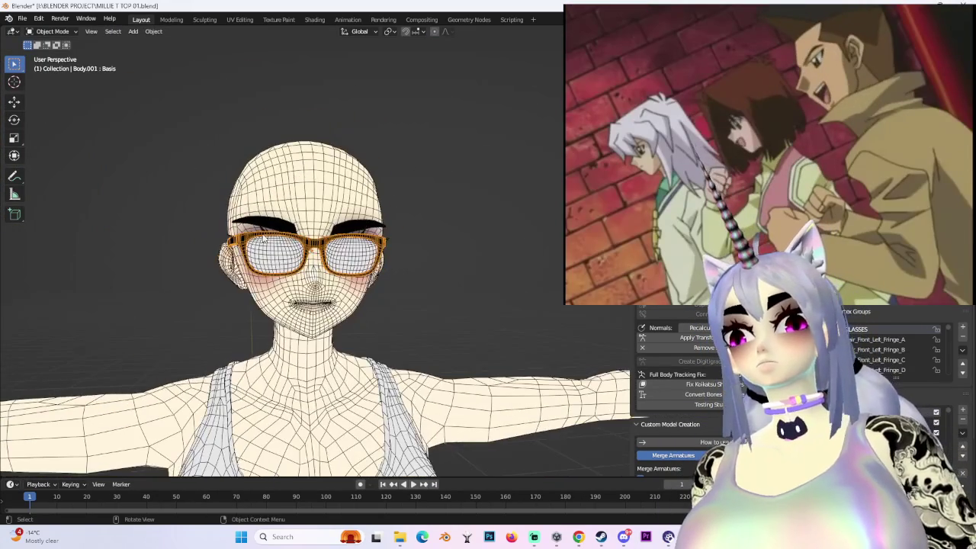
middle_drag(305, 267, 338, 270)
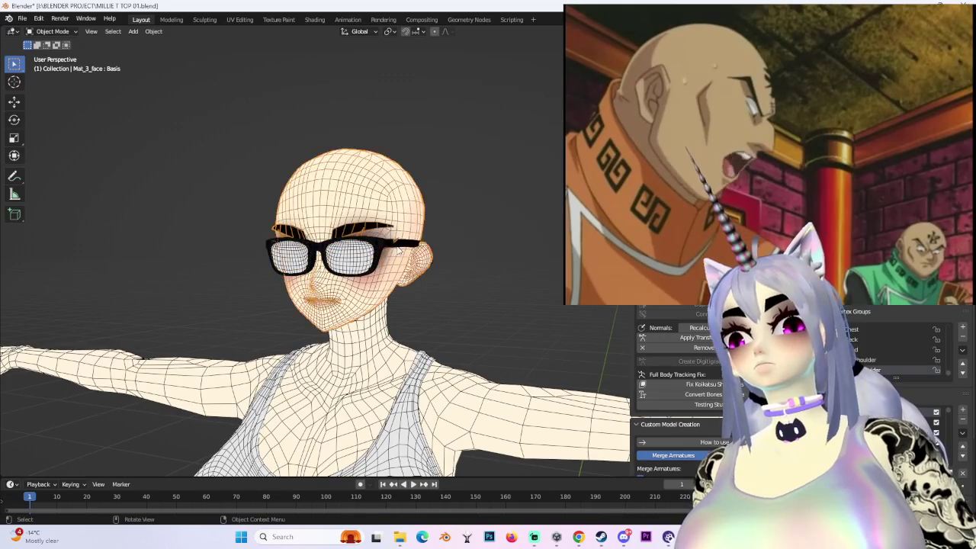
middle_drag(398, 249, 356, 261)
click(357, 261)
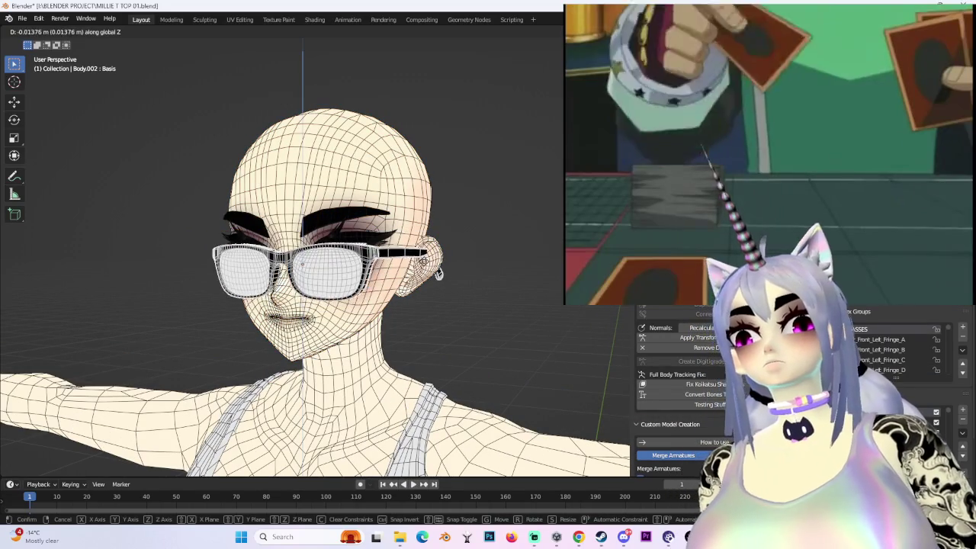
click(437, 269)
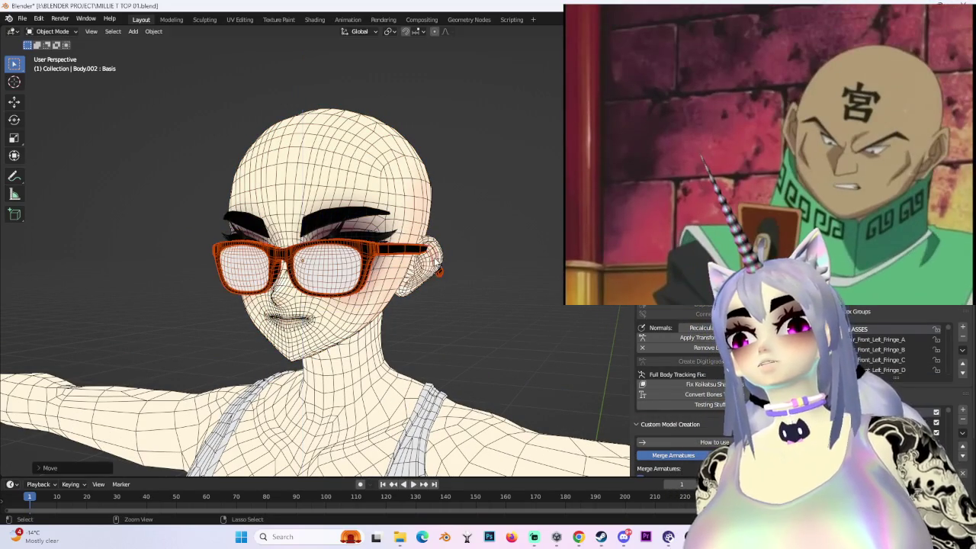
click(486, 153)
- Unhide the hair with Alt+H and check the glasses from the front and side
key(KP_1)
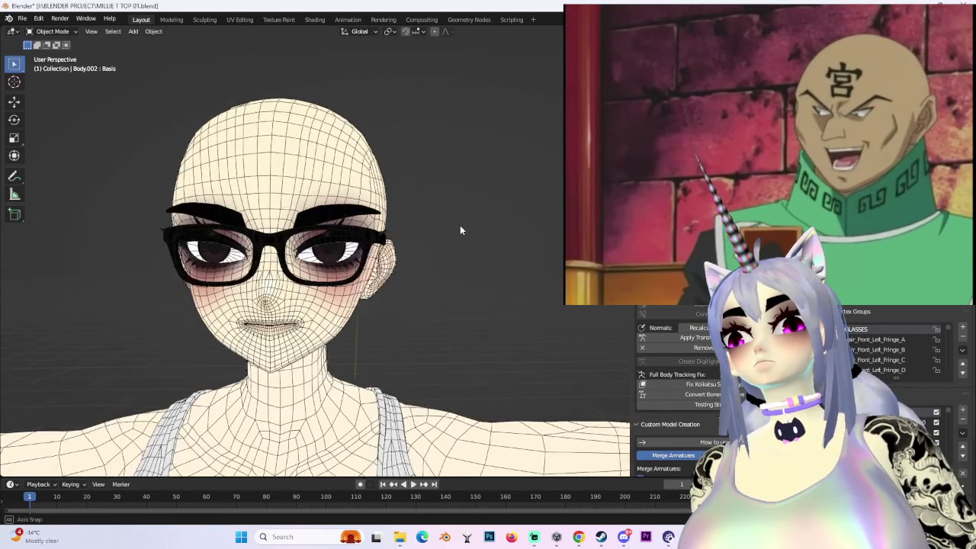
scroll(171, 290, up, 3)
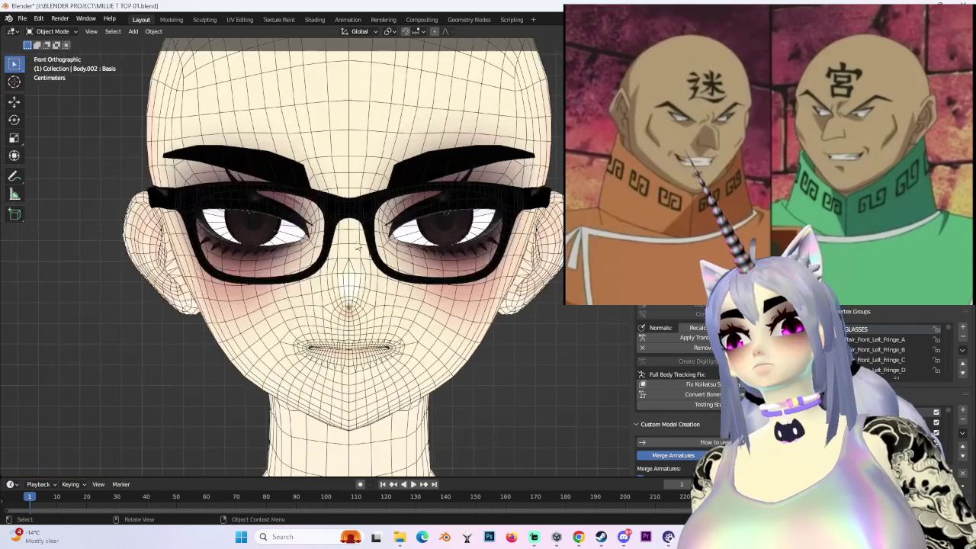
click(347, 221)
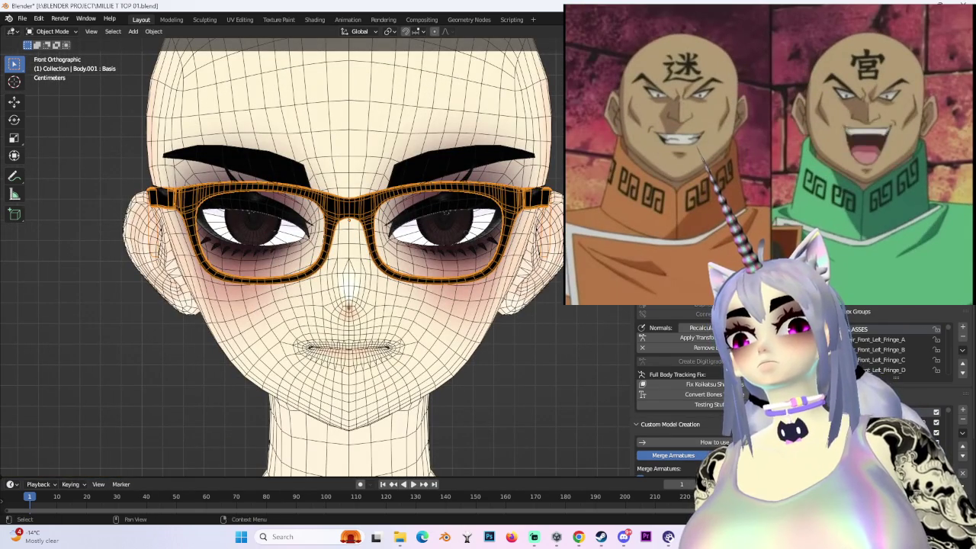
key(alt+h)
scroll(476, 226, down, 2)
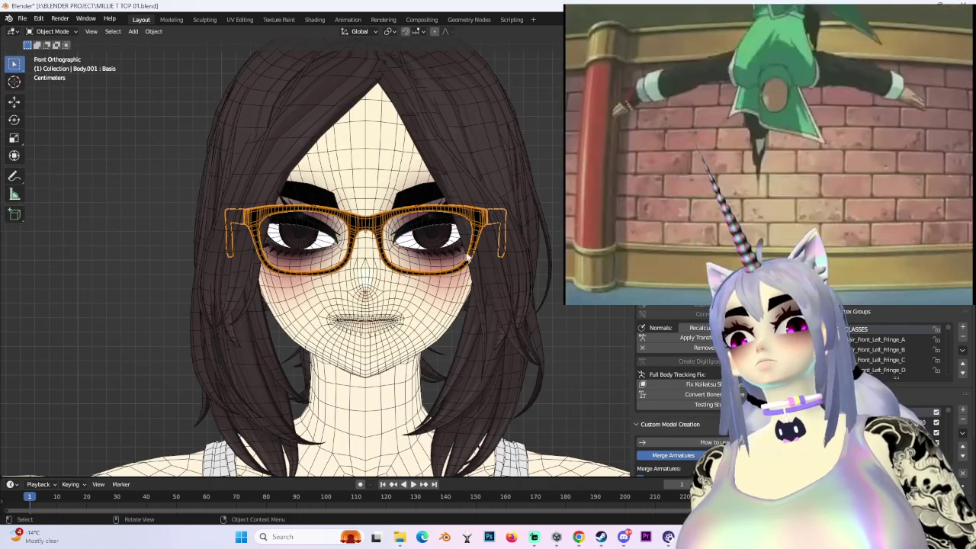
scroll(475, 226, down, 2)
mouse_move(476, 226)
middle_down()
mouse_move(518, 259)
mouse_move(519, 284)
mouse_move(450, 294)
mouse_move(482, 305)
mouse_move(488, 293)
mouse_move(427, 244)
middle_up()
scroll(519, 284, up, 2)
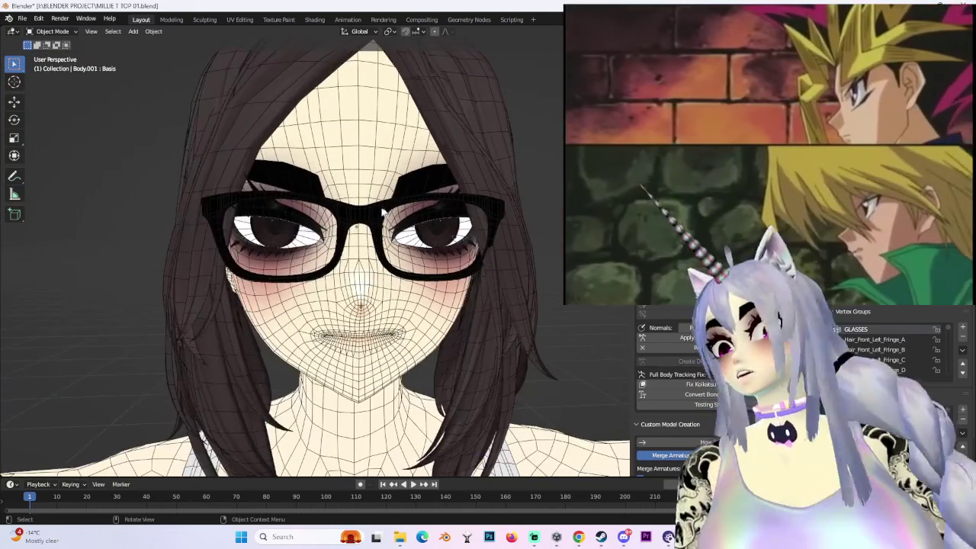
click(414, 231)
key(KP_1)
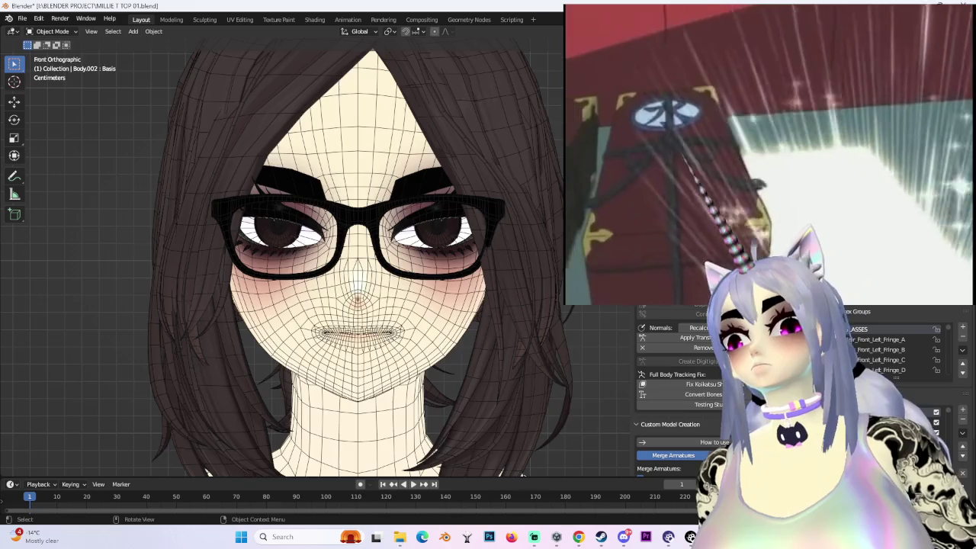
- Turn off overlays and preview the shaded face wearing the glasses
key(shift+alt+z)
mouse_move(506, 228)
middle_down()
mouse_move(488, 244)
mouse_move(481, 229)
mouse_move(471, 255)
mouse_move(527, 269)
mouse_move(411, 277)
mouse_move(367, 231)
mouse_move(491, 244)
mouse_move(468, 260)
mouse_move(484, 233)
middle_up()
scroll(513, 264, up, 2)
scroll(514, 272, up, 2)
scroll(411, 278, down, 2)
scroll(411, 278, up, 2)
scroll(468, 259, up, 2)
scroll(484, 232, down, 2)
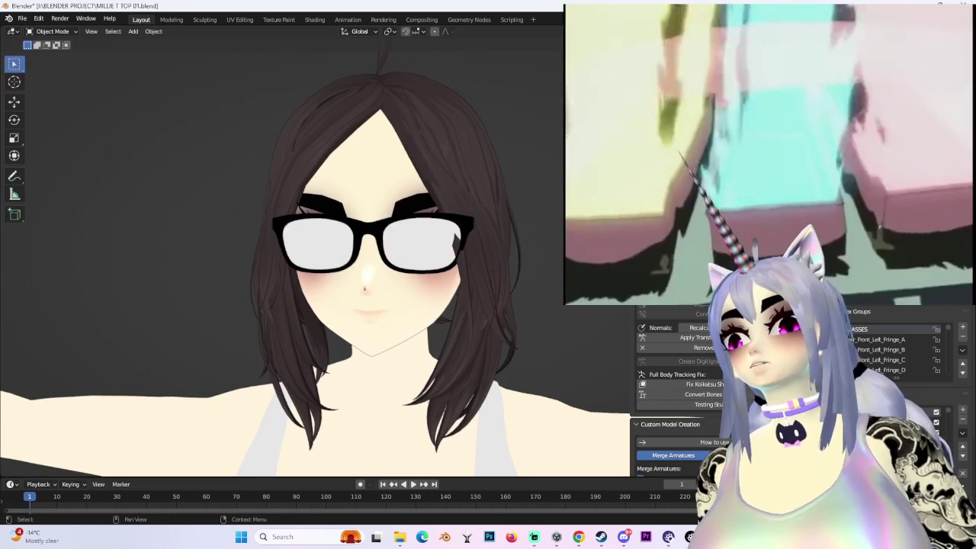
- In Edit Mode, move the glasses mesh along the Y axis to clear the face
key(KP_1)
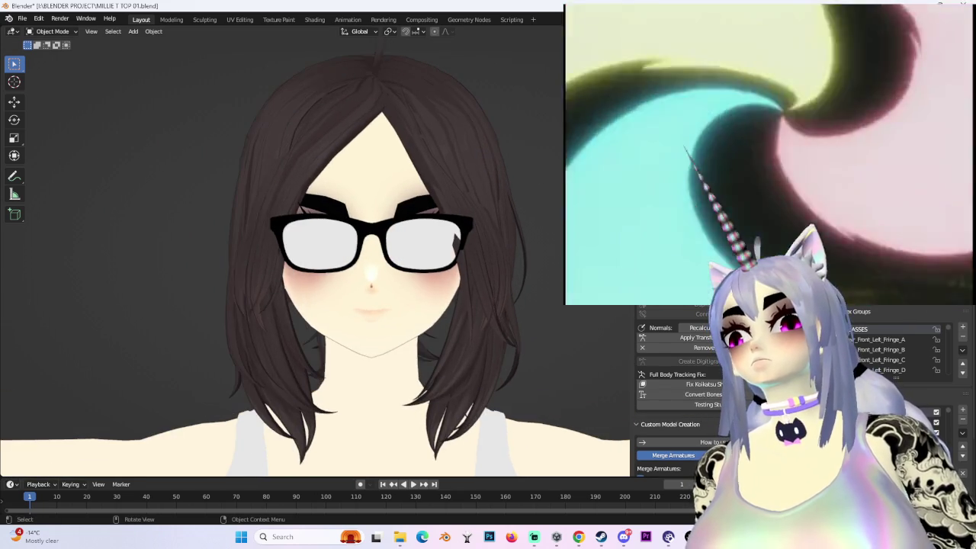
key(Tab)
scroll(473, 248, up, 2)
scroll(503, 252, up, 1)
key(g)
key(z)
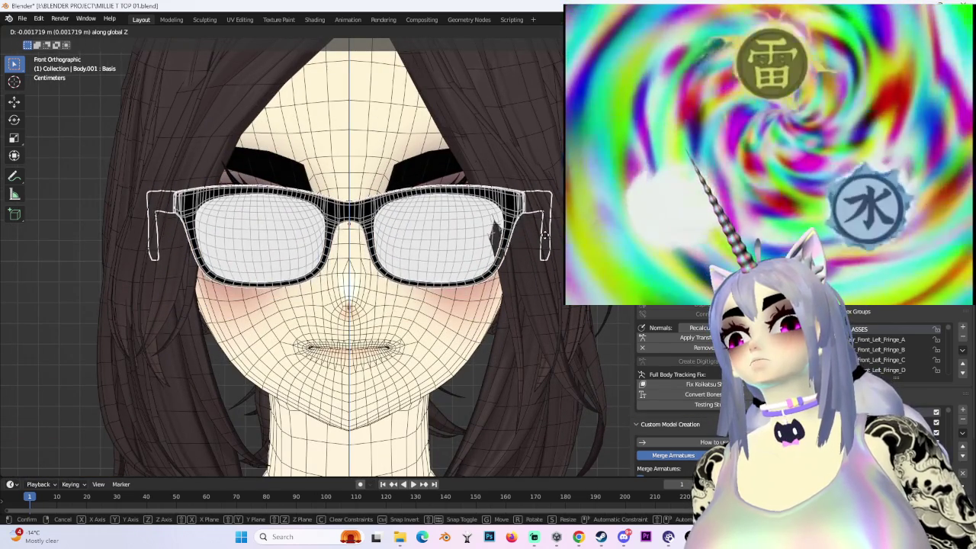
middle_drag(546, 239, 446, 257)
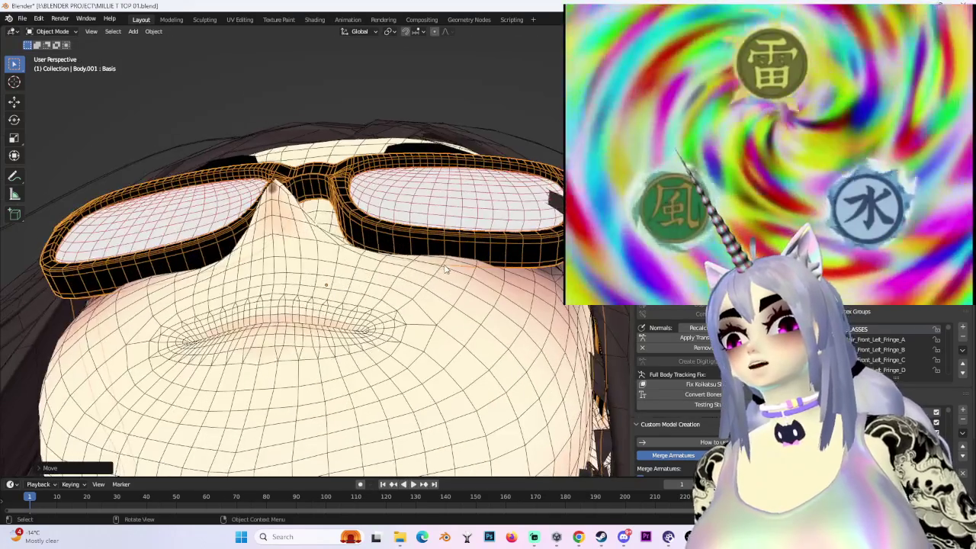
key(y)
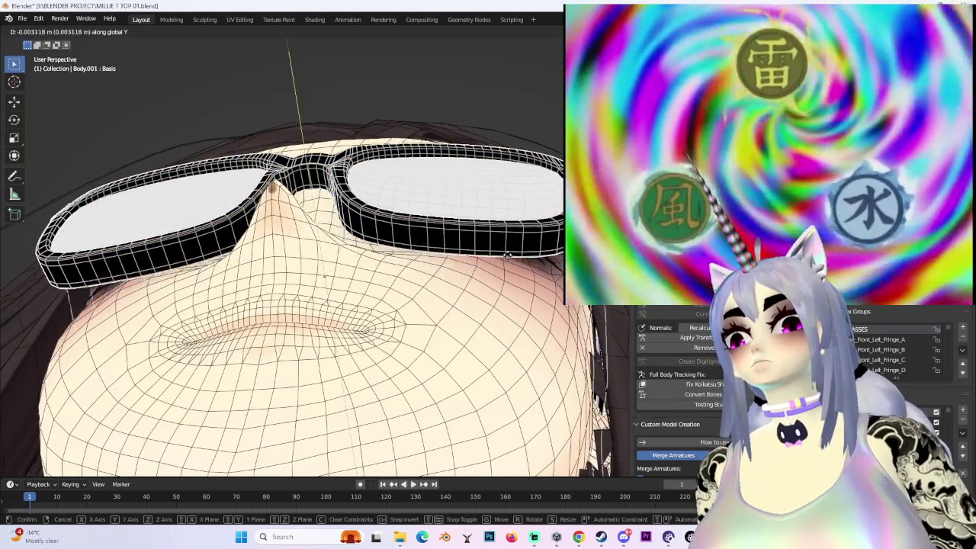
click(510, 266)
mouse_move(510, 266)
middle_down()
mouse_move(503, 331)
mouse_move(534, 320)
middle_up()
- Hide the lenses to reveal the eyes, then select the frame and preview without overlays
click(589, 334)
scroll(527, 292, down, 3)
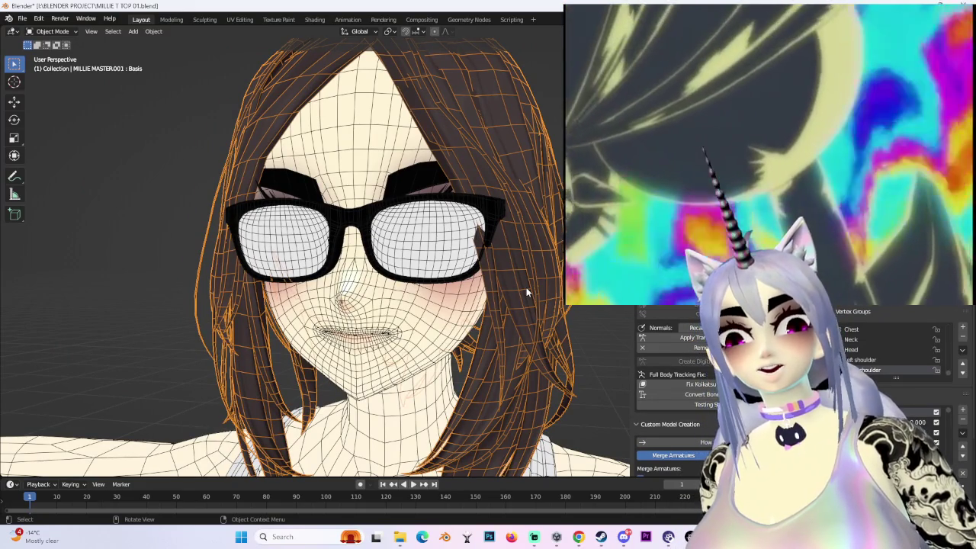
click(435, 280)
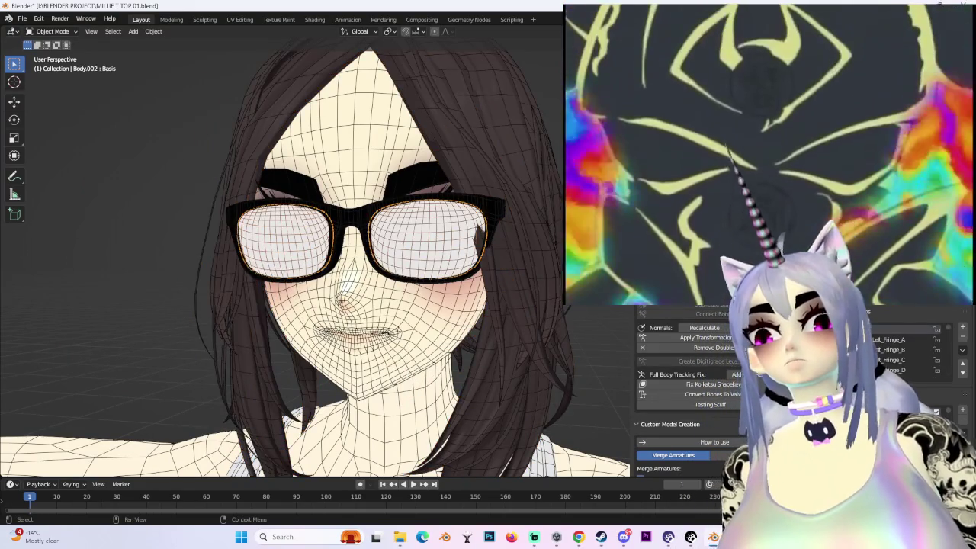
key(h)
scroll(540, 279, down, 4)
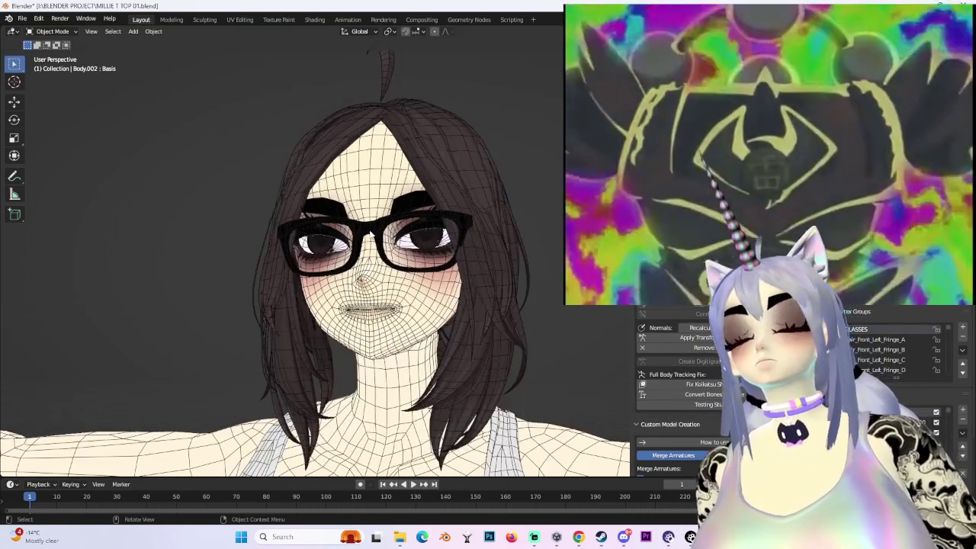
click(374, 236)
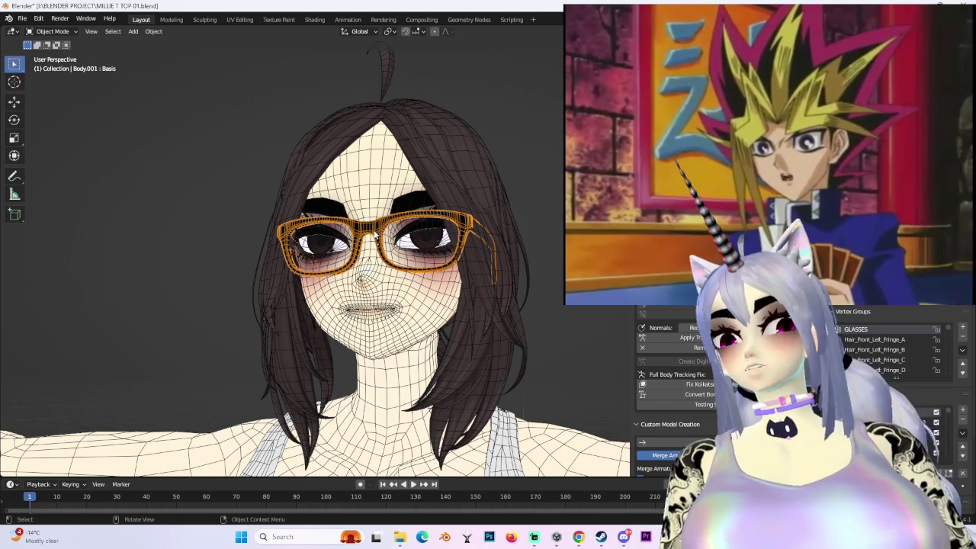
mouse_move(374, 236)
middle_down()
mouse_move(446, 244)
mouse_move(405, 262)
mouse_move(347, 242)
middle_up()
scroll(446, 244, up, 5)
key(shift+alt+z)
key(shift+alt+z)
click(406, 262)
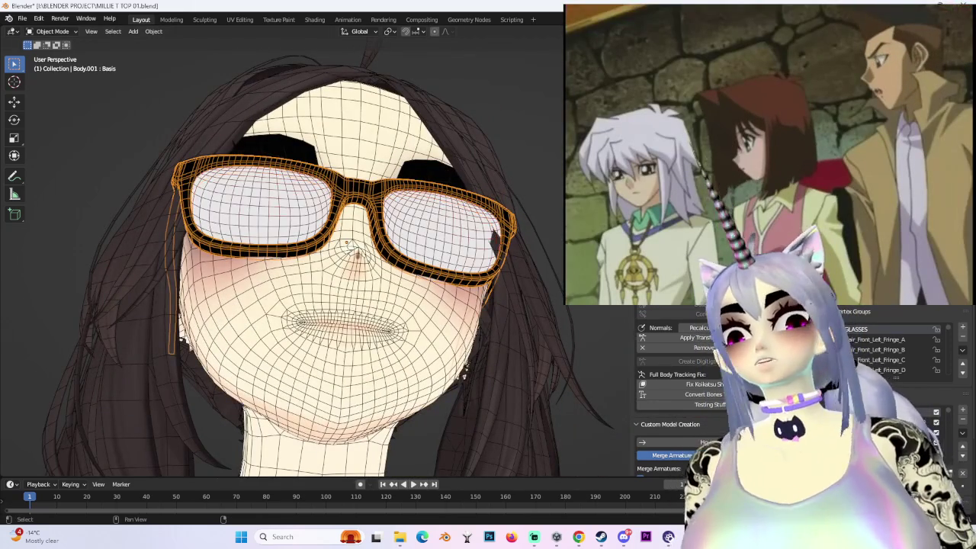
mouse_move(347, 243)
middle_down()
mouse_move(538, 235)
mouse_move(555, 207)
middle_up()
scroll(538, 235, up, 3)
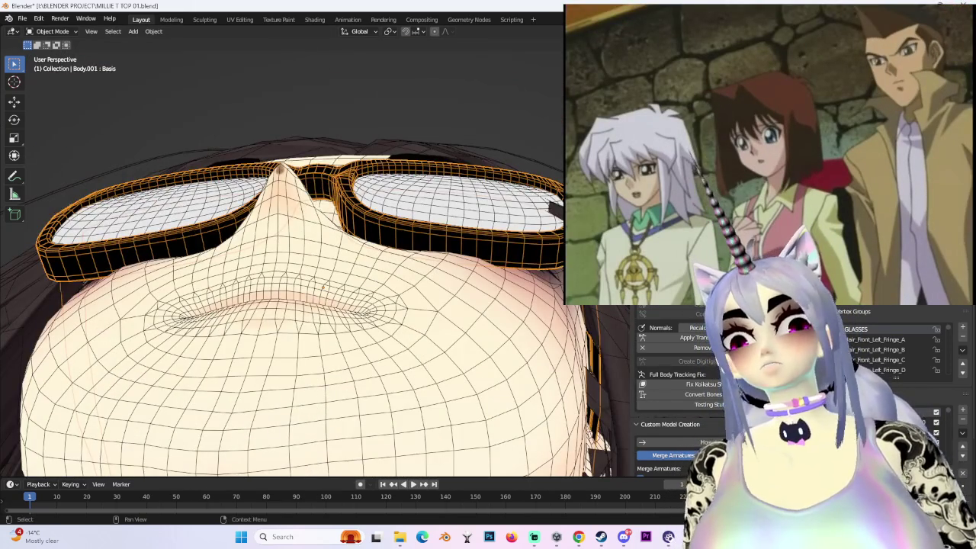
- Shift the lenses forward along Y in two small moves so they clear the face
key(shift+d)
key(y)
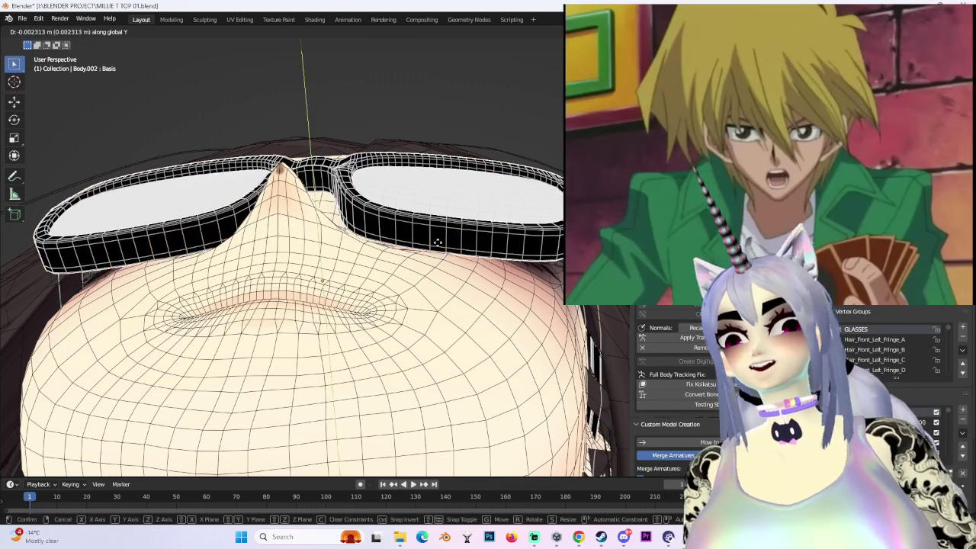
click(452, 242)
mouse_move(452, 241)
middle_down()
mouse_move(458, 282)
mouse_move(517, 281)
mouse_move(493, 288)
mouse_move(476, 254)
mouse_move(496, 254)
mouse_move(473, 275)
mouse_move(496, 286)
middle_up()
key(shift+d)
key(y)
click(497, 259)
- Make the glasses frame active and switch it into Sculpt Mode
click(488, 244)
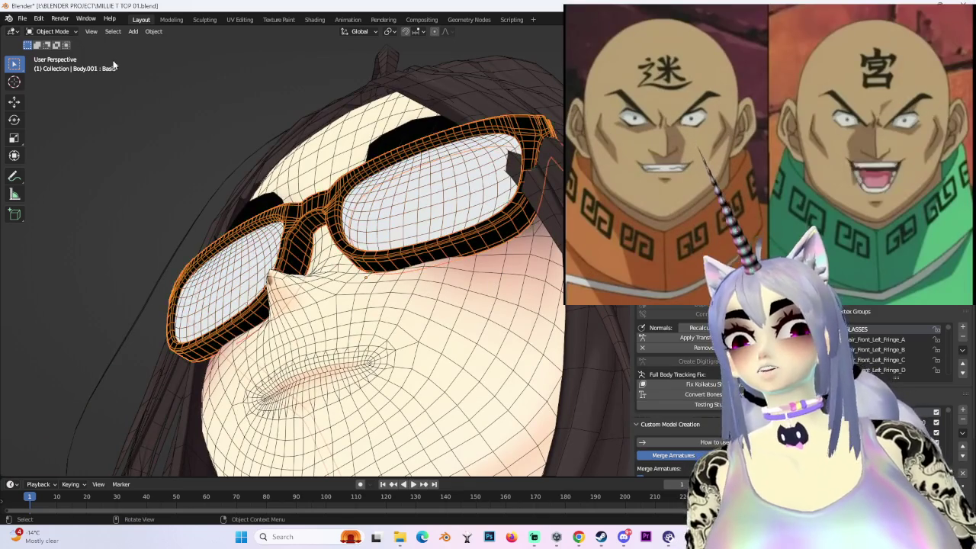
click(64, 34)
click(75, 70)
mouse_move(457, 229)
middle_down()
mouse_move(480, 206)
mouse_move(424, 247)
middle_up()
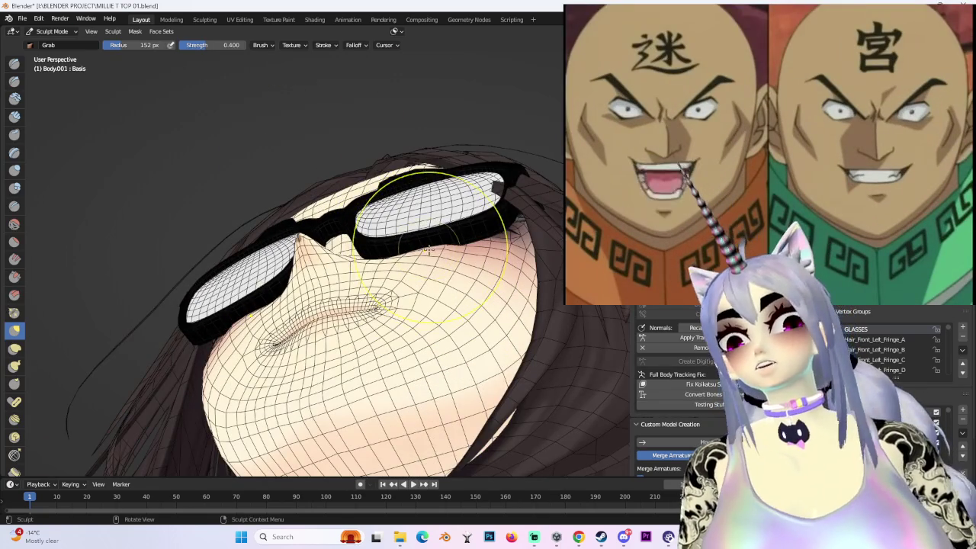
- Orbit around the head to inspect the glasses, then switch back to Object Mode
mouse_move(455, 218)
middle_down()
mouse_move(533, 359)
mouse_move(377, 294)
mouse_move(349, 229)
mouse_move(382, 163)
mouse_move(412, 175)
mouse_move(377, 175)
middle_up()
scroll(524, 174, up, 3)
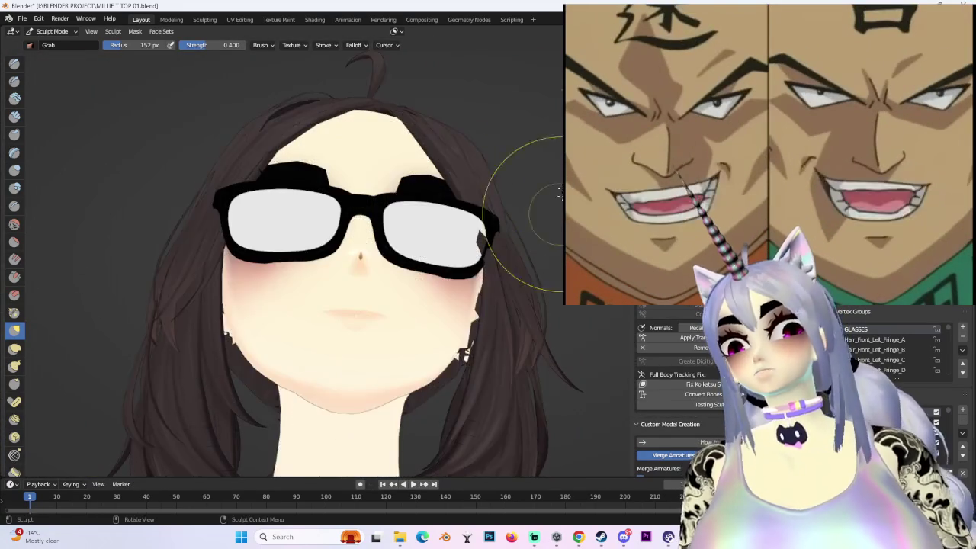
middle_drag(523, 174, 512, 164)
scroll(517, 273, down, 2)
mouse_move(516, 273)
middle_down()
mouse_move(479, 304)
mouse_move(447, 316)
mouse_move(432, 305)
middle_up()
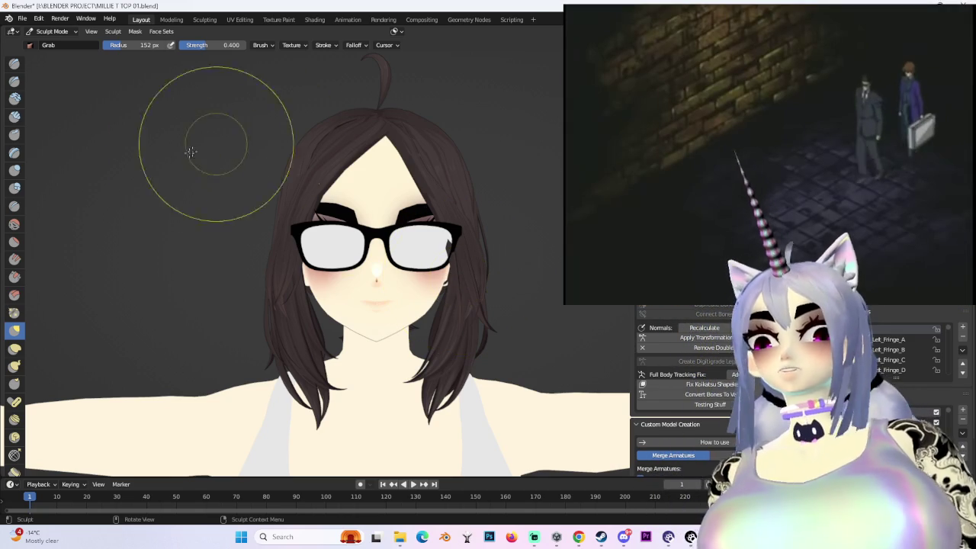
middle_drag(385, 341, 110, 95)
click(52, 31)
click(48, 44)
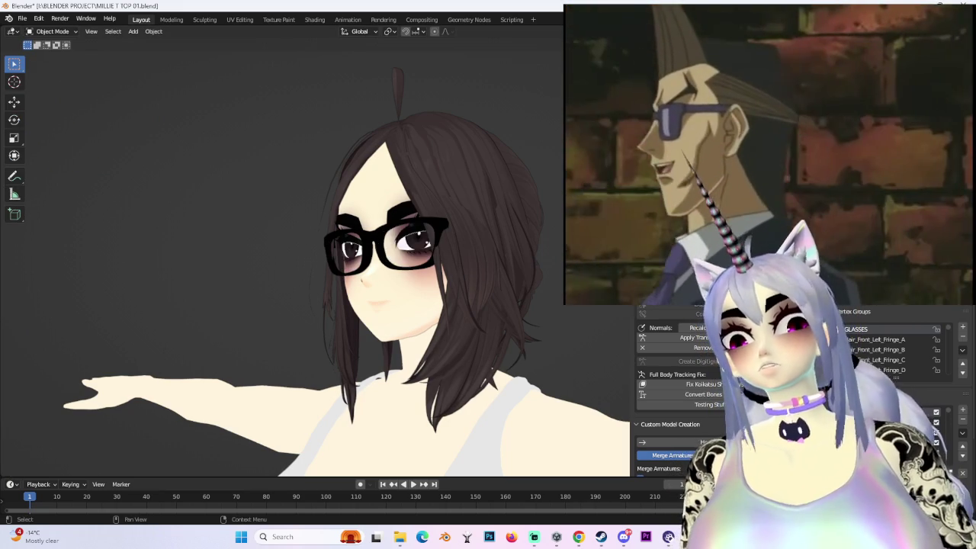
mouse_move(440, 334)
middle_down()
mouse_move(532, 184)
mouse_move(521, 274)
mouse_move(437, 293)
mouse_move(488, 273)
middle_up()
scroll(488, 273, down, 2)
scroll(455, 285, up, 5)
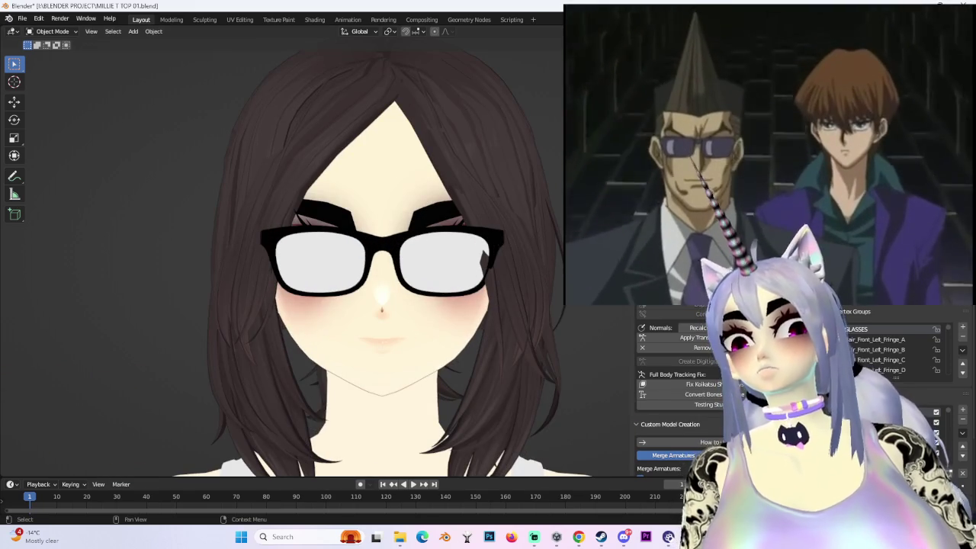
scroll(425, 279, down, 1)
middle_drag(442, 282, 382, 259)
scroll(314, 259, down, 2)
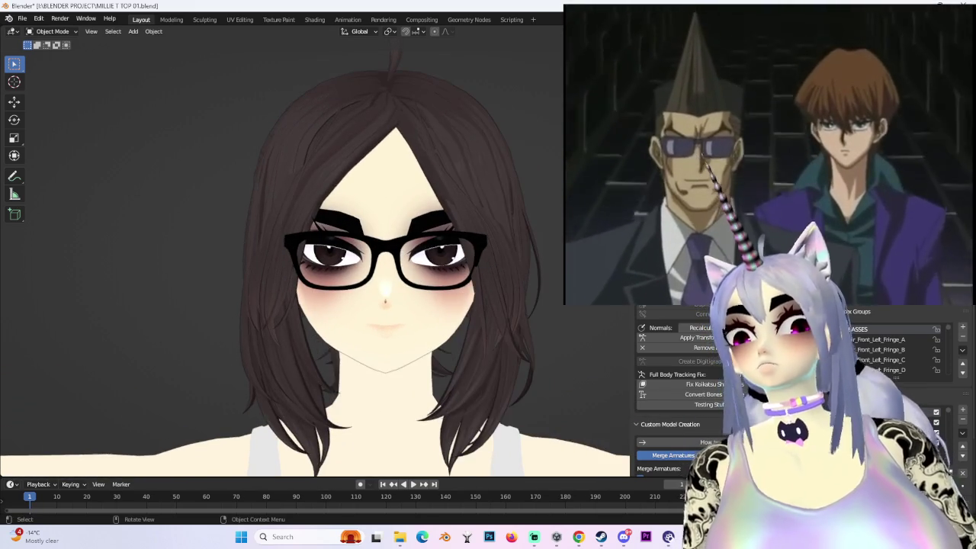
mouse_move(563, 270)
middle_down()
mouse_move(513, 261)
mouse_move(526, 263)
middle_up()
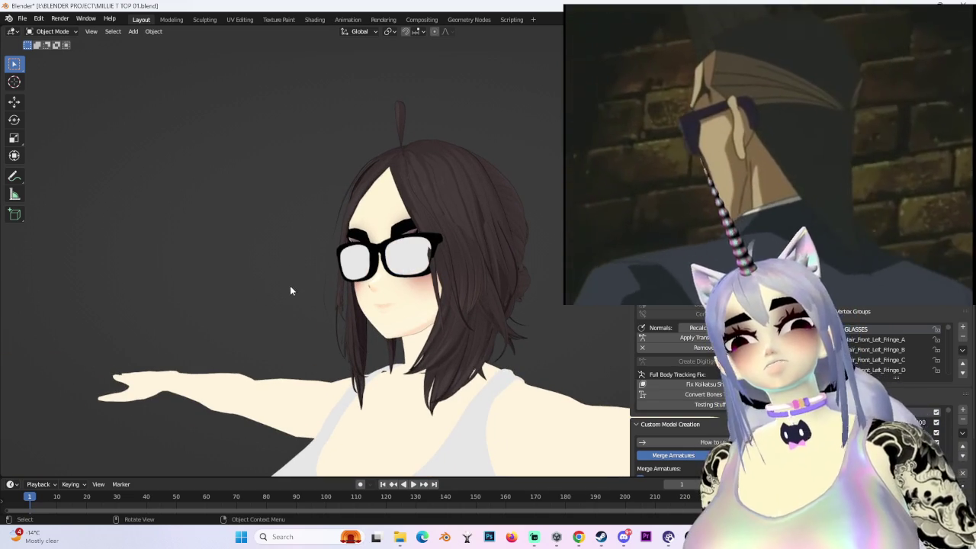
middle_drag(283, 286, 443, 328)
scroll(443, 328, down, 3)
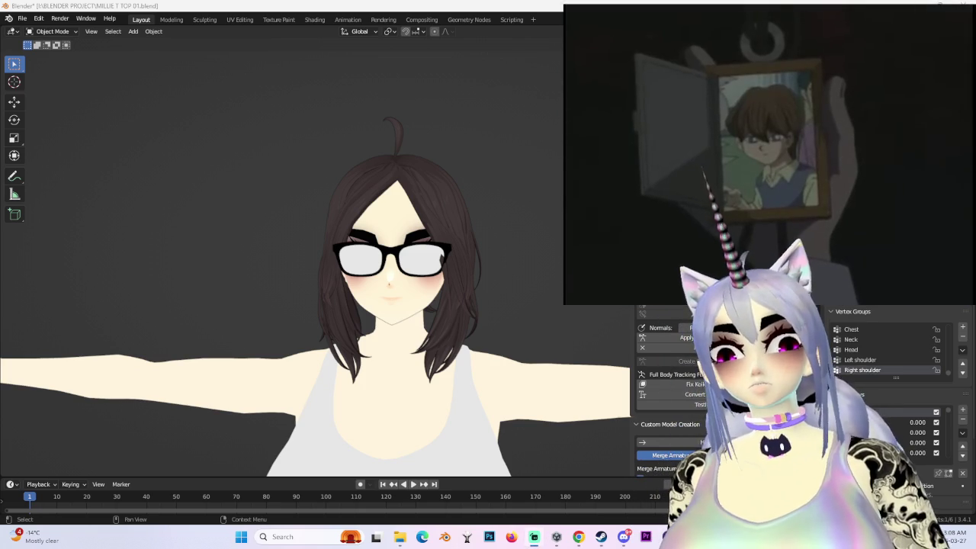
scroll(448, 273, down, 2)
mouse_move(473, 283)
middle_down()
mouse_move(508, 292)
mouse_move(497, 323)
mouse_move(464, 327)
mouse_move(472, 313)
middle_up()
scroll(474, 284, up, 1)
scroll(495, 287, up, 2)
- Turn overlays back on and bring the avatar's legs and feet into view
key(shift+alt+z)
scroll(523, 228, down, 3)
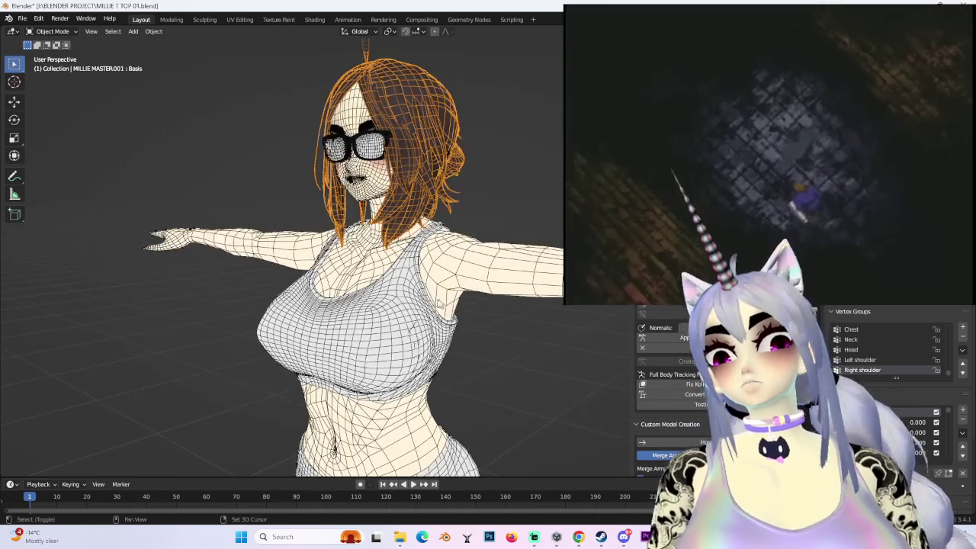
shift+middle_drag(523, 252, 523, 228)
scroll(492, 372, down, 1)
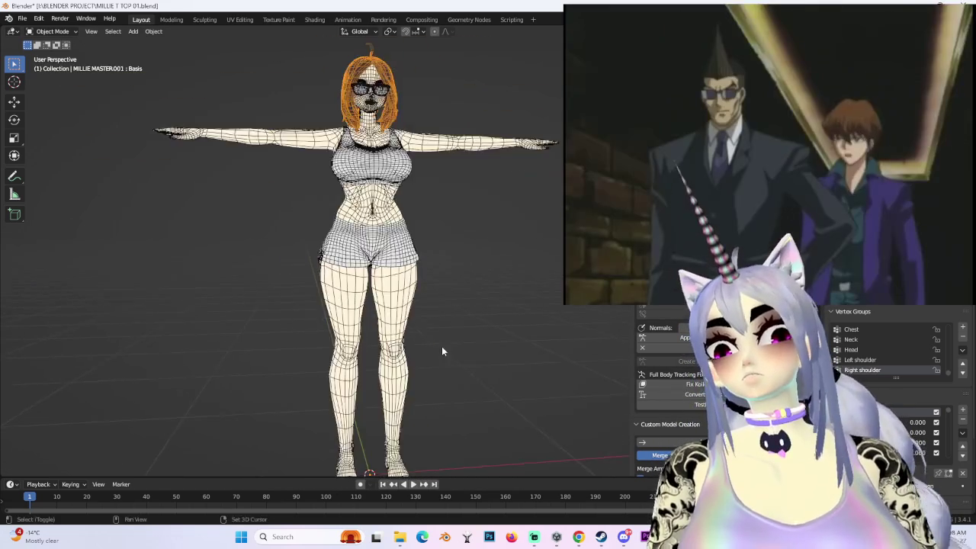
shift+middle_drag(440, 344, 425, 316)
scroll(439, 269, up, 2)
- Import MARIN UNICORN 04.fbx from the file browser
key(ctrl+o)
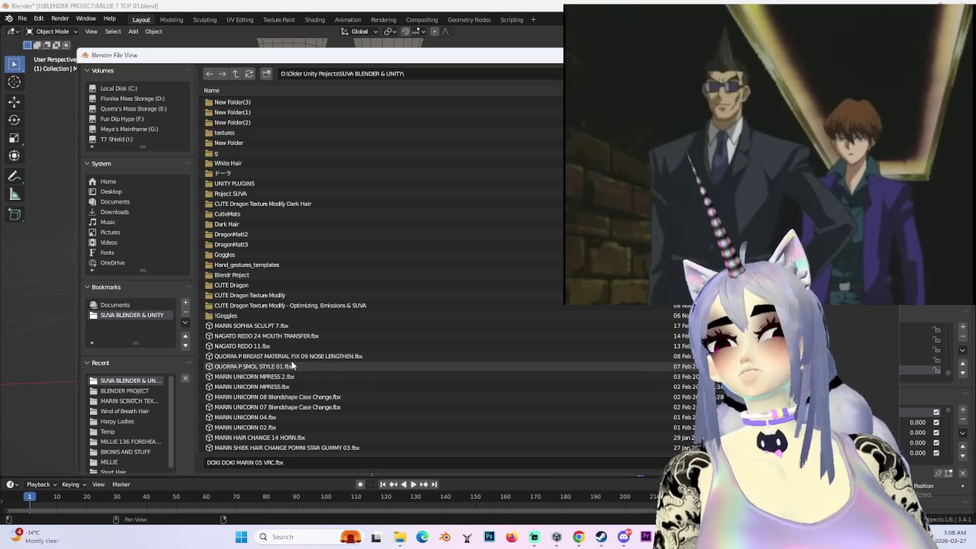
scroll(287, 402, down, 3)
scroll(287, 402, down, 2)
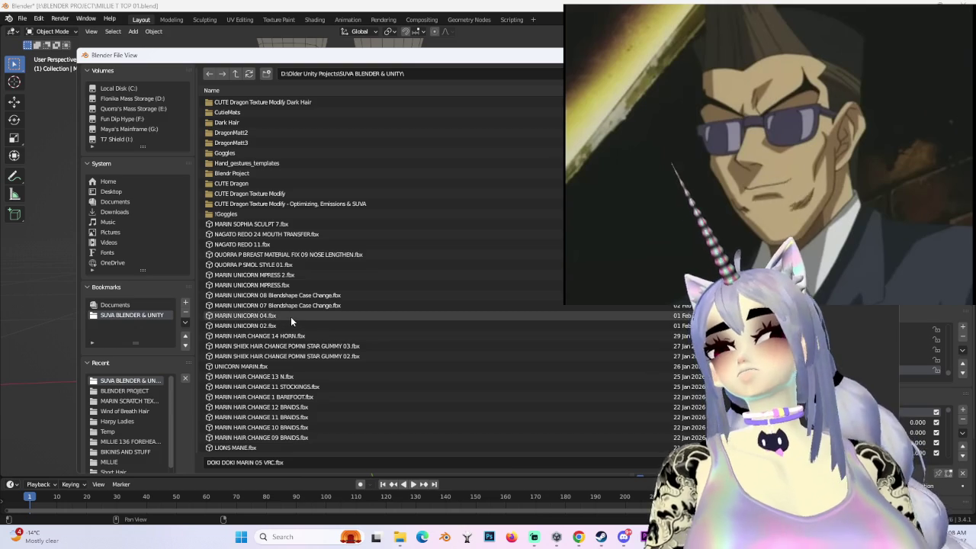
double_click(291, 316)
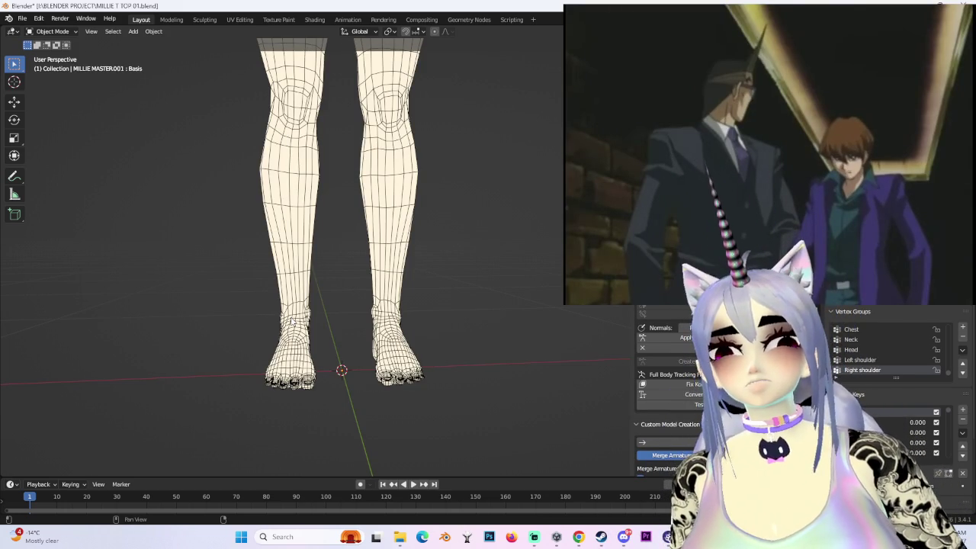
- Select the imported sneaker legs and the avatar's body mesh, then switch to Unity
middle_drag(501, 322, 458, 324)
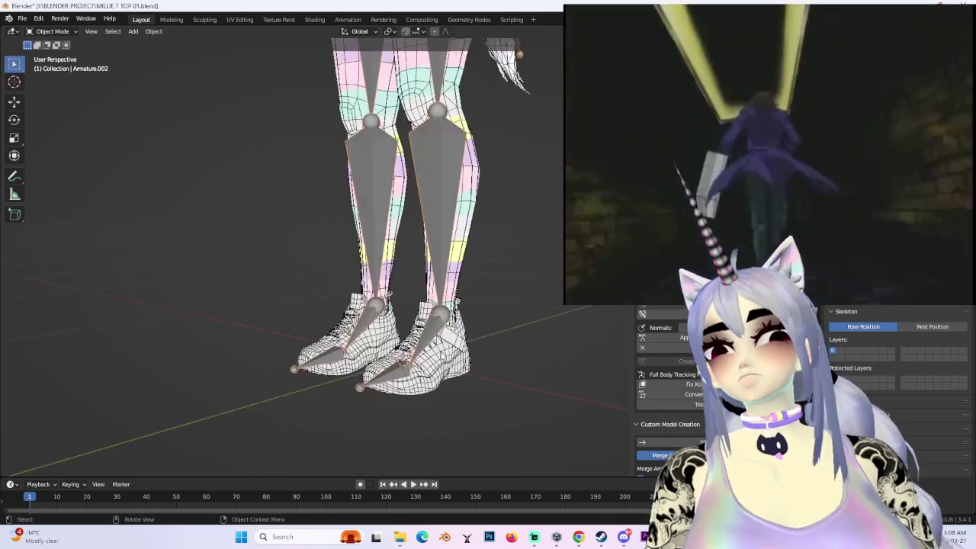
click(469, 340)
scroll(472, 305, up, 8)
scroll(513, 329, down, 3)
scroll(490, 306, down, 3)
ctrl+scroll(480, 298, down, 2)
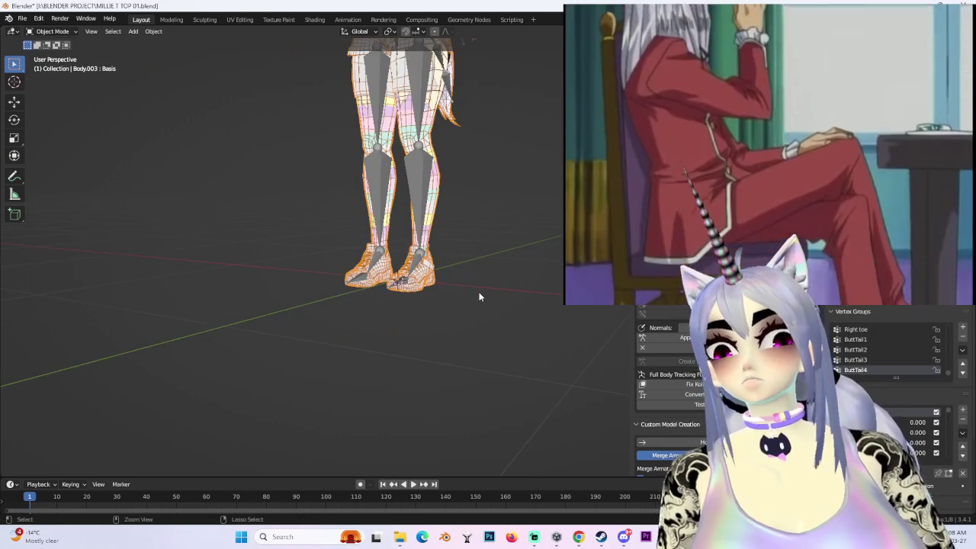
click(487, 278)
scroll(486, 276, up, 2)
scroll(482, 280, up, 2)
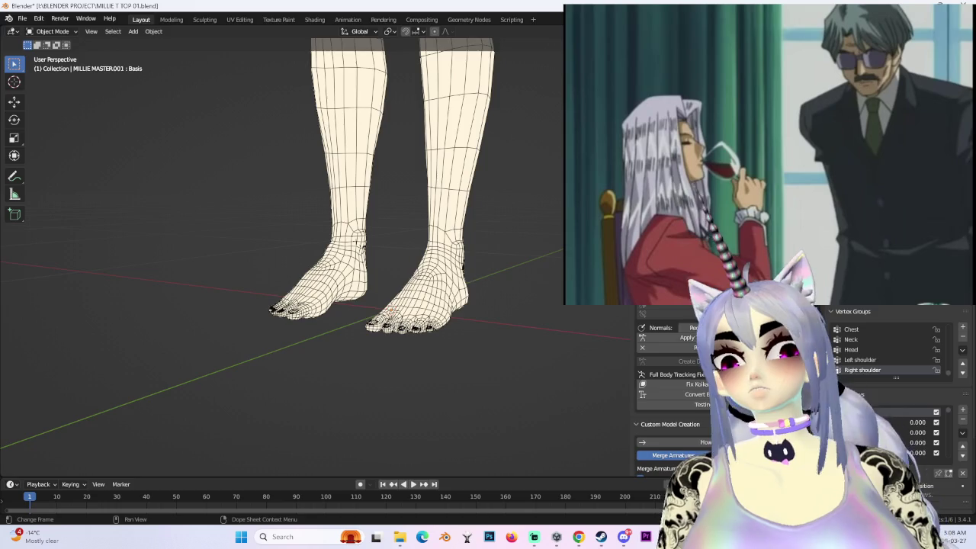
key(alt+Tab)
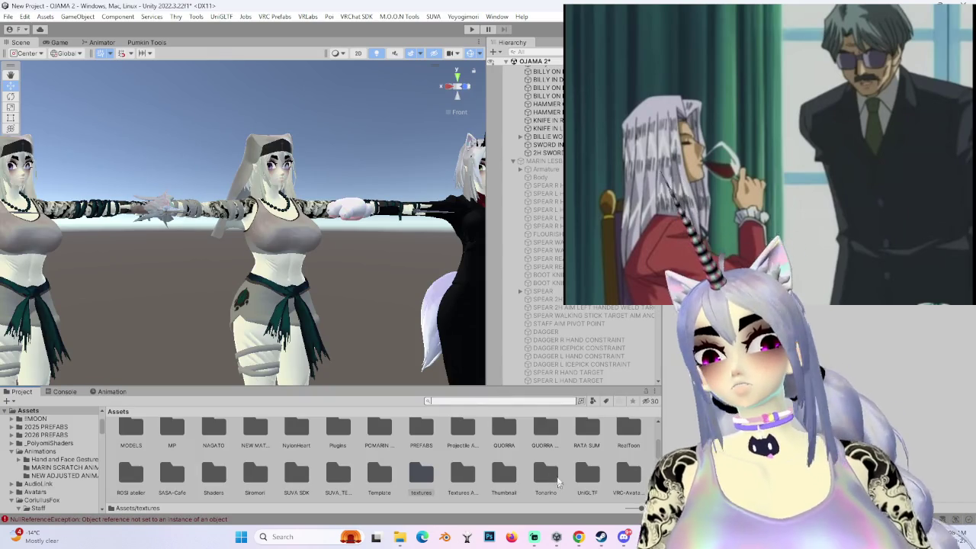
- Search the Project window for shoes, open Shoes > Diffusion, then return to Blender
text(shoes)
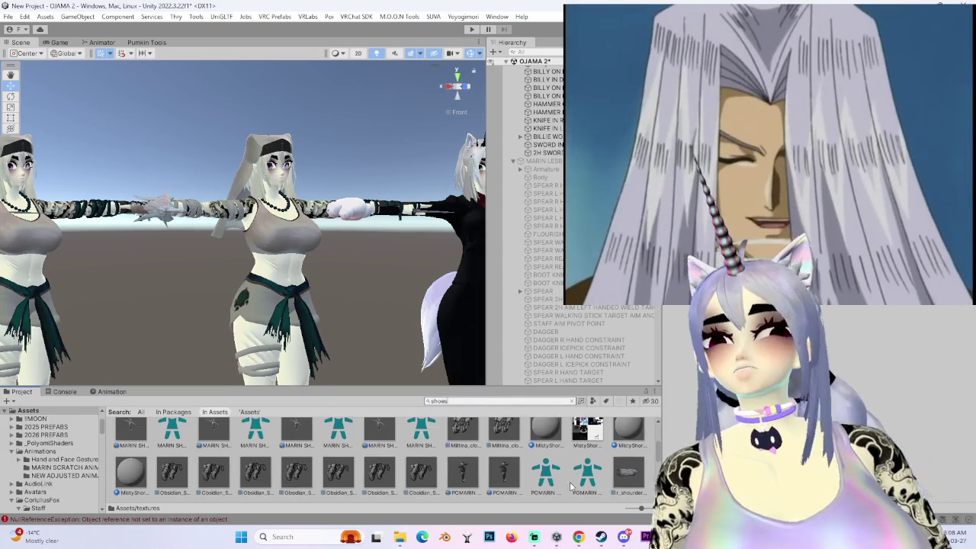
click(339, 449)
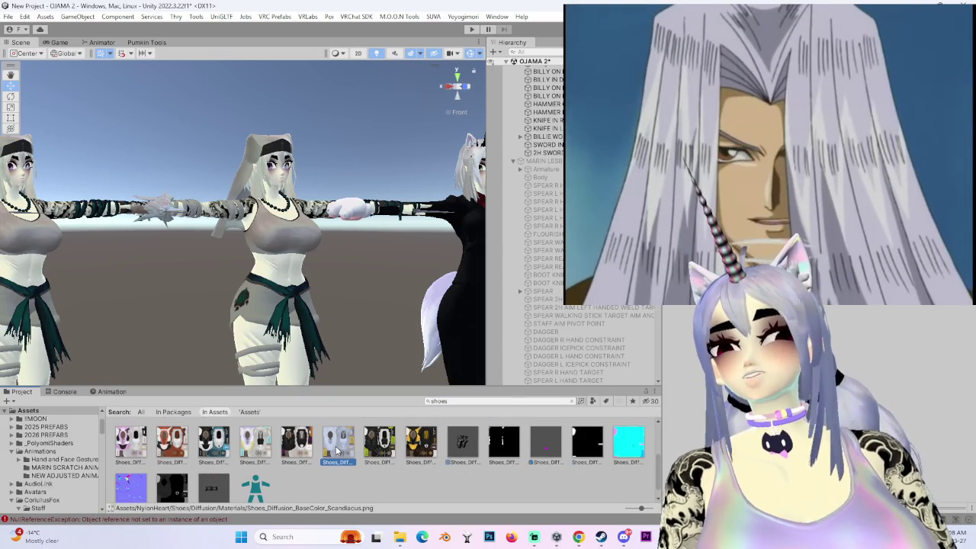
scroll(279, 496, up, 2)
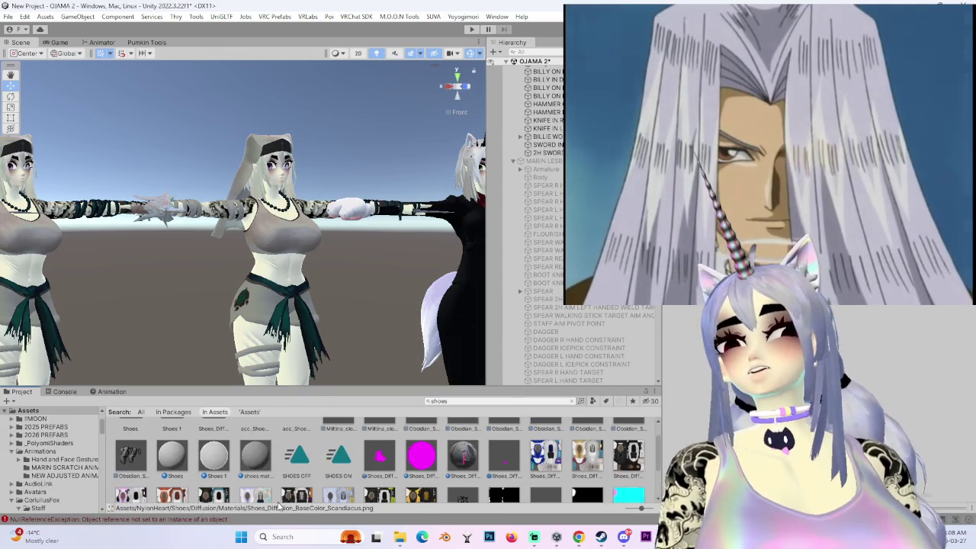
scroll(279, 499, up, 1)
click(144, 449)
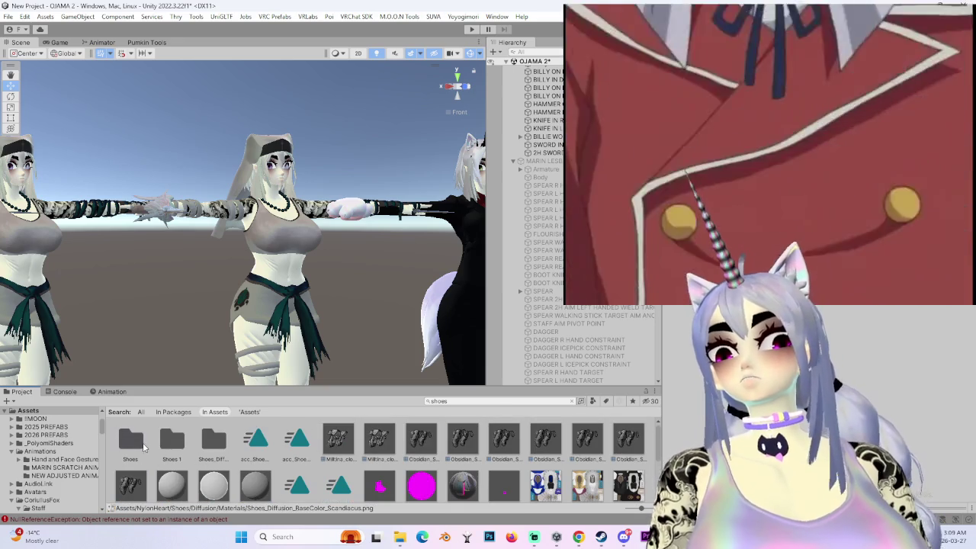
double_click(136, 444)
double_click(135, 445)
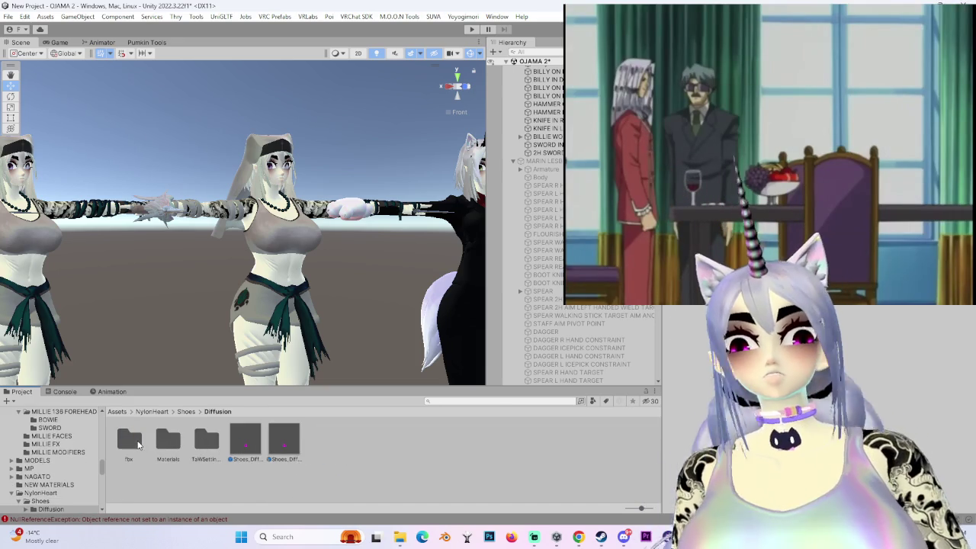
click(445, 537)
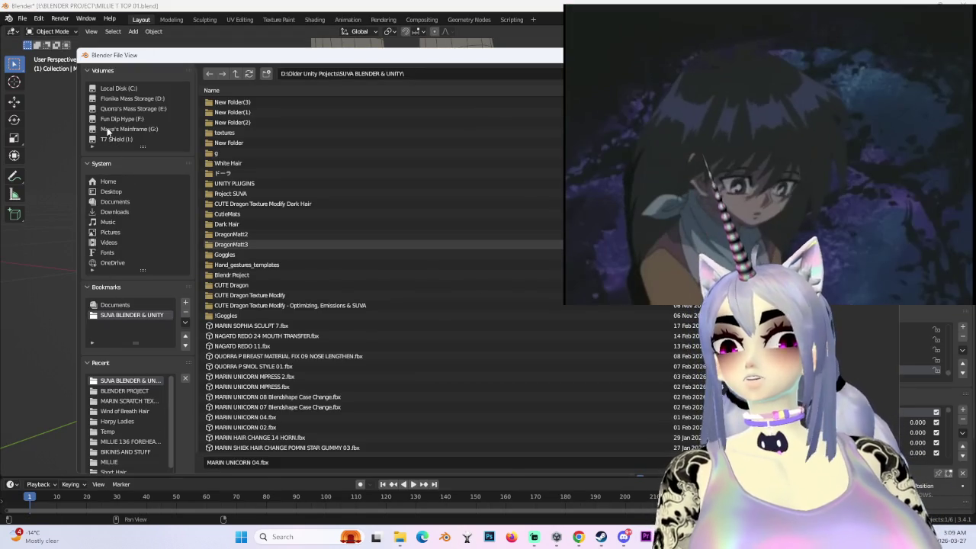
- Move the file browser aside and go through recent BLENDER PROJECT and MILLIE folders to G:
drag(152, 55, 330, 34)
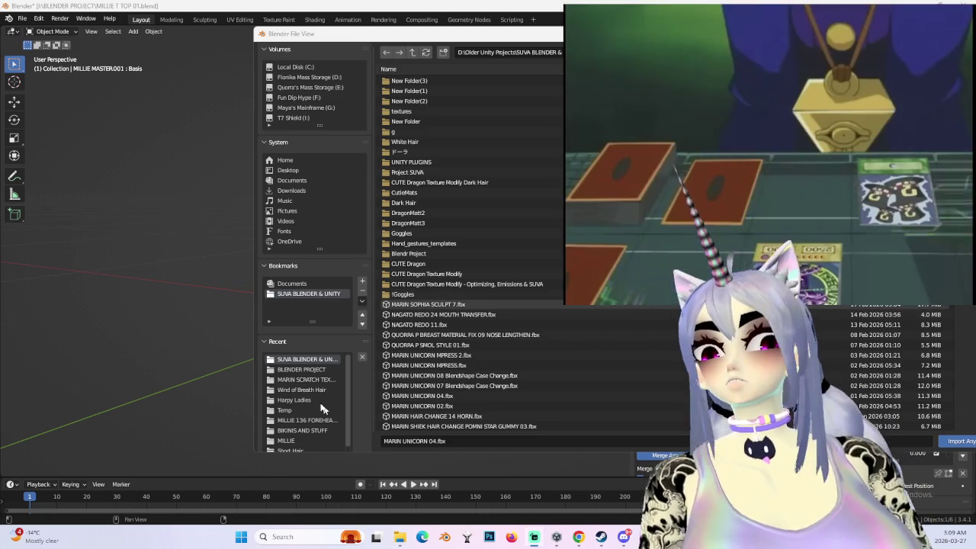
click(305, 370)
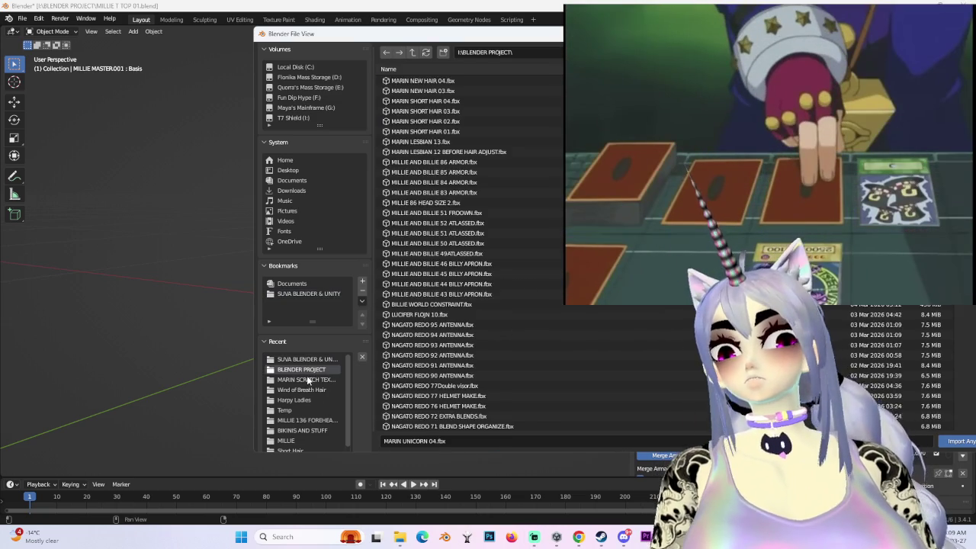
click(305, 379)
scroll(305, 403, down, 1)
click(292, 431)
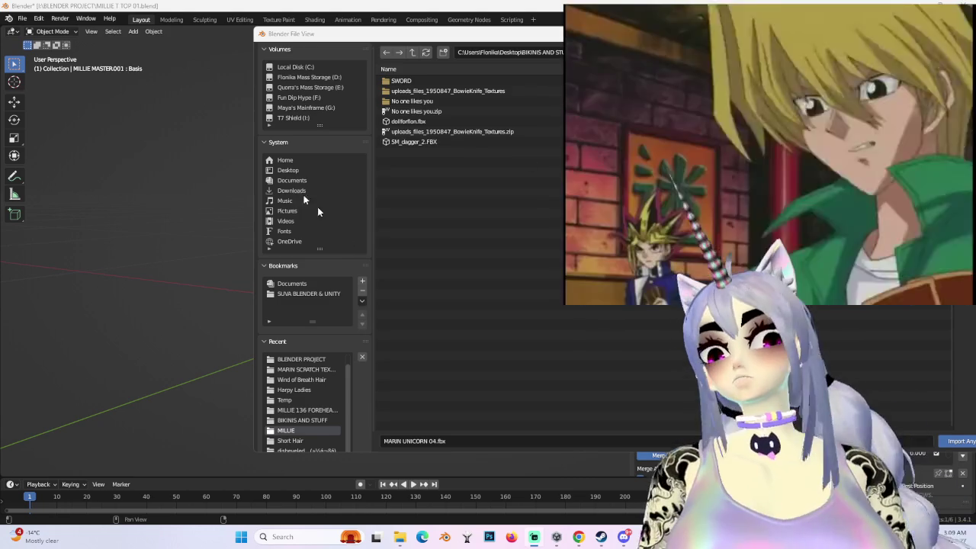
click(303, 108)
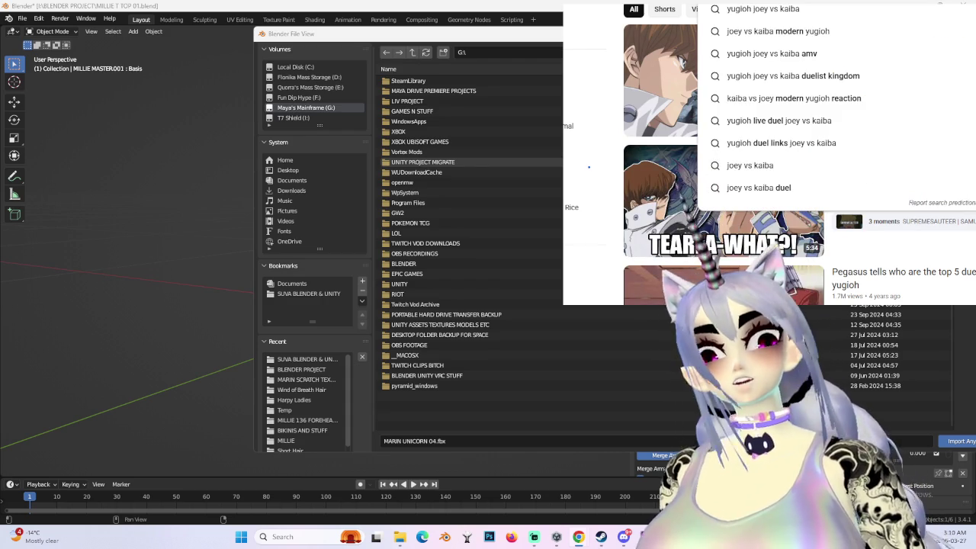
- Search YouTube for 'modern' Joey vs Kaiba videos and play one of the anime clips
text(modern)
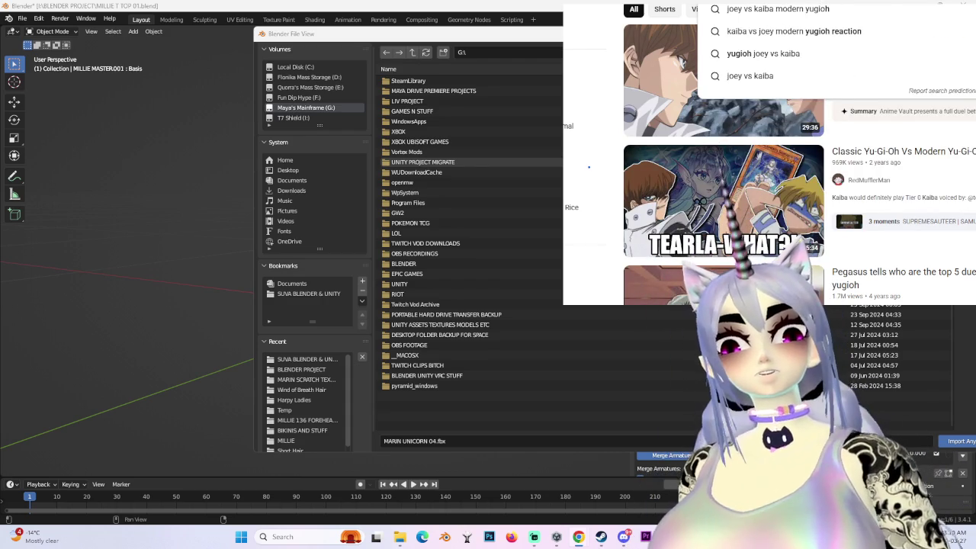
key(Return)
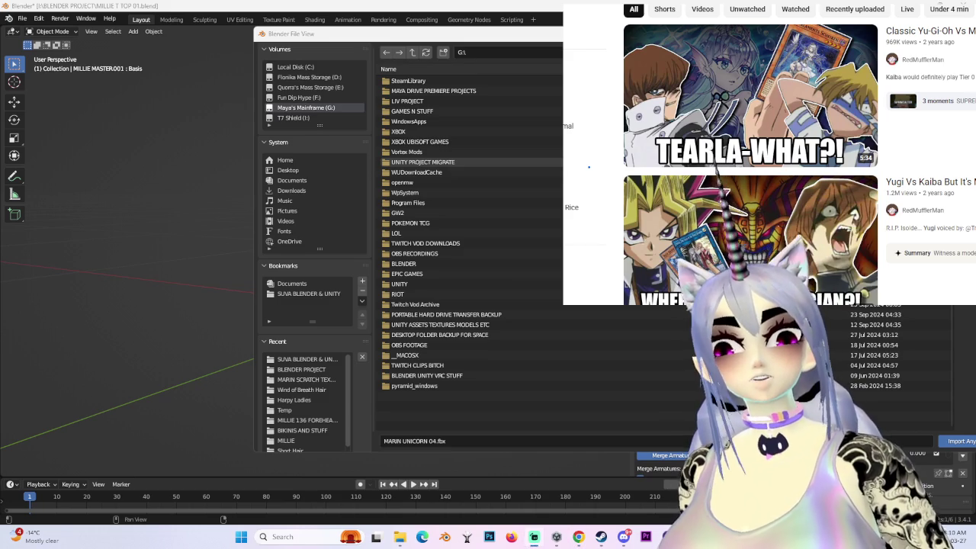
scroll(751, 164, down, 2)
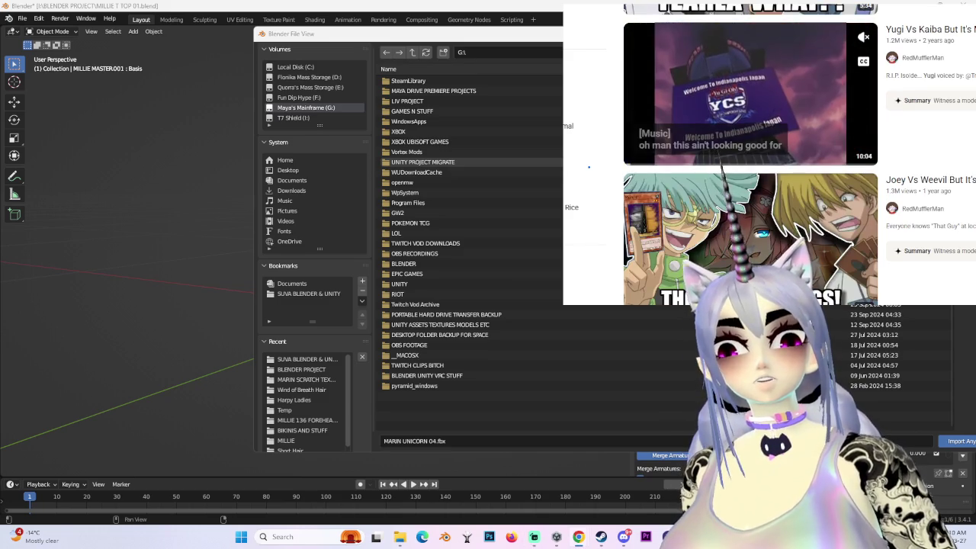
scroll(751, 152, down, 1)
scroll(751, 153, down, 2)
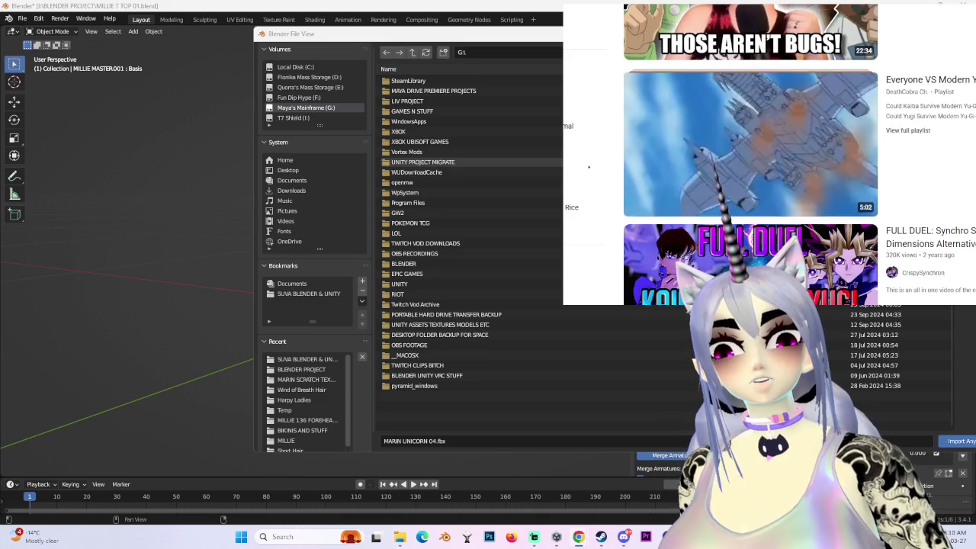
scroll(751, 164, up, 1)
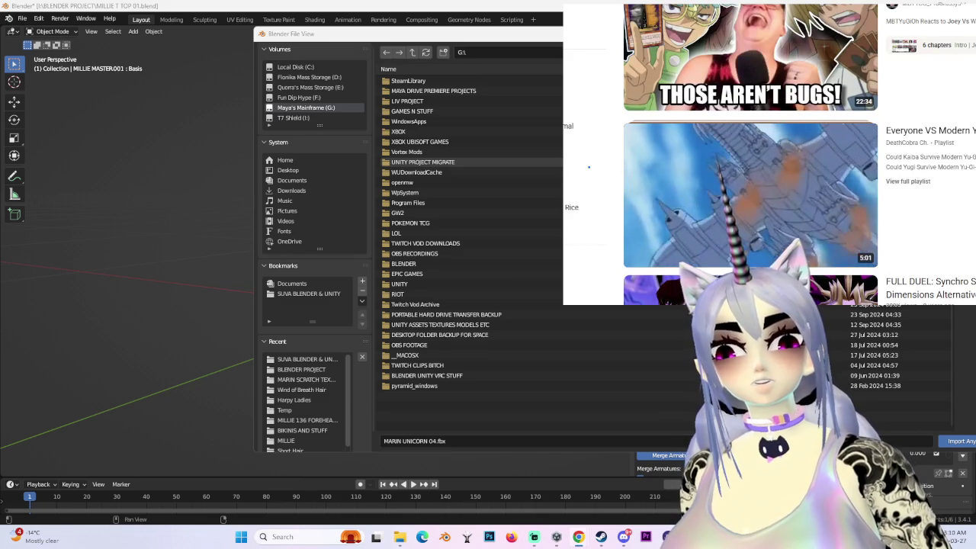
scroll(751, 164, up, 2)
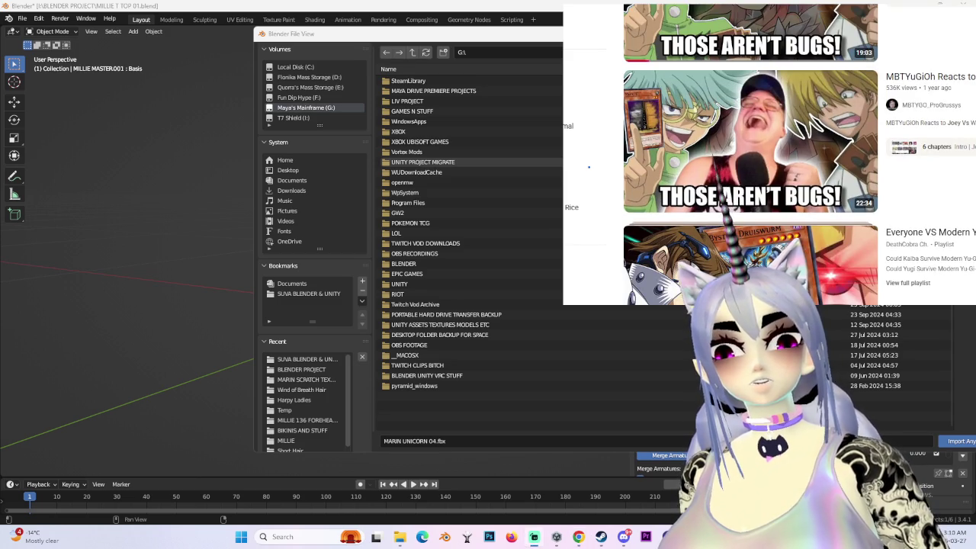
scroll(751, 164, up, 2)
scroll(751, 164, up, 3)
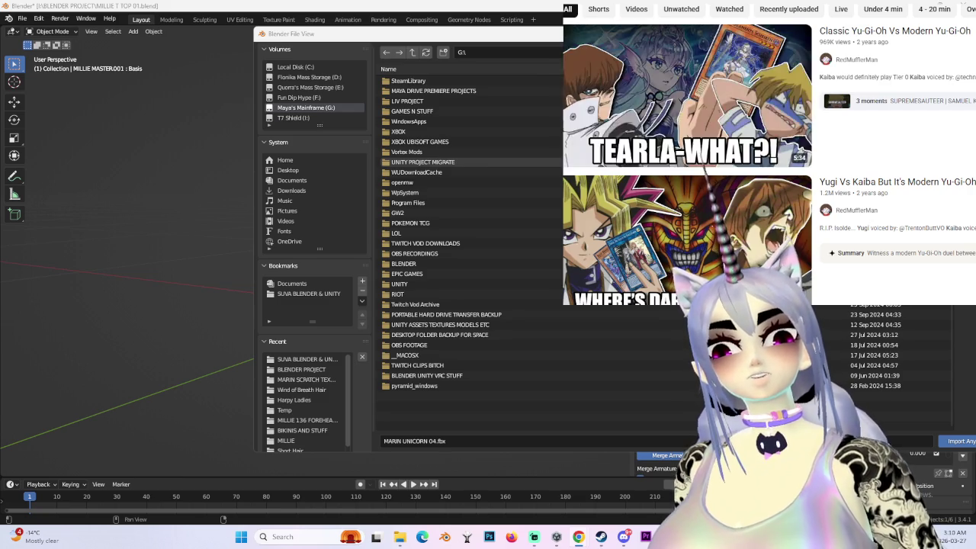
key(space)
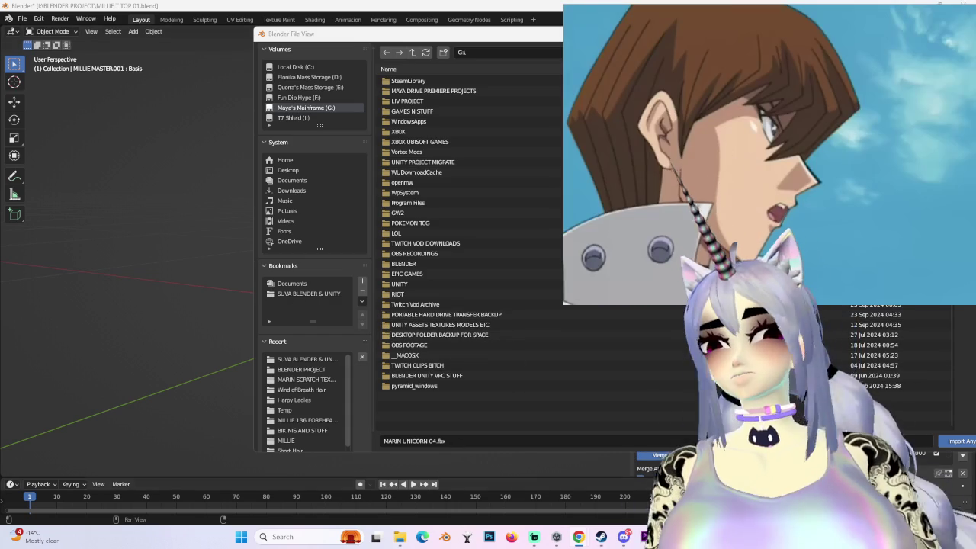
key(alt+Tab)
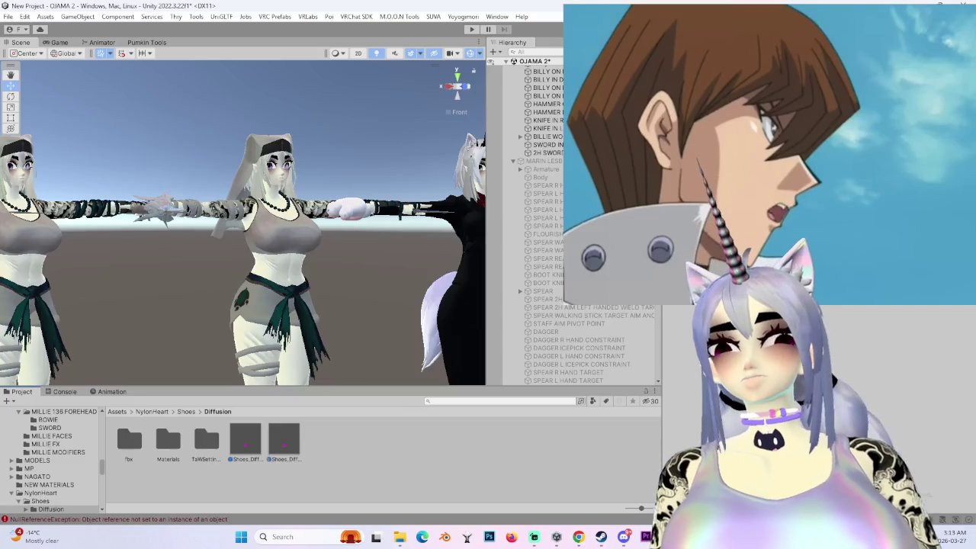
mouse_move(380, 289)
middle_down()
mouse_move(212, 243)
mouse_move(235, 246)
middle_up()
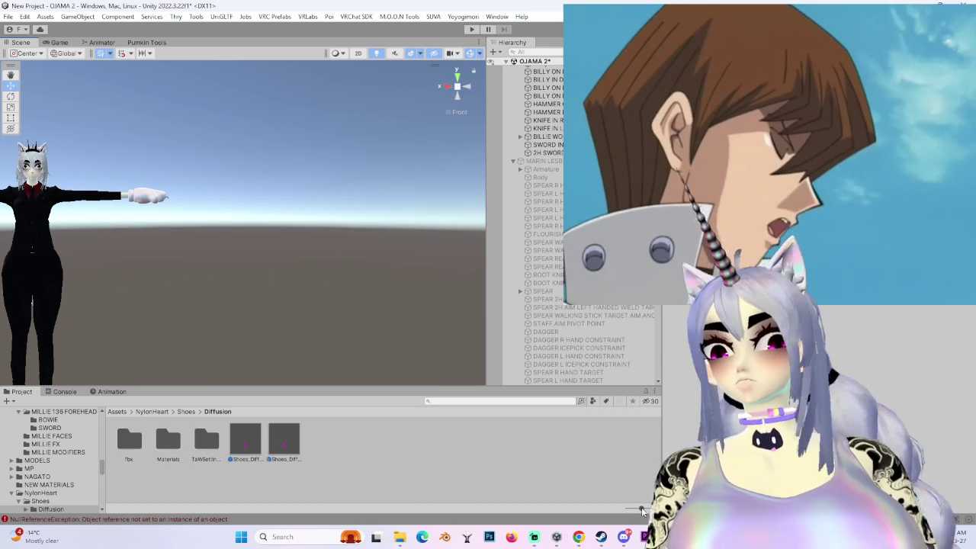
mouse_move(556, 536)
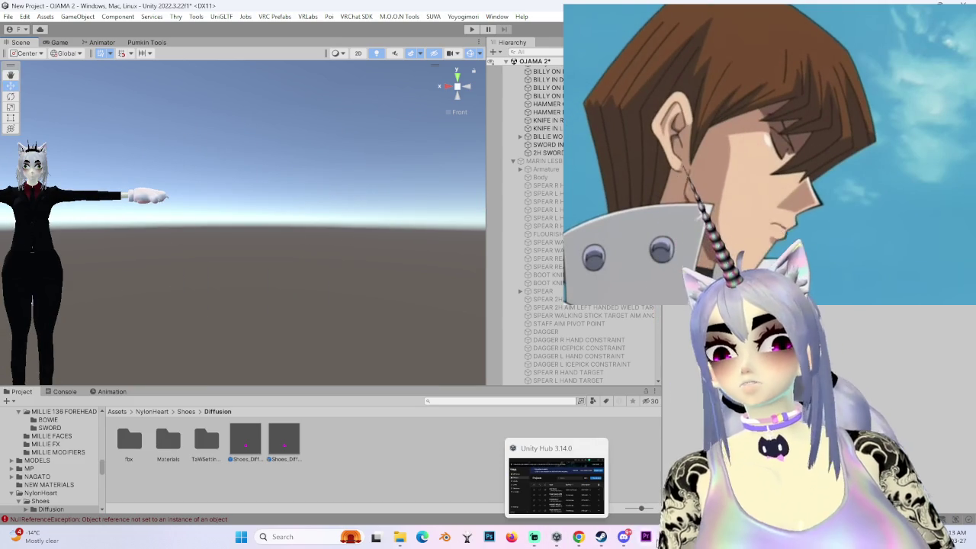
click(668, 537)
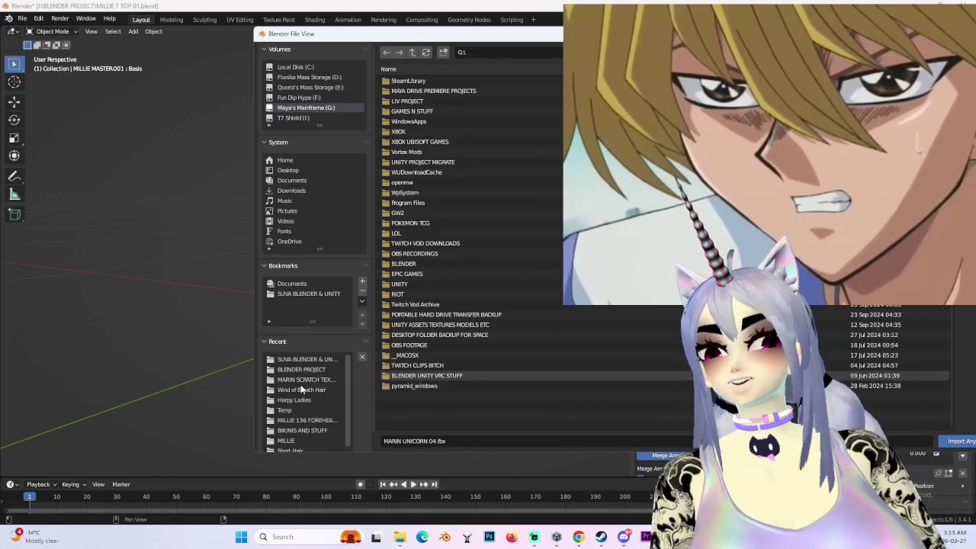
- Import Shoes_Diffusion.fbx from the Unity project's NylonHeart fbx folder and view it from the front
scroll(297, 405, down, 1)
click(302, 425)
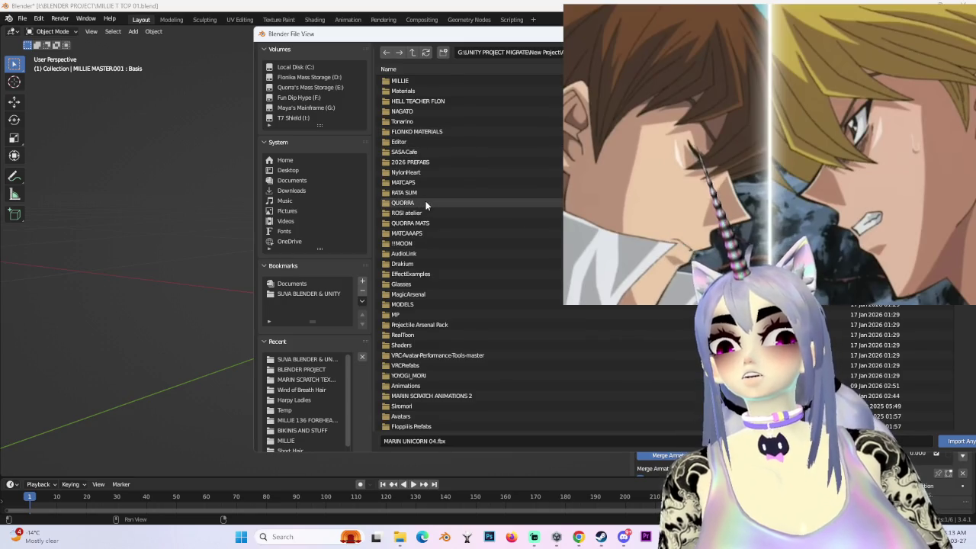
scroll(427, 244, down, 5)
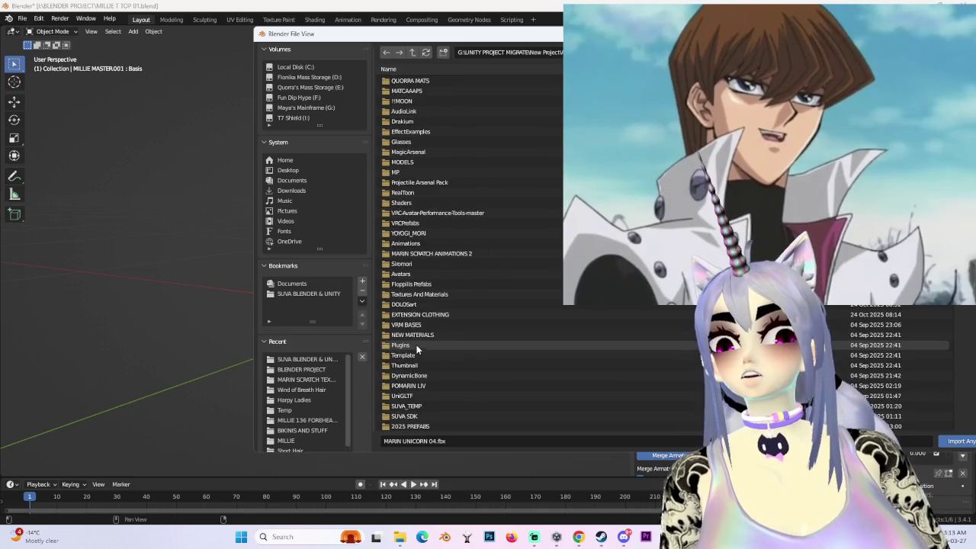
scroll(417, 348, up, 5)
double_click(437, 172)
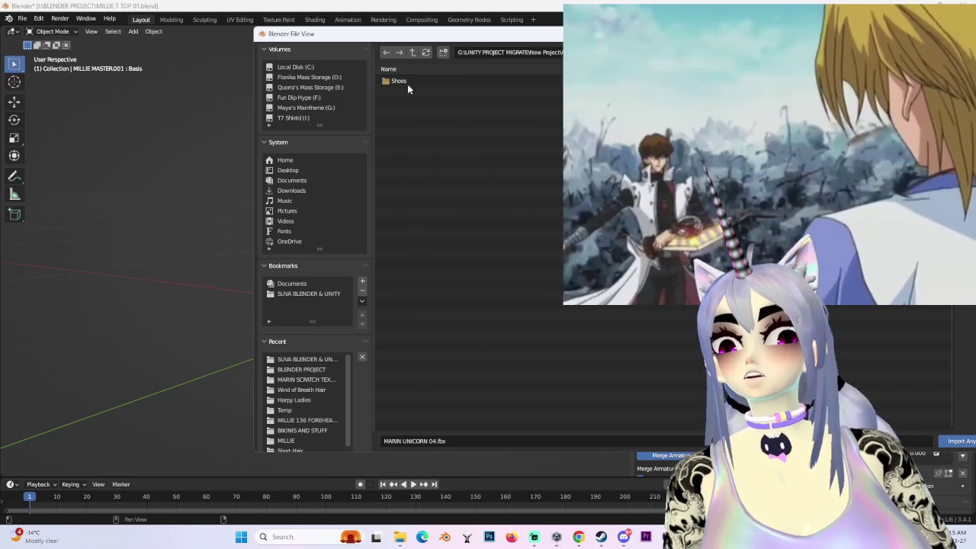
double_click(395, 80)
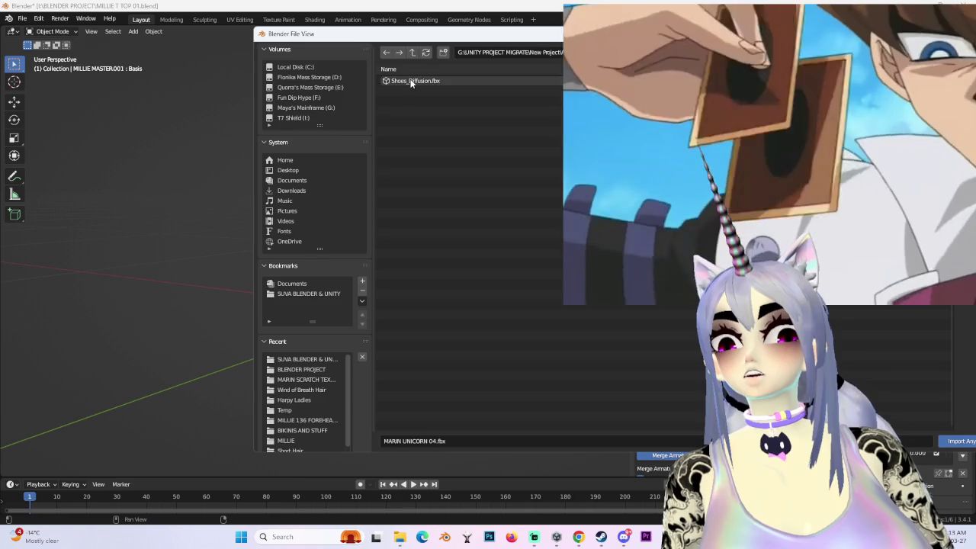
double_click(404, 81)
key(KP_1)
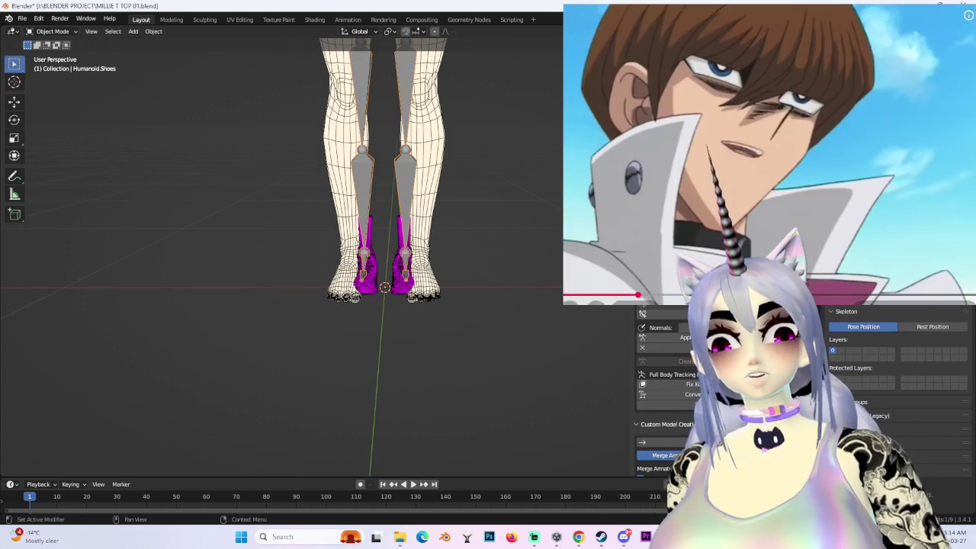
- Give the imported shoes a first scale-down in front orthographic view
key(KP_1)
scroll(499, 196, down, 2)
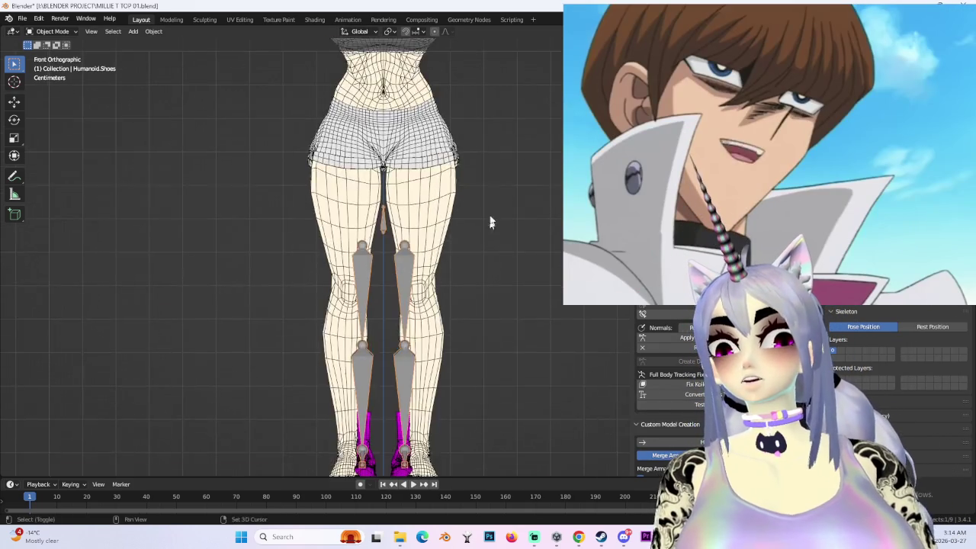
scroll(499, 197, down, 3)
scroll(503, 265, up, 4)
scroll(518, 323, up, 2)
key(s)
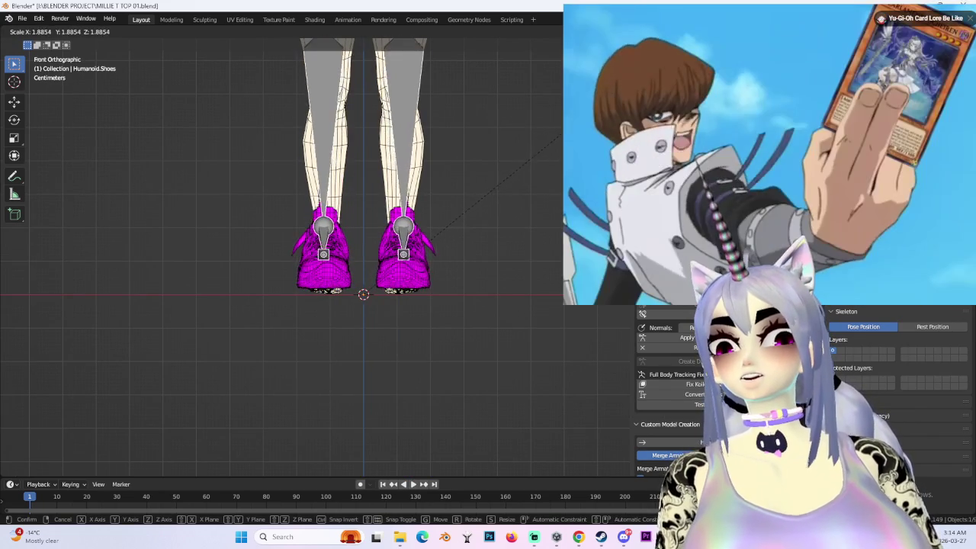
key(Return)
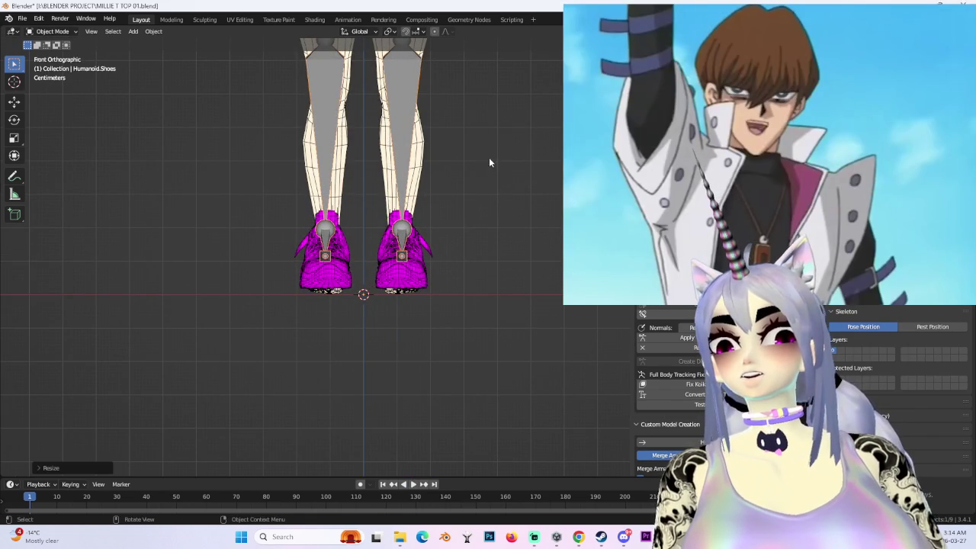
scroll(503, 198, up, 3)
mouse_move(513, 224)
middle_down()
mouse_move(482, 269)
mouse_move(432, 225)
mouse_move(435, 240)
mouse_move(476, 272)
mouse_move(471, 231)
middle_up()
- Nudge the shoes along Y, then select the shoe mesh and its Humanoid armature
key(g)
key(y)
scroll(459, 242, down, 2)
click(435, 243)
scroll(450, 255, down, 3)
click(457, 292)
click(471, 231)
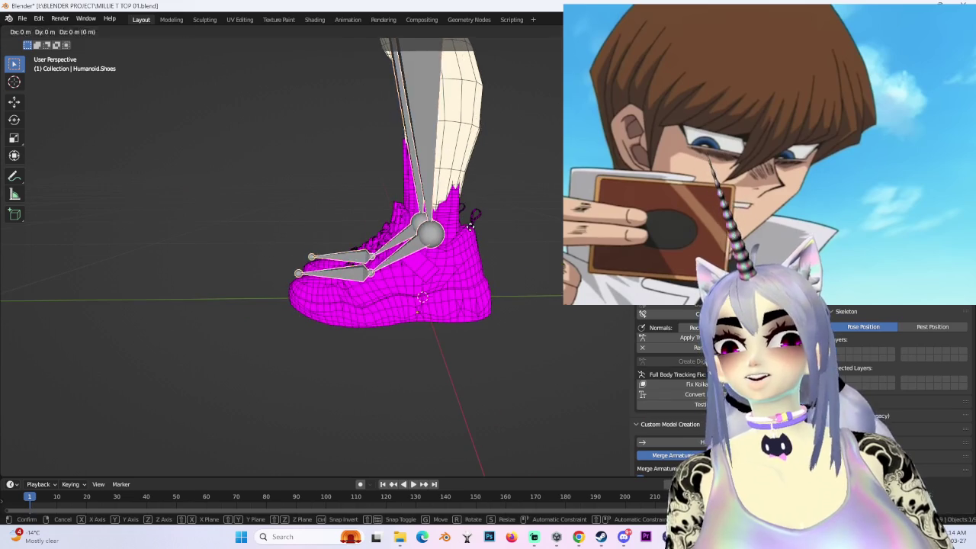
key(y)
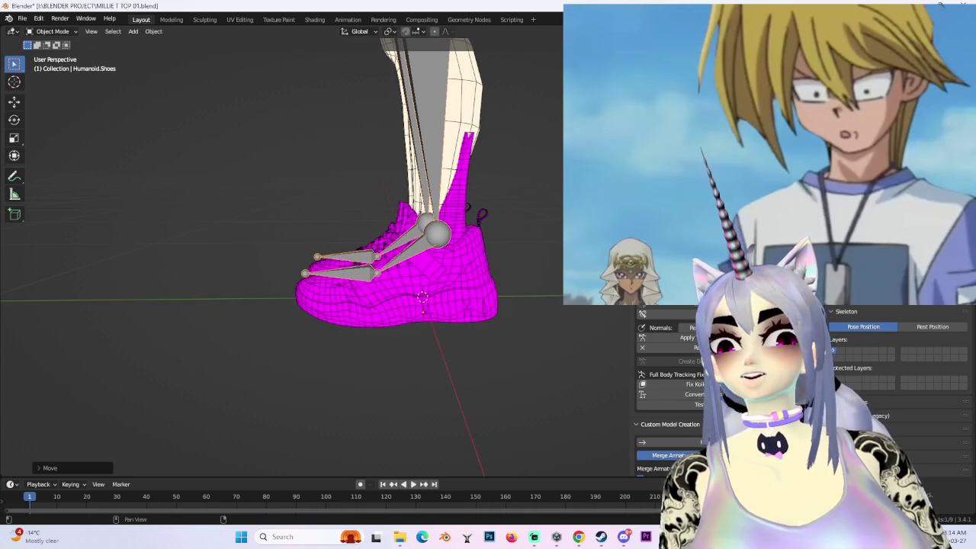
- Select the Humanoid.Shoes armature and slide the shoes along Y into place
key(KP_3)
scroll(509, 226, up, 2)
scroll(510, 226, up, 2)
click(510, 227)
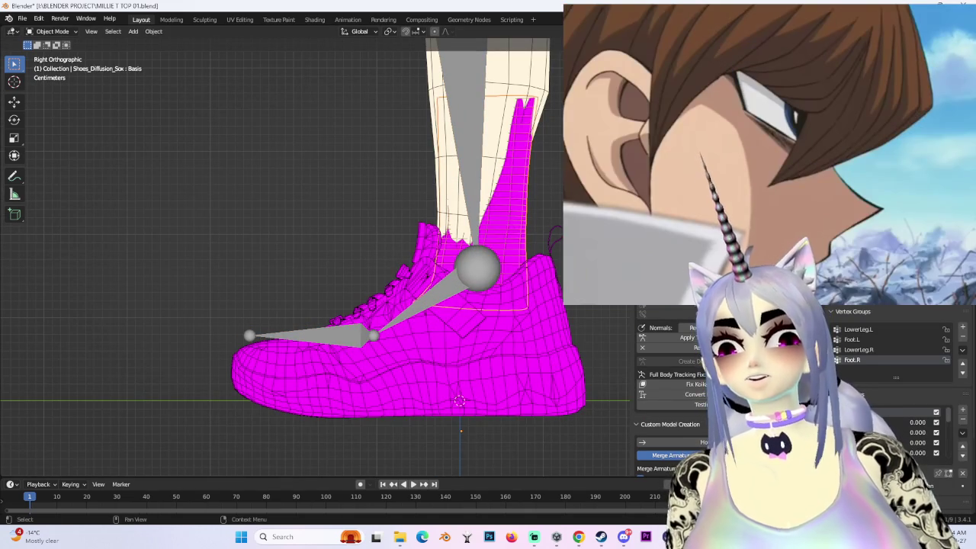
middle_drag(457, 300, 492, 301)
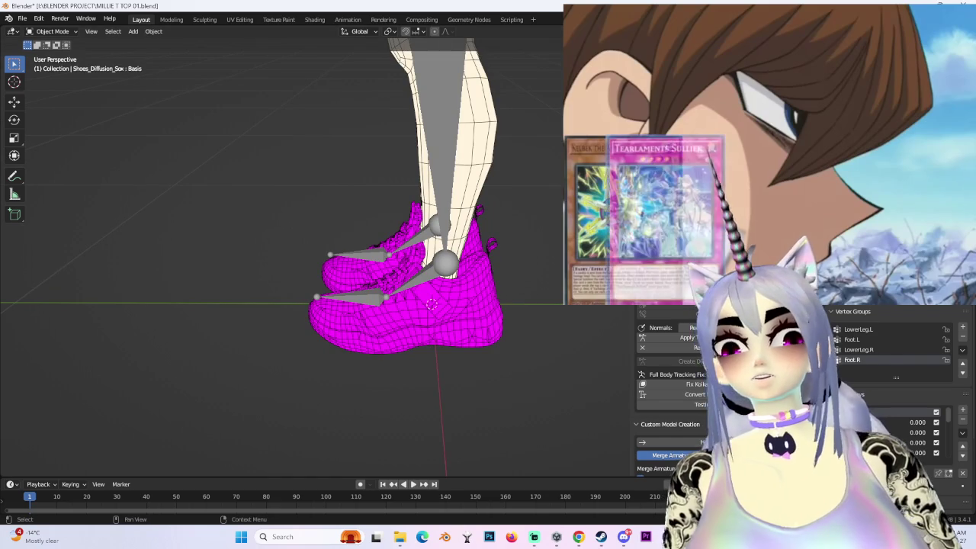
click(770, 152)
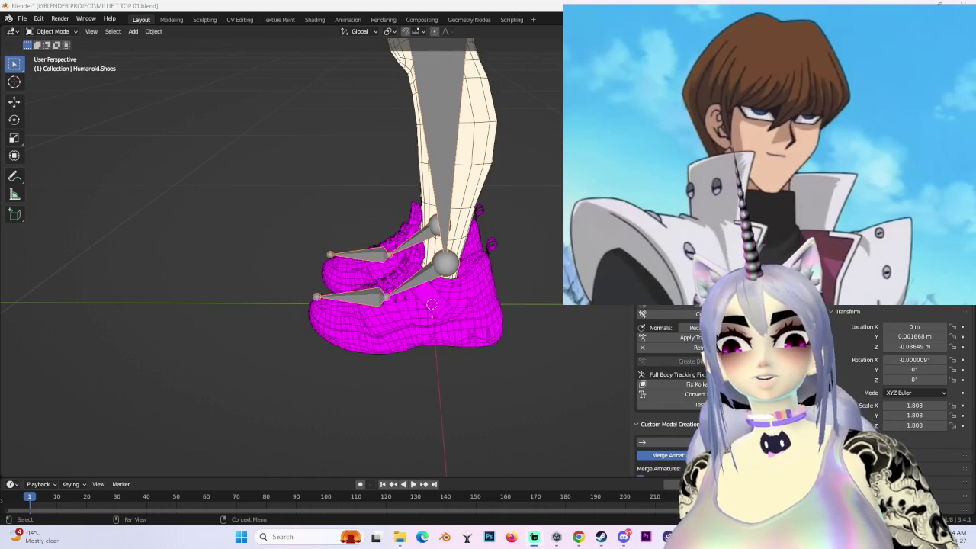
key(g)
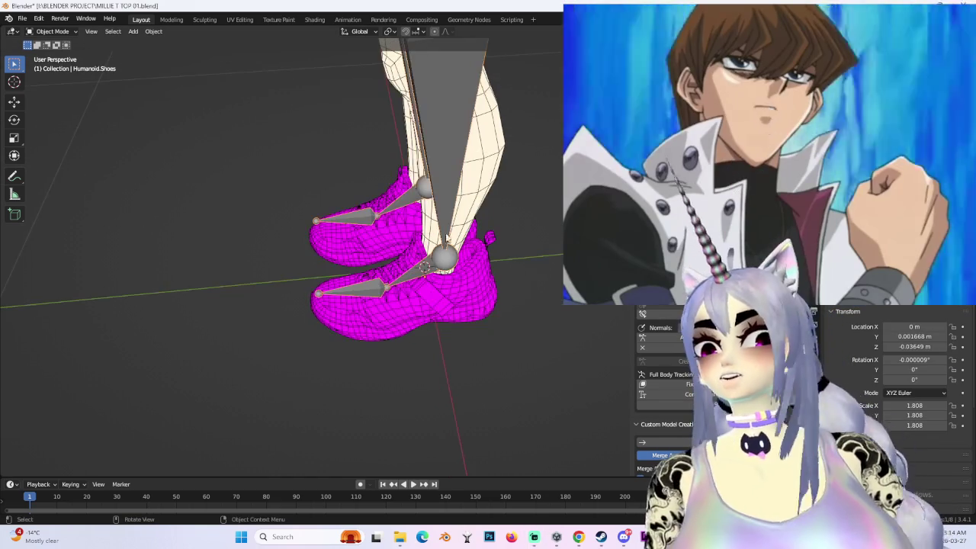
key(y)
click(467, 248)
mouse_move(469, 252)
middle_down()
mouse_move(495, 302)
mouse_move(392, 323)
mouse_move(347, 260)
middle_up()
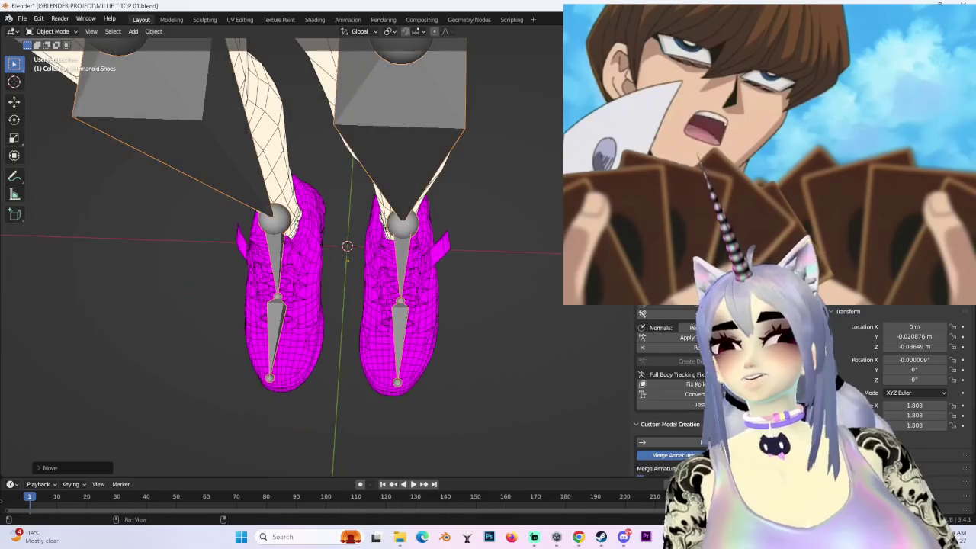
key(KP_1)
- Shrink the shoes to scale 1.650 and check the fit in front wireframe view
key(s)
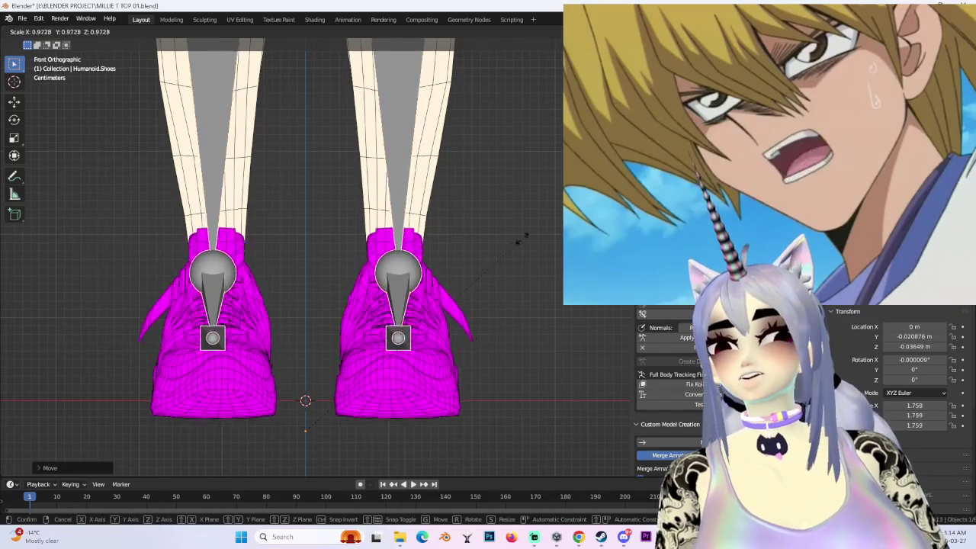
click(502, 254)
mouse_move(503, 254)
middle_down()
mouse_move(450, 253)
mouse_move(561, 229)
mouse_move(427, 290)
middle_up()
scroll(504, 244, down, 3)
scroll(496, 256, up, 3)
scroll(469, 273, up, 2)
key(KP_1)
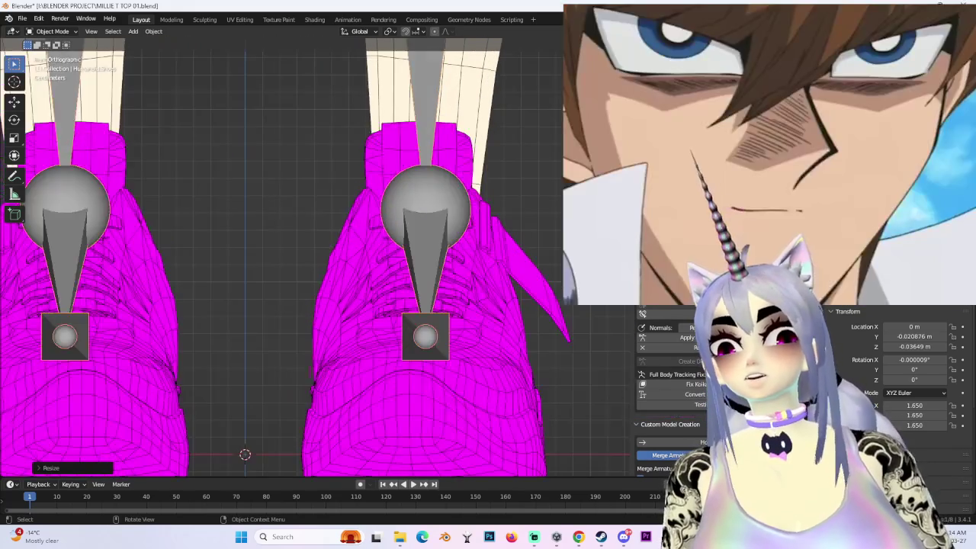
key(shift+z)
scroll(541, 224, down, 2)
middle_drag(541, 224, 539, 232)
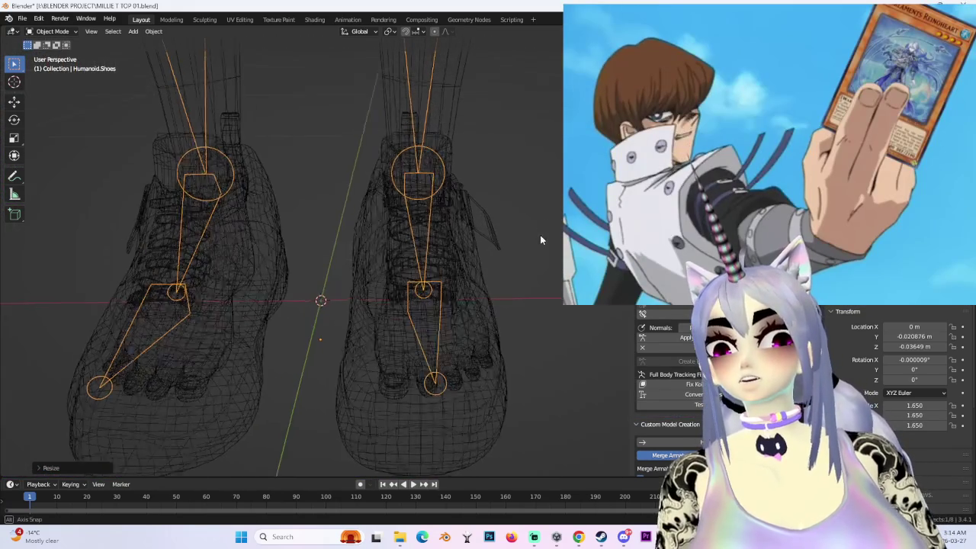
scroll(539, 233, up, 3)
- In Pose Mode, select the left upper leg bone and shift it slightly along X
key(ctrl+Tab)
click(416, 152)
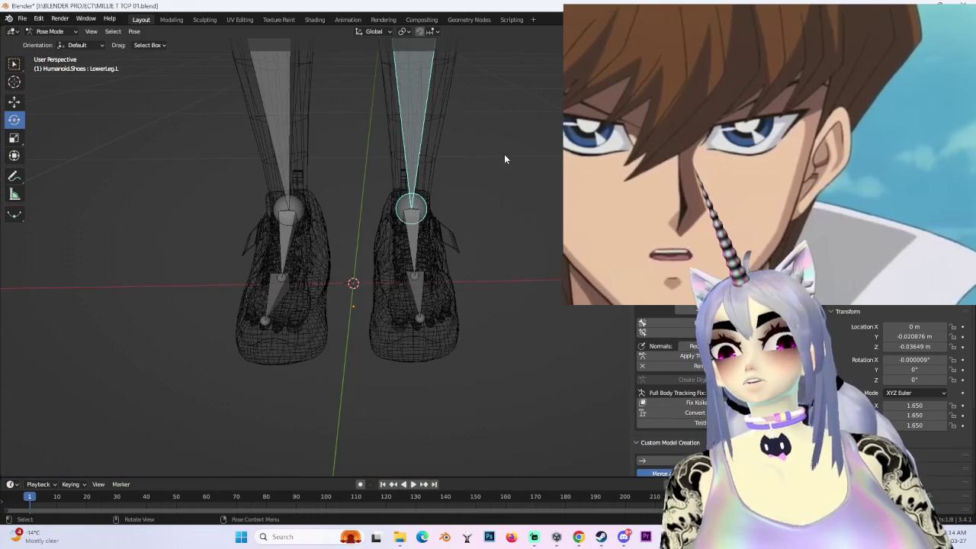
key(r)
scroll(464, 176, down, 2)
scroll(464, 176, down, 2)
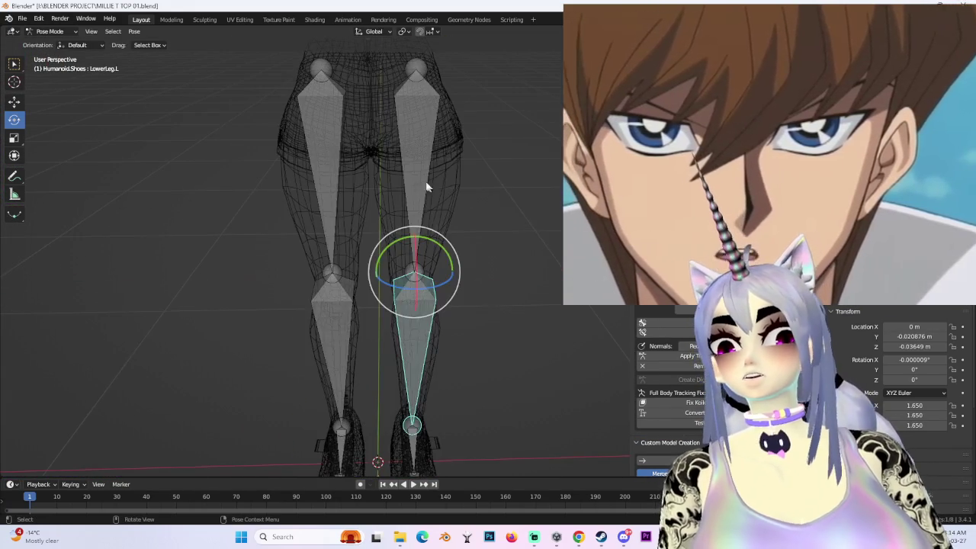
key(bracketleft)
scroll(483, 287, up, 4)
key(shift+z)
scroll(474, 240, up, 3)
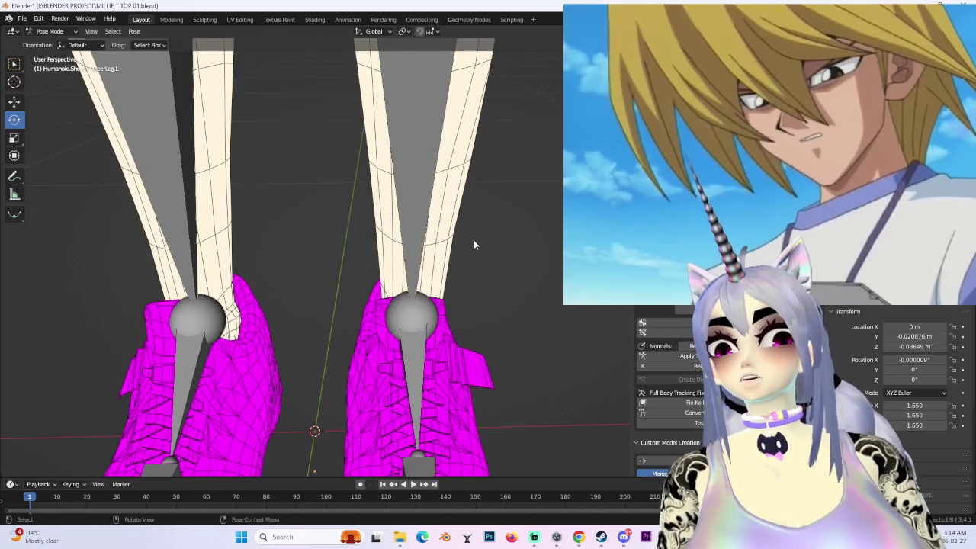
key(g)
key(x)
key(Return)
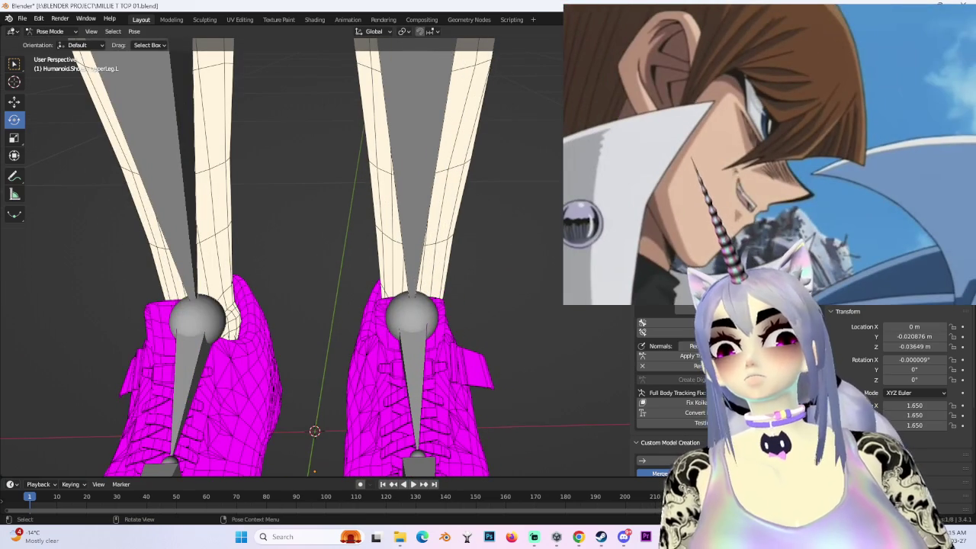
- Try further X and Y moves of the left upper leg bone, cancelling the Y move
middle_drag(436, 246, 455, 244)
scroll(454, 245, up, 3)
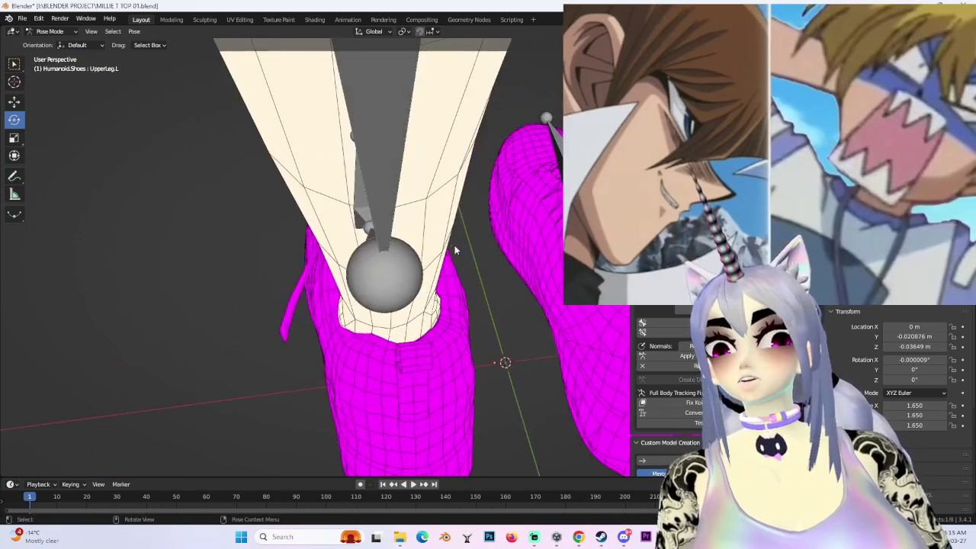
key(g)
key(x)
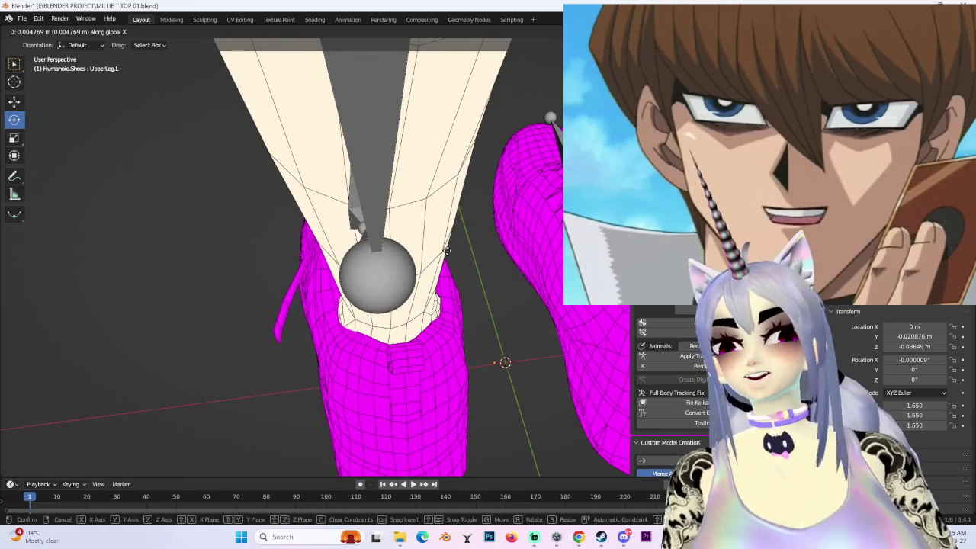
mouse_move(455, 257)
middle_down()
mouse_move(501, 315)
mouse_move(490, 292)
mouse_move(501, 289)
middle_up()
key(g)
key(y)
right_click(501, 311)
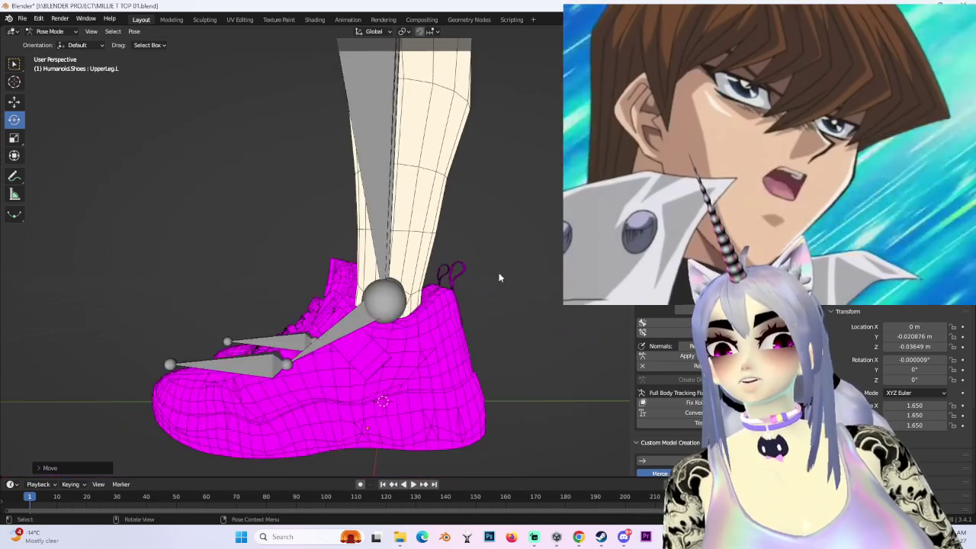
- Scale the left foot bone and test a rotation in right orthographic wireframe
click(448, 282)
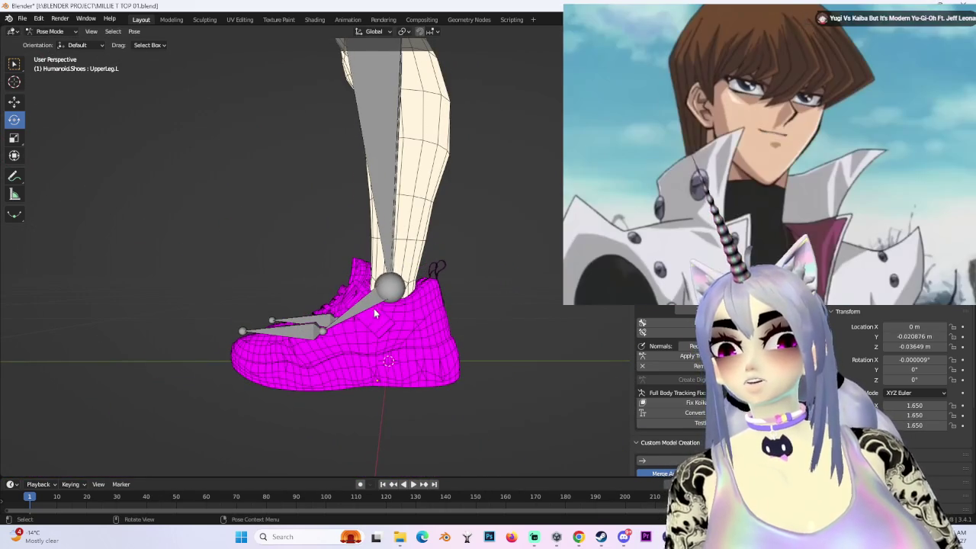
key(s)
click(523, 352)
mouse_move(523, 355)
middle_down()
mouse_move(510, 322)
mouse_move(527, 261)
mouse_move(490, 288)
mouse_move(549, 305)
mouse_move(464, 285)
mouse_move(469, 306)
mouse_move(546, 274)
mouse_move(517, 334)
mouse_move(507, 304)
mouse_move(513, 244)
middle_up()
key(KP_3)
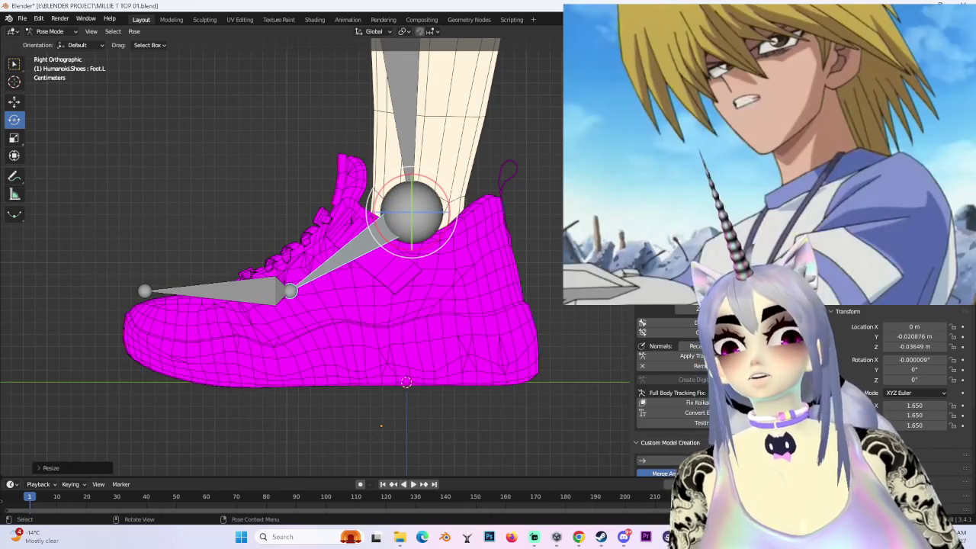
key(shift+z)
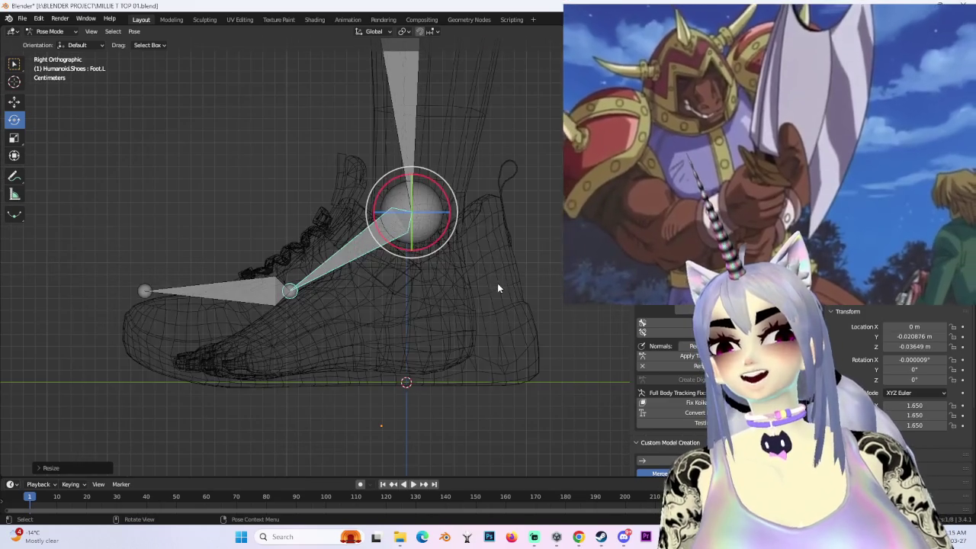
key(r)
key(Escape)
- Frame the left leg and scale the upper leg bone, undoing two of the changes
click(415, 150)
key(KP_Decimal)
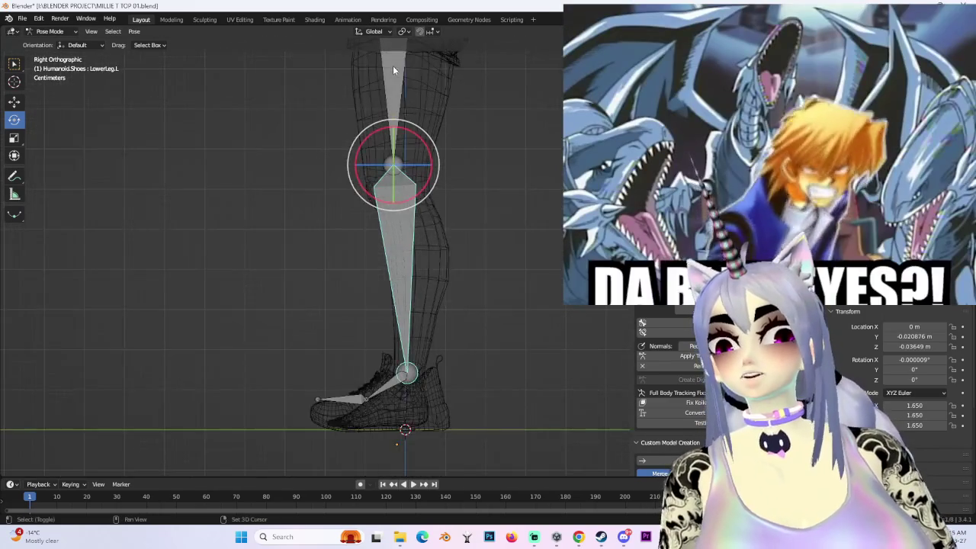
click(397, 70)
scroll(480, 168, up, 3)
scroll(540, 162, up, 3)
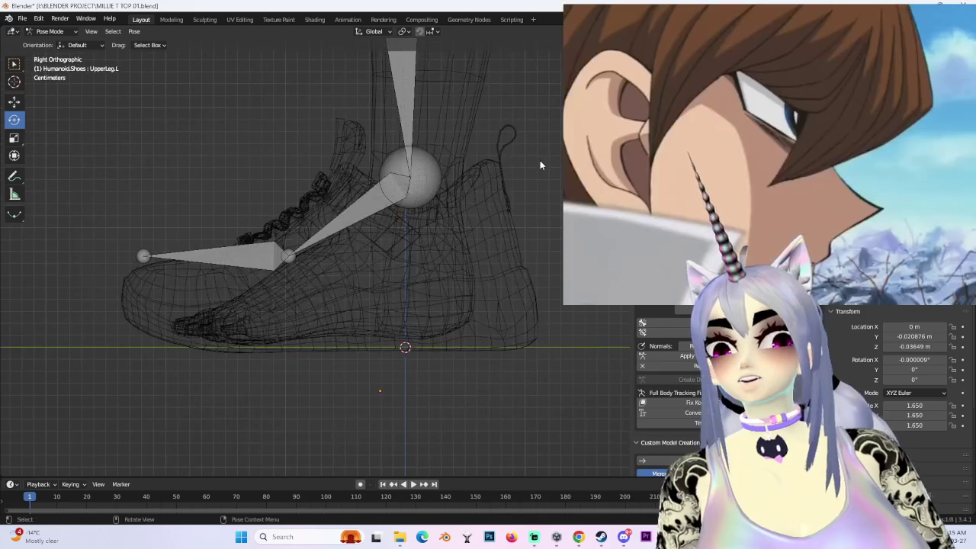
key(s)
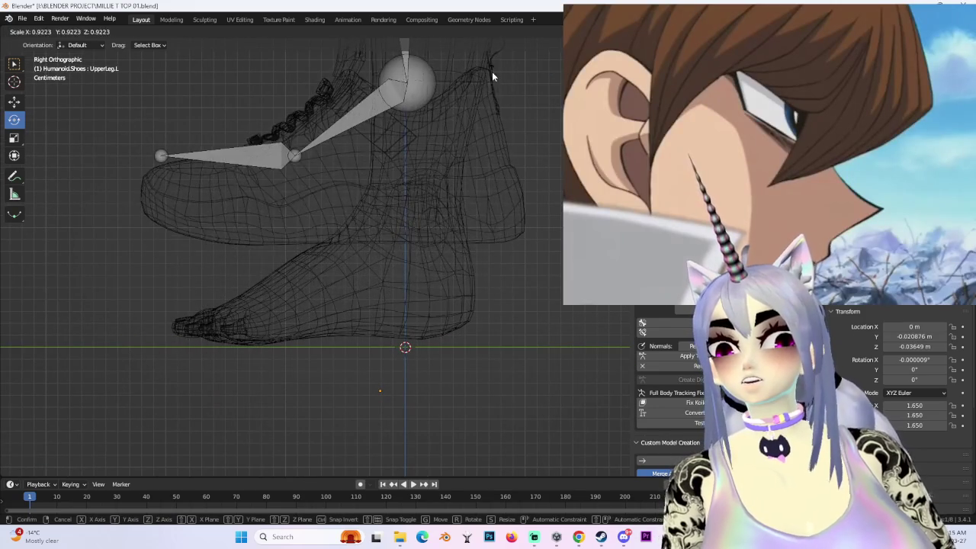
click(493, 225)
key(g)
key(z)
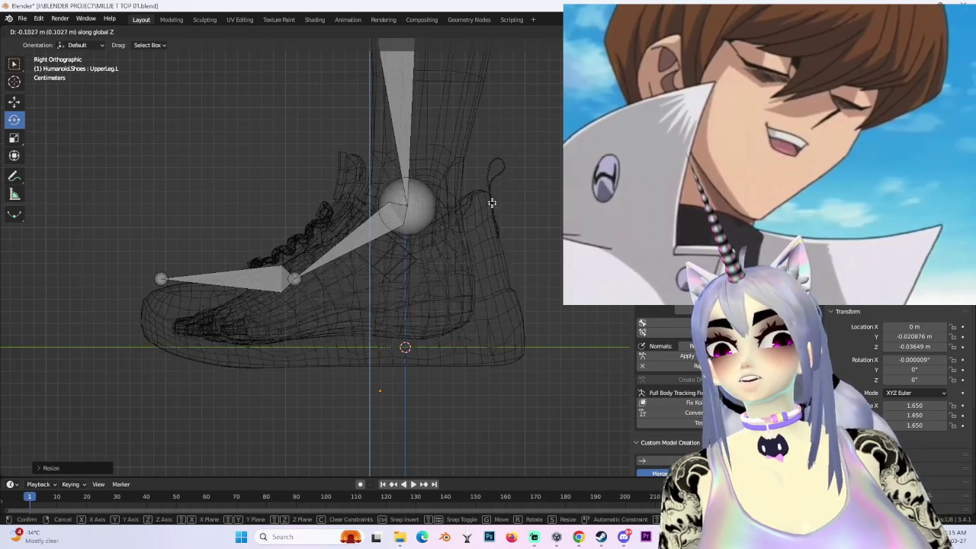
key(ctrl+z)
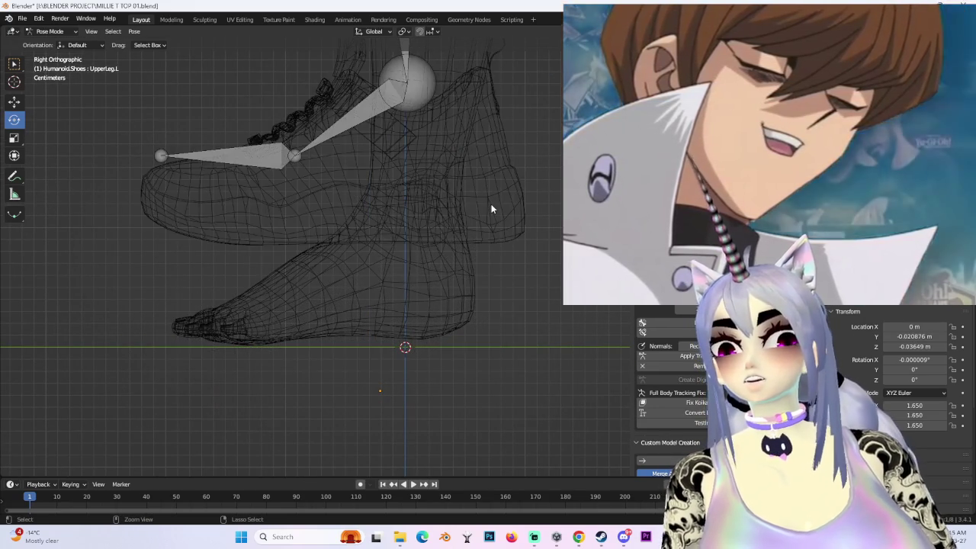
key(ctrl+z)
- Rescale the upper leg bone slightly, lower the shoe along Z, then move it along Y
key(s)
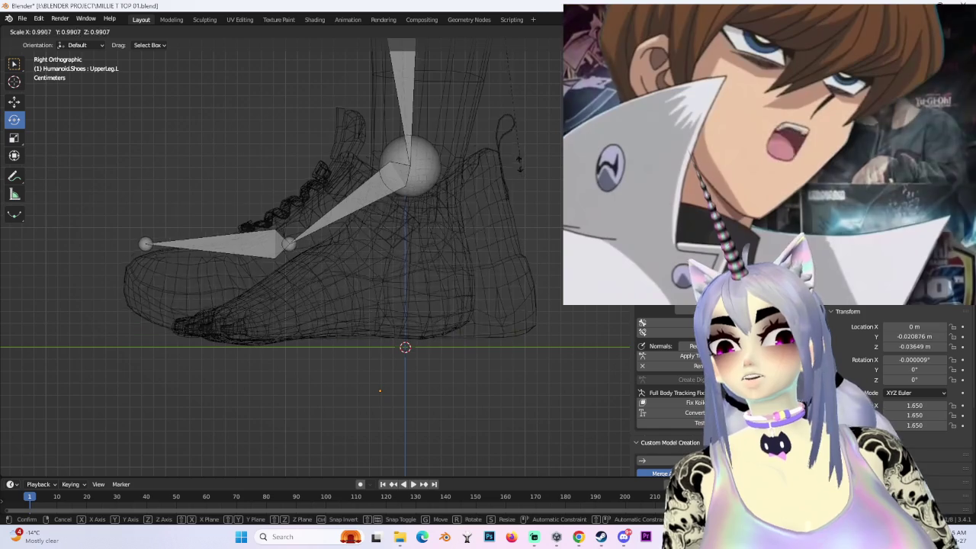
key(Return)
key(g)
key(z)
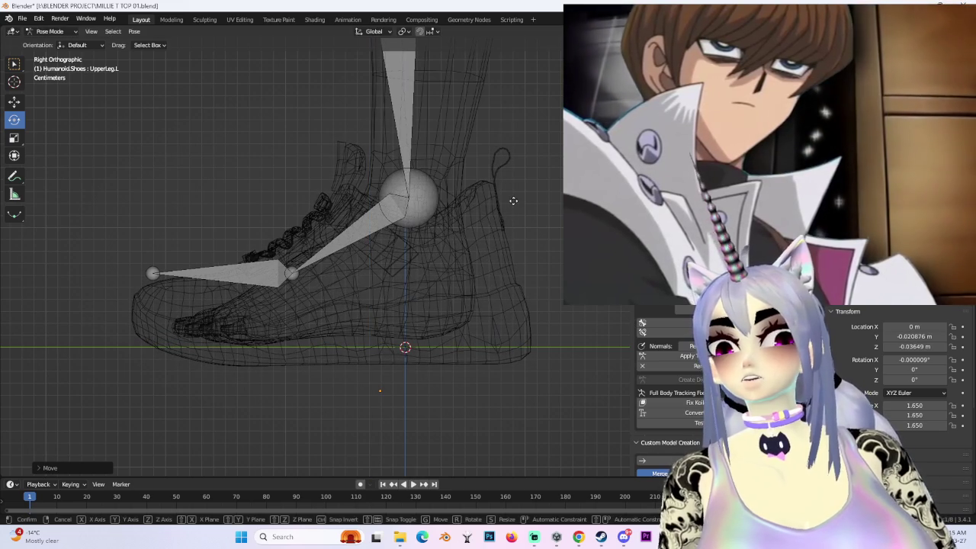
key(g)
key(y)
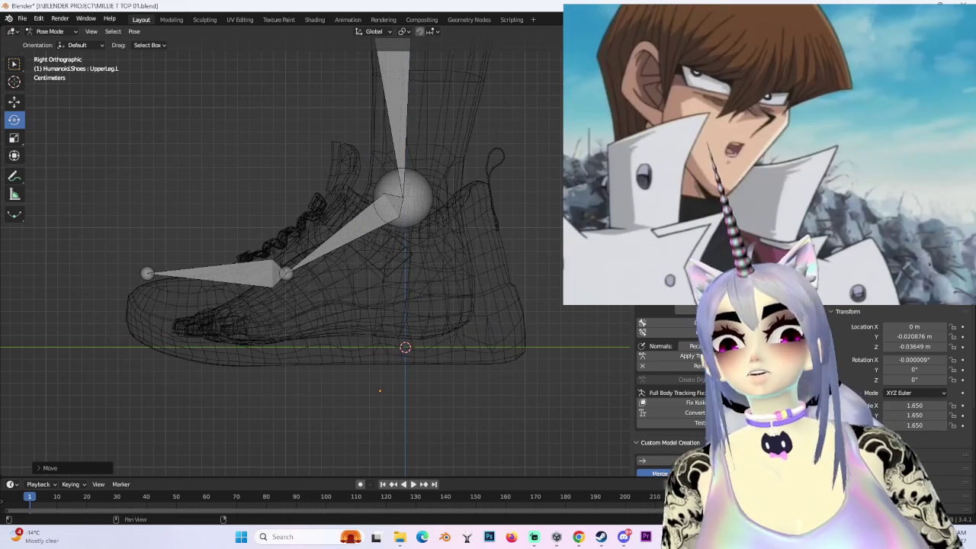
middle_drag(381, 305, 321, 290)
- Shift the left leg bones slightly along Y in solid shading, then select Foot.L
key(shift+z)
scroll(309, 327, up, 5)
mouse_move(458, 229)
middle_down()
mouse_move(560, 180)
mouse_move(455, 206)
mouse_move(457, 229)
mouse_move(521, 165)
mouse_move(439, 156)
mouse_move(481, 157)
mouse_move(499, 146)
mouse_move(415, 204)
mouse_move(409, 175)
middle_up()
scroll(424, 206, up, 4)
scroll(457, 220, up, 3)
key(g)
key(y)
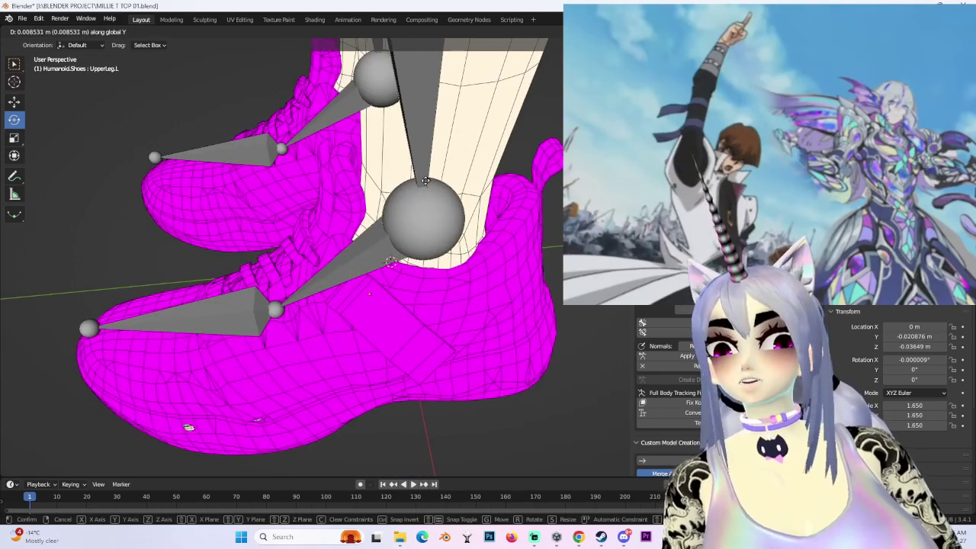
click(415, 184)
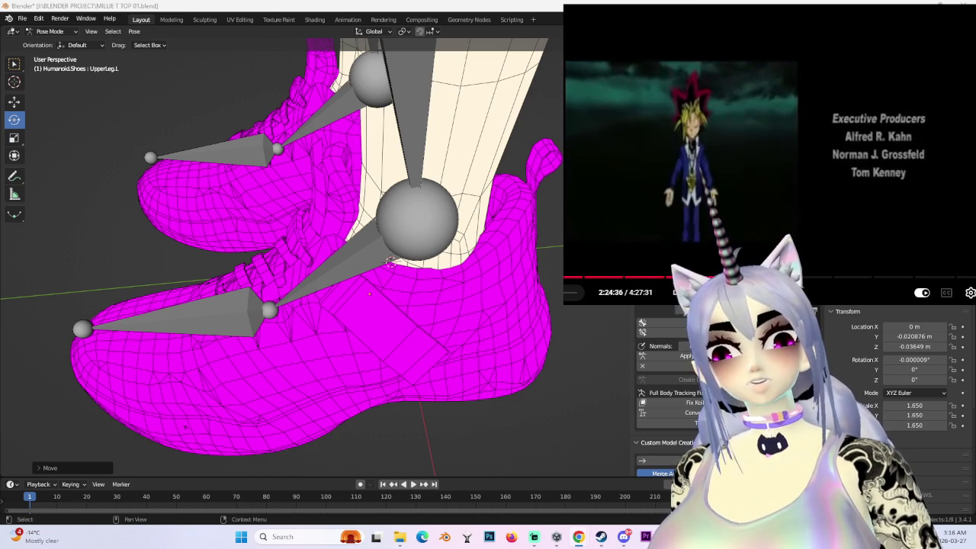
middle_drag(493, 245, 543, 238)
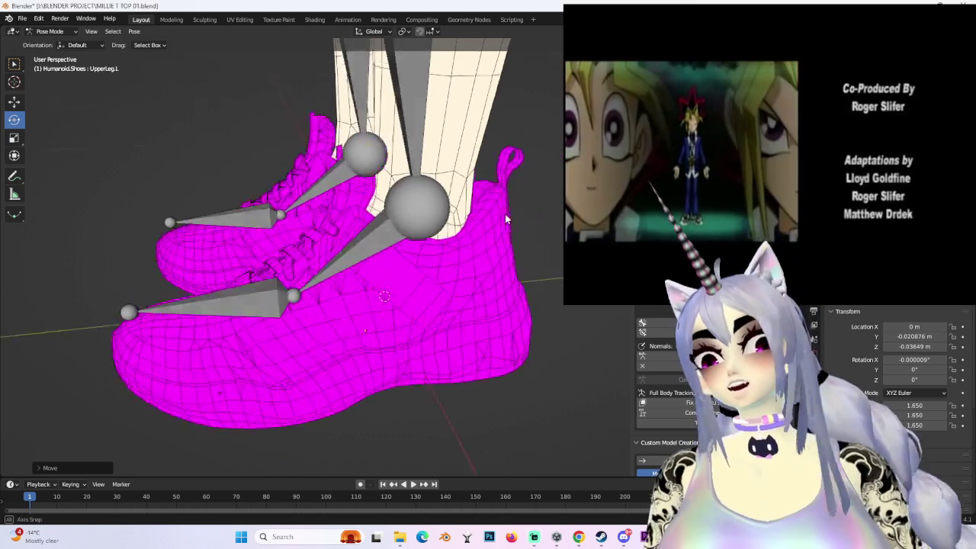
scroll(543, 239, down, 3)
click(427, 221)
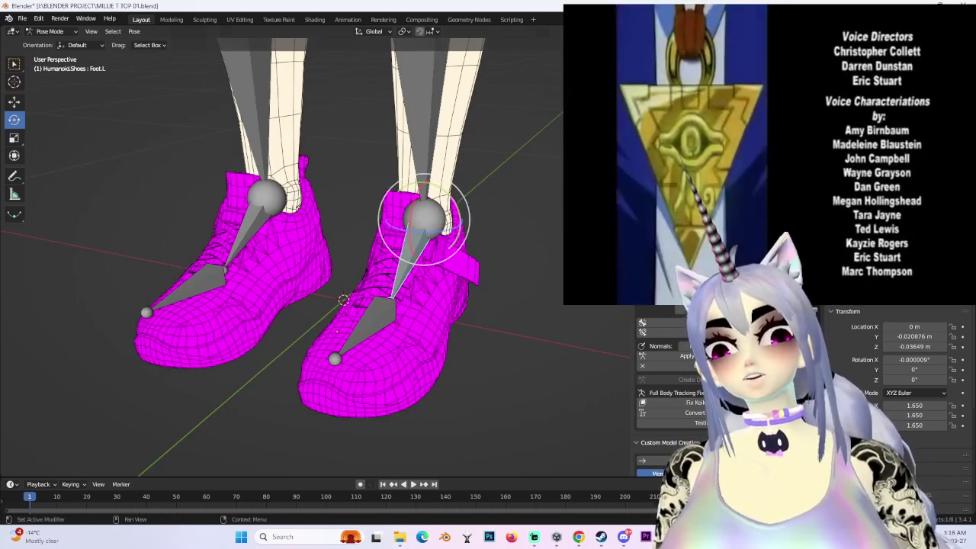
click(69, 32)
click(53, 47)
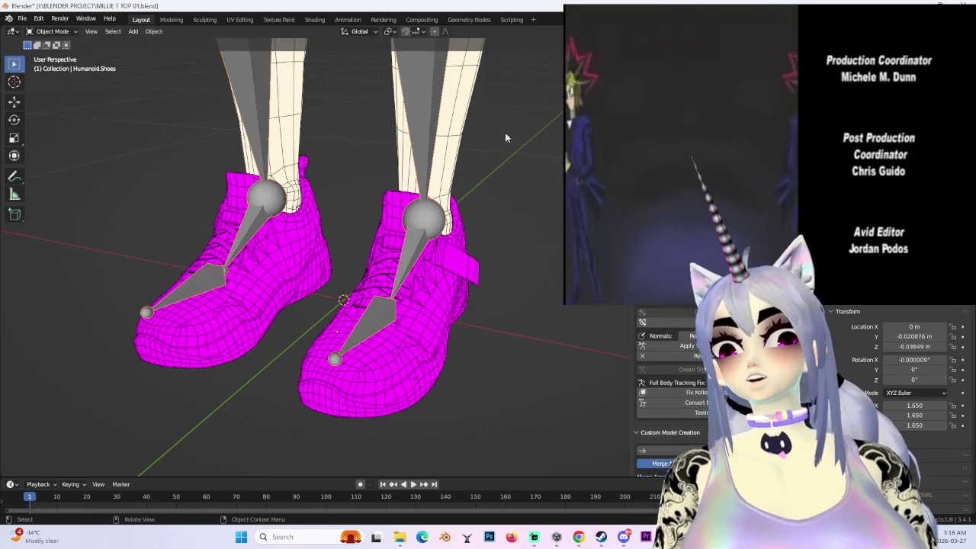
scroll(900, 381, down, 5)
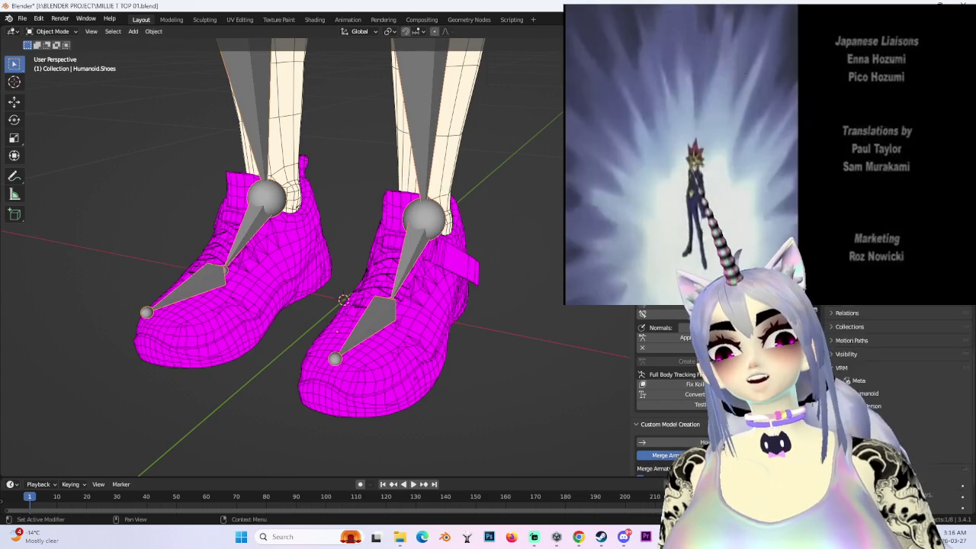
middle_drag(544, 263, 412, 282)
scroll(458, 274, up, 4)
click(453, 278)
scroll(412, 282, down, 3)
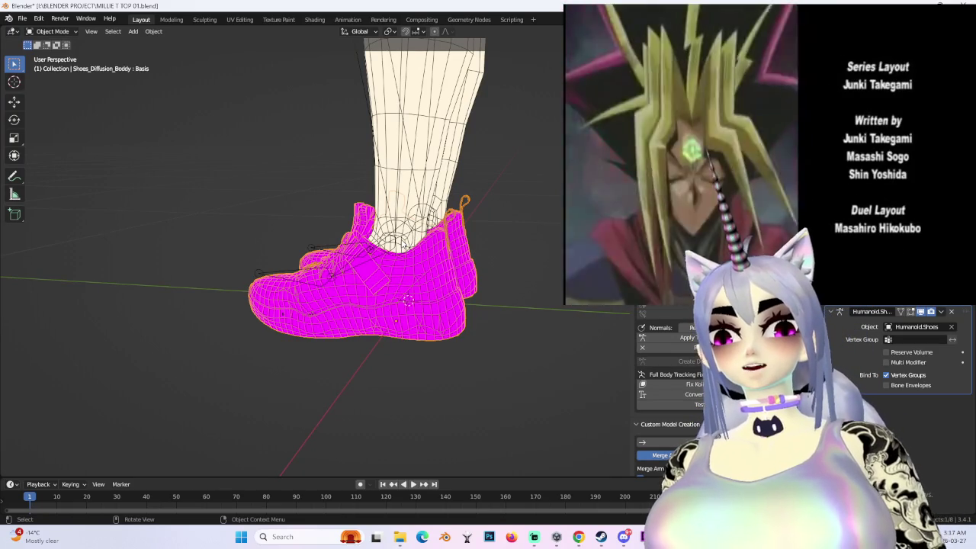
mouse_move(382, 267)
middle_down()
mouse_move(427, 274)
mouse_move(472, 305)
mouse_move(427, 213)
middle_up()
scroll(458, 290, up, 5)
scroll(416, 265, down, 3)
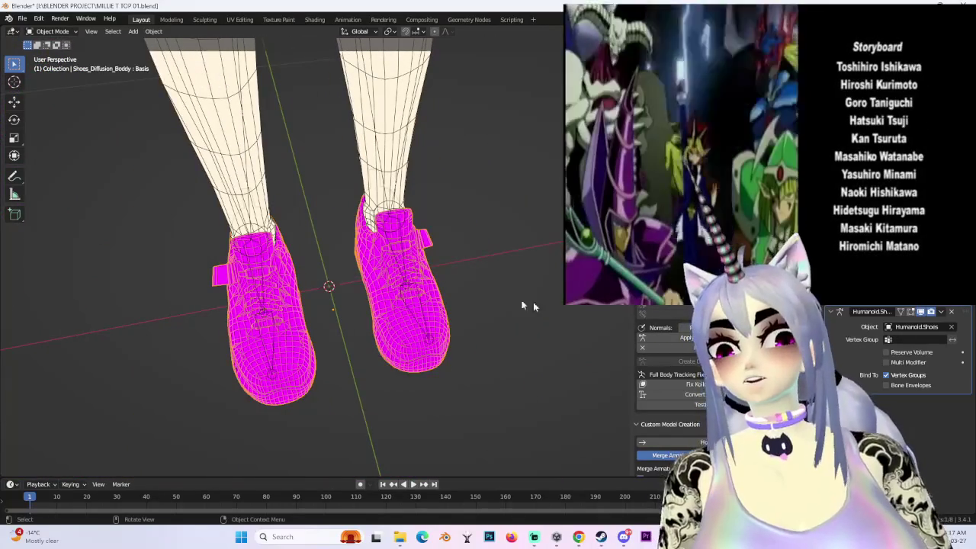
key(alt+Tab)
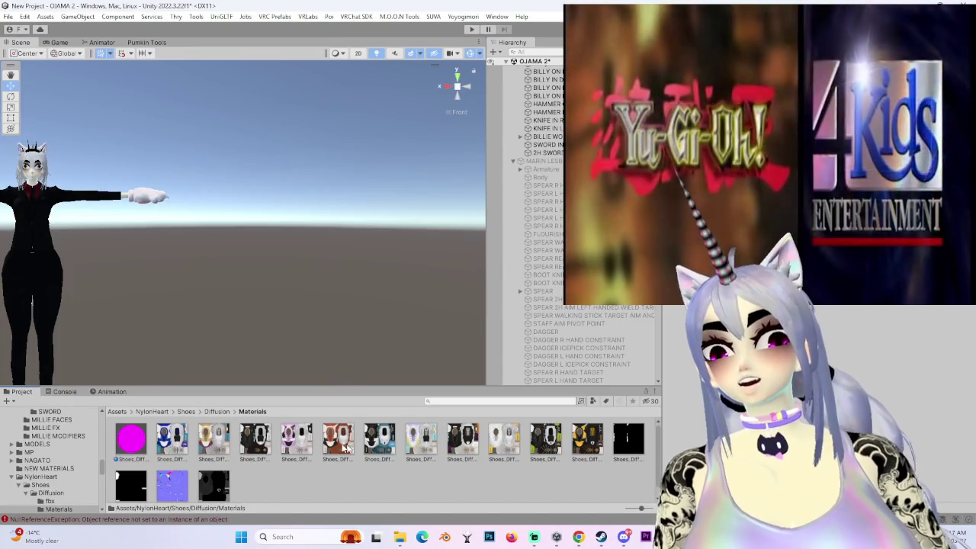
- Show the Shoes_Diffusion_BaseColor_Dream texture in Explorer and return to Blender
right_click(293, 445)
click(372, 94)
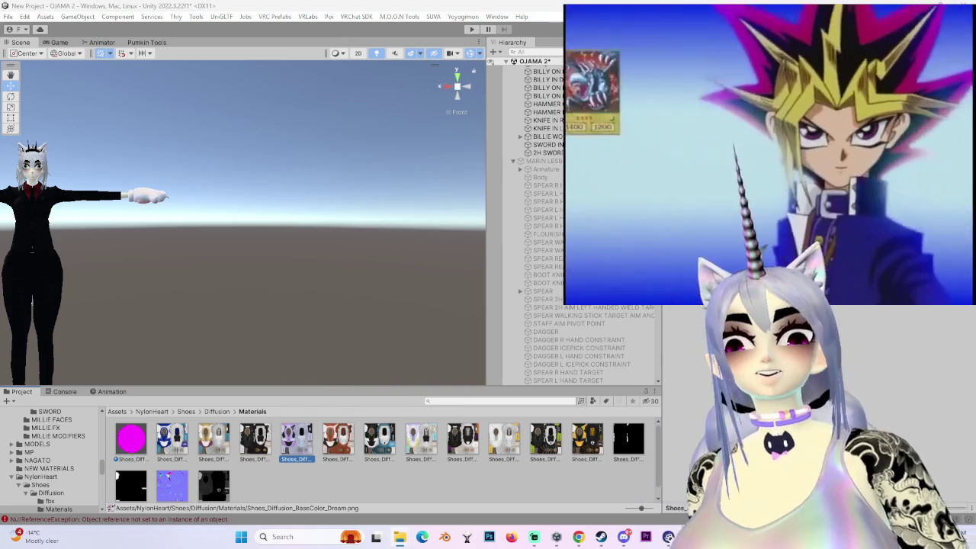
key(alt+Tab)
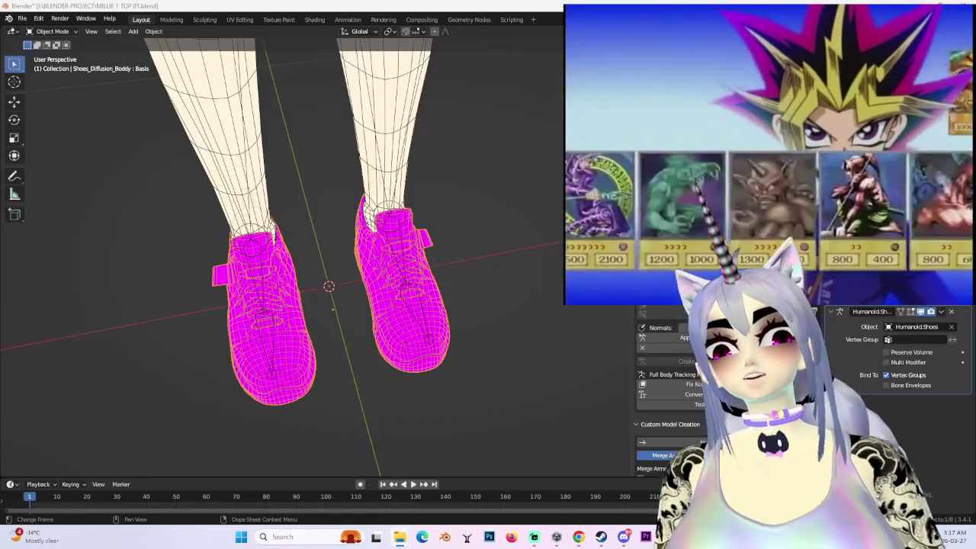
- Bring up the shoe material's nodes in the Shading workspace with the pink shoes in view
middle_drag(430, 273, 441, 237)
click(314, 19)
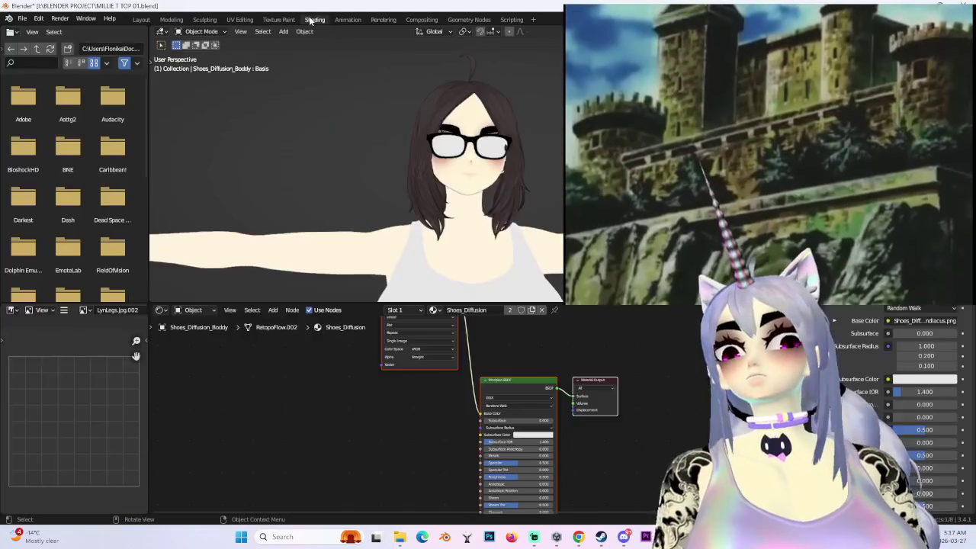
middle_drag(516, 380, 525, 424)
scroll(358, 191, down, 3)
shift+middle_drag(358, 190, 358, 99)
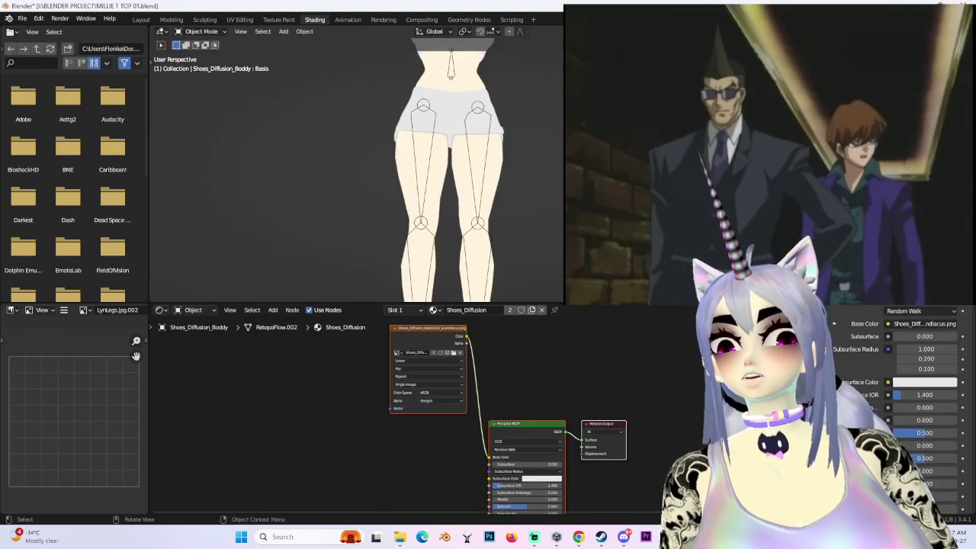
shift+middle_drag(359, 237, 358, 99)
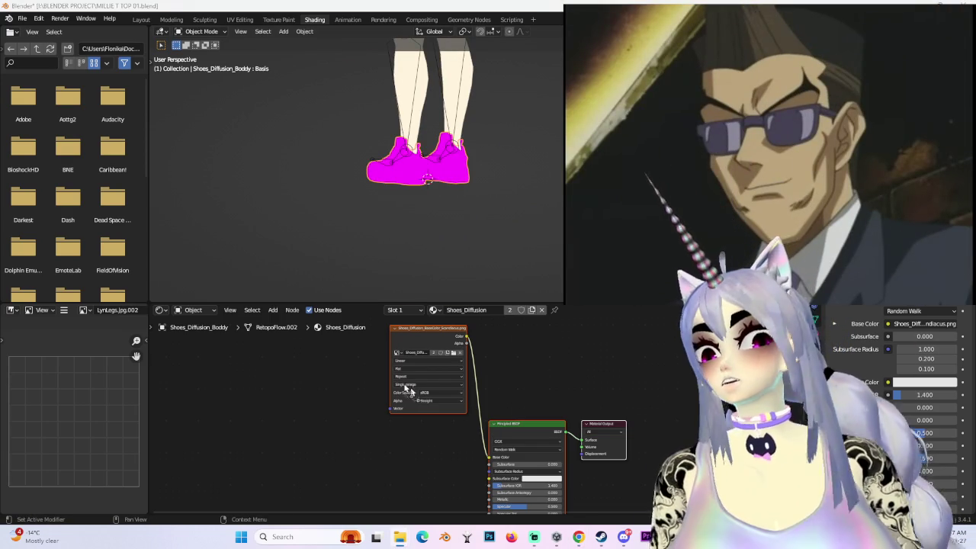
- Add the blue-and-white base-colour image texture to the material and delete the old node
key(ctrl+v)
click(440, 329)
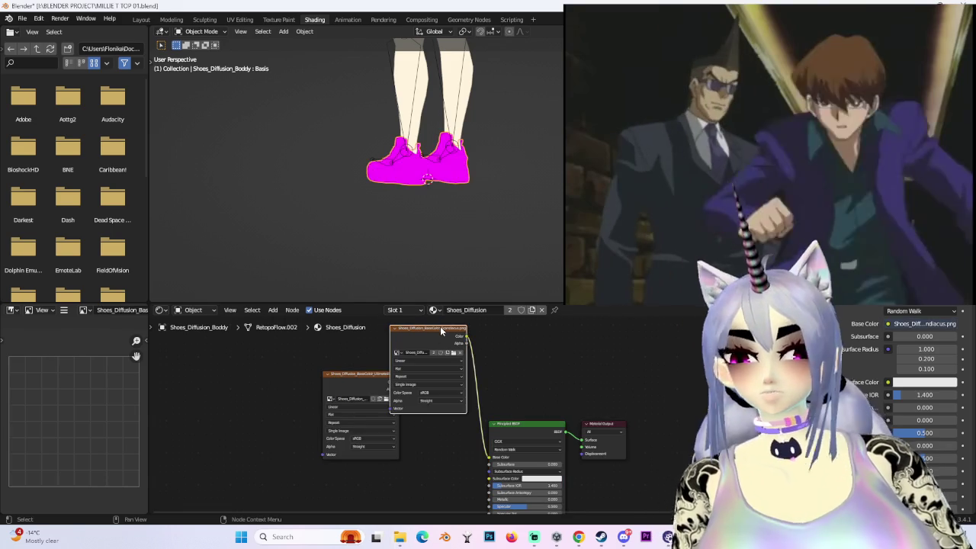
key(Delete)
scroll(465, 198, up, 5)
mouse_move(456, 202)
middle_down()
mouse_move(468, 216)
mouse_move(501, 219)
middle_up()
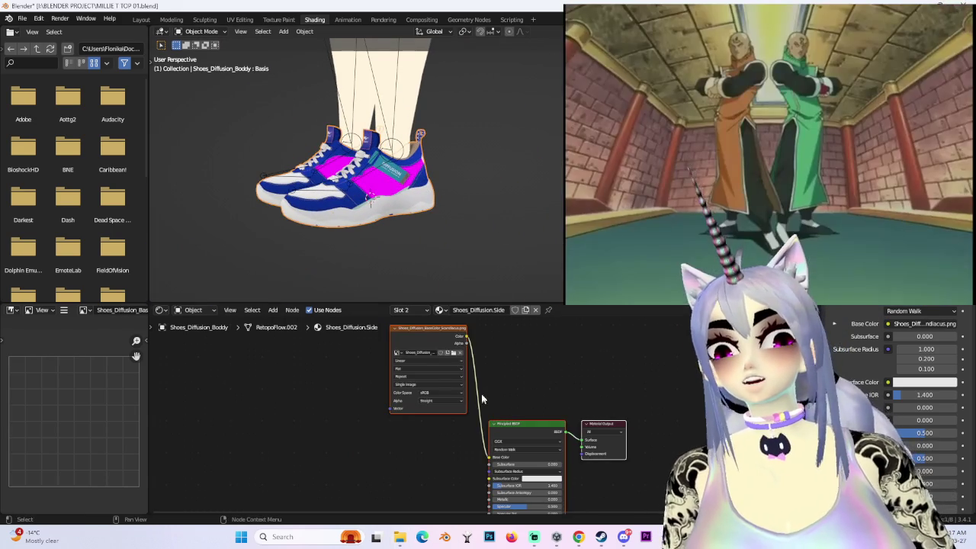
scroll(492, 398, up, 1)
scroll(491, 398, up, 2)
scroll(492, 398, up, 1)
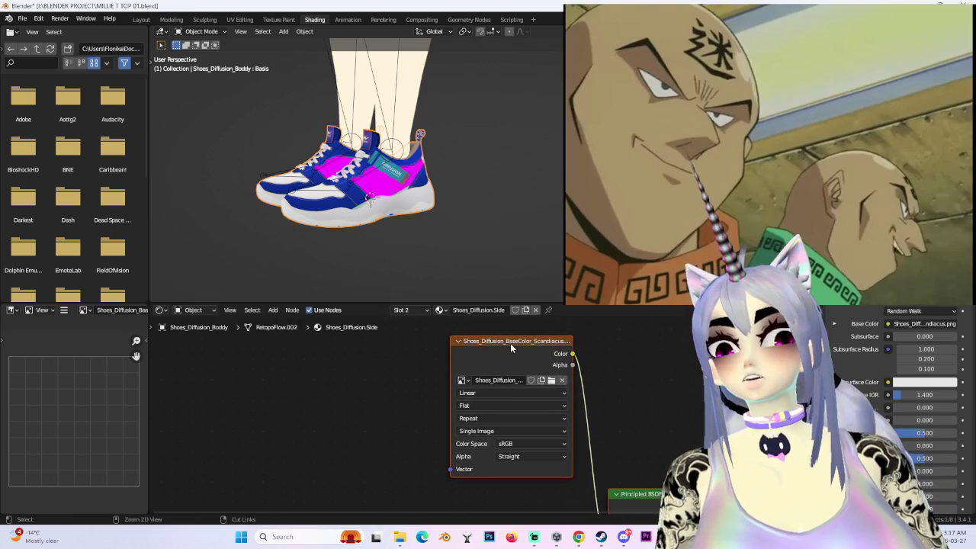
scroll(460, 174, up, 5)
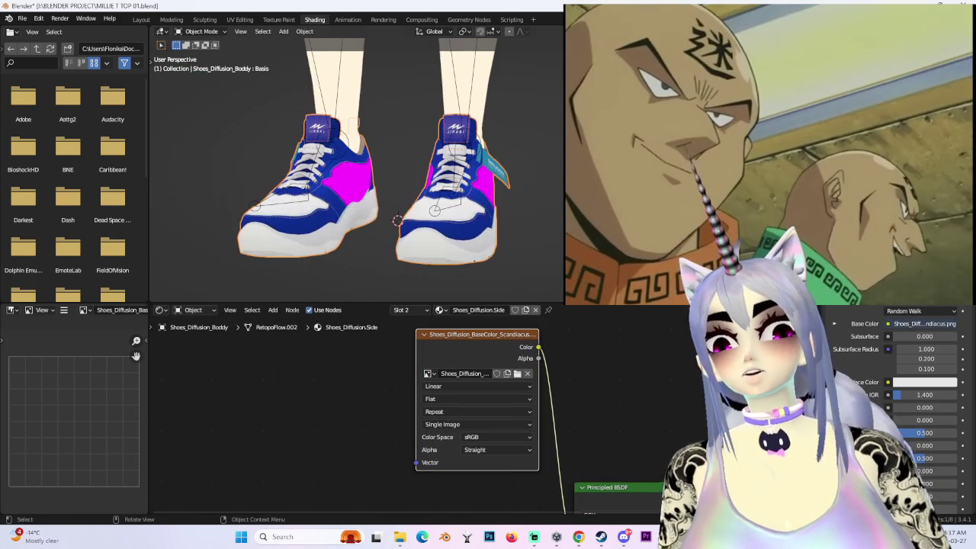
middle_drag(463, 407, 453, 321)
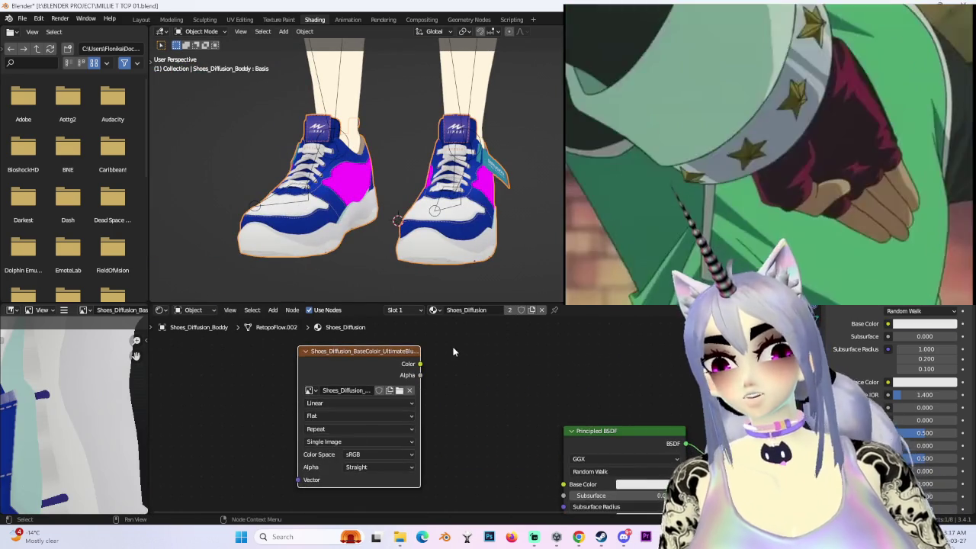
- Remove and restore the blue shoe texture, then close the texture preview
key(x)
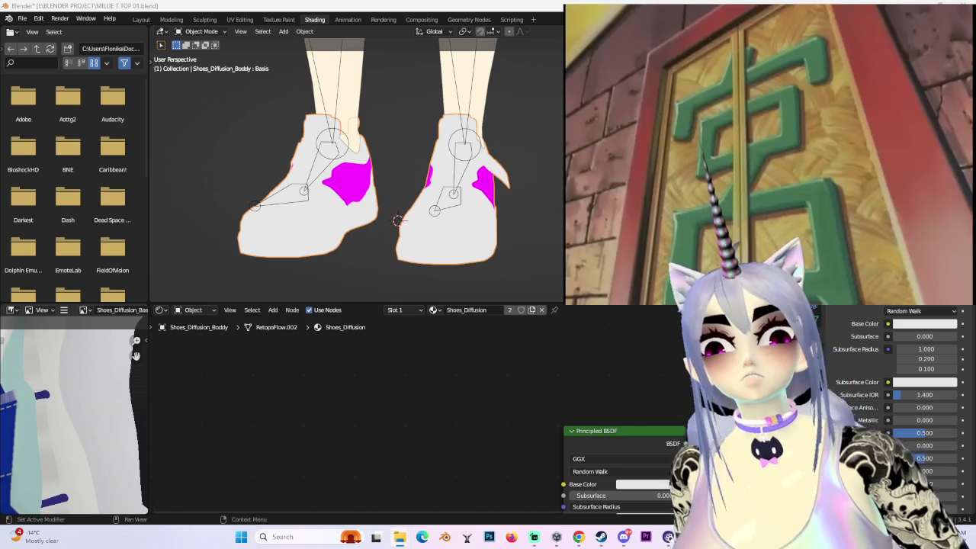
key(ctrl+z)
middle_drag(442, 200, 508, 219)
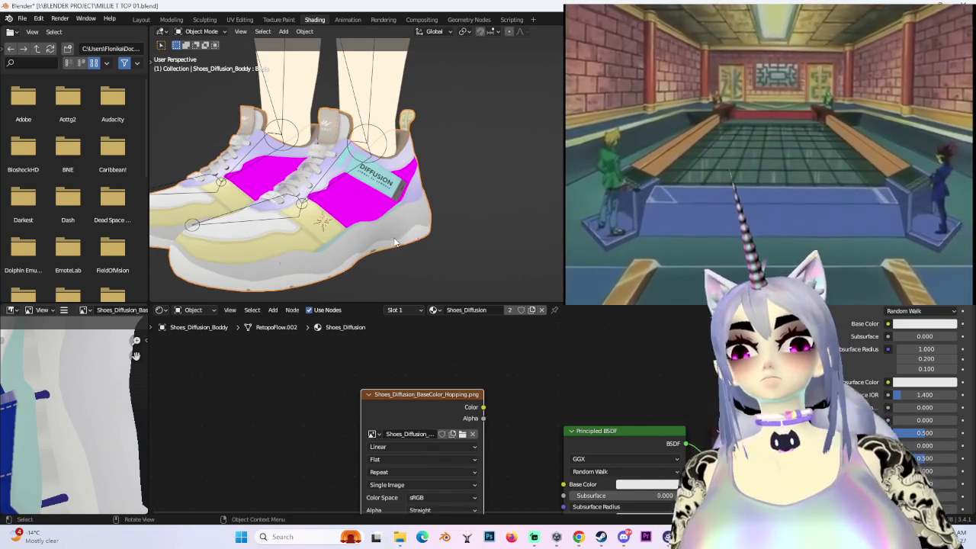
key(ctrl+shift+z)
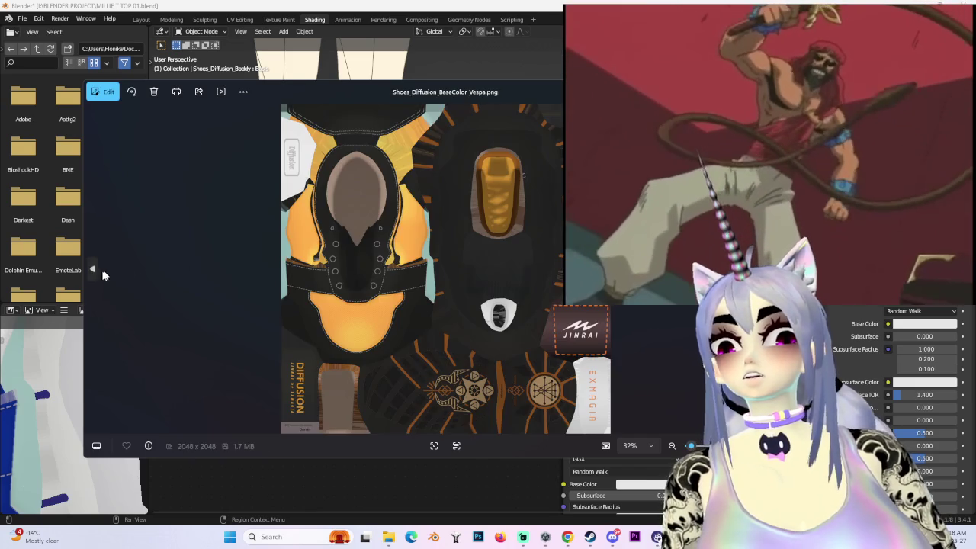
key(alt+F4)
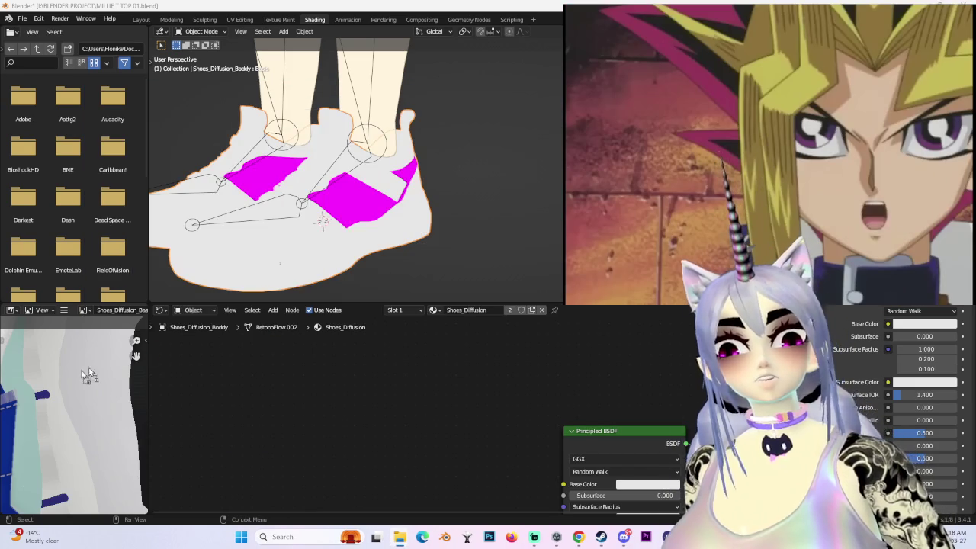
- Try the Vespa texture in the shoe material, then revert to the blue-white texture
drag(219, 341, 361, 414)
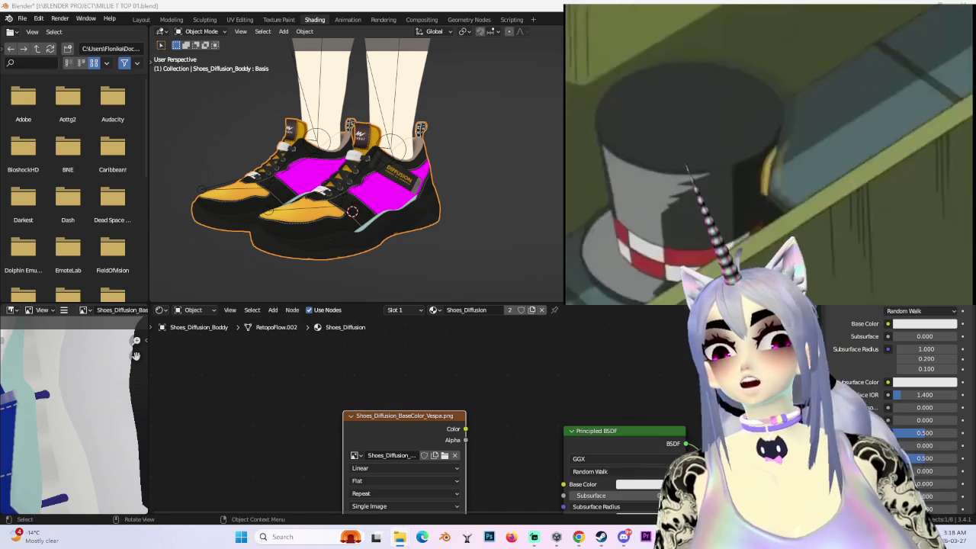
scroll(516, 402, down, 1)
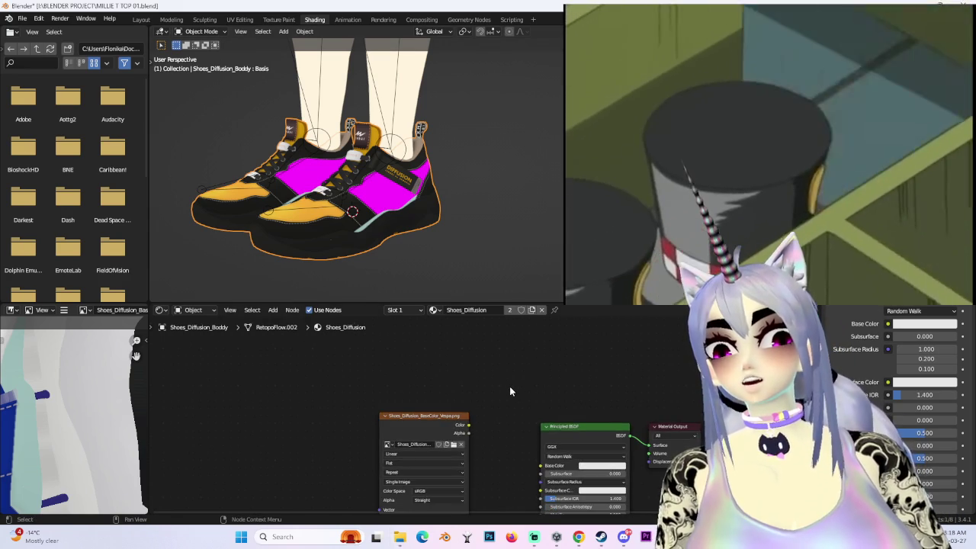
click(433, 417)
key(x)
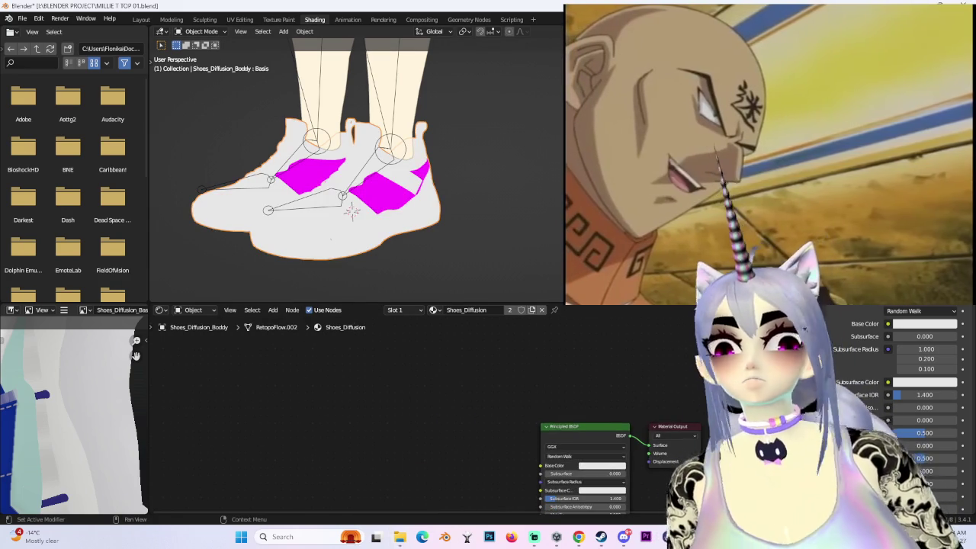
key(ctrl+z)
middle_drag(418, 213, 464, 193)
key(ctrl+z)
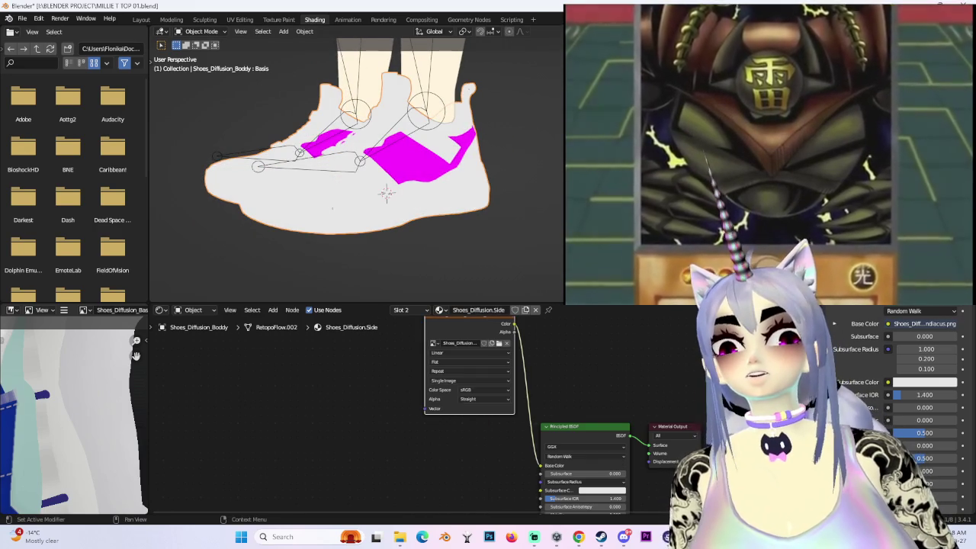
key(ctrl+z)
scroll(522, 163, up, 1)
scroll(522, 163, up, 2)
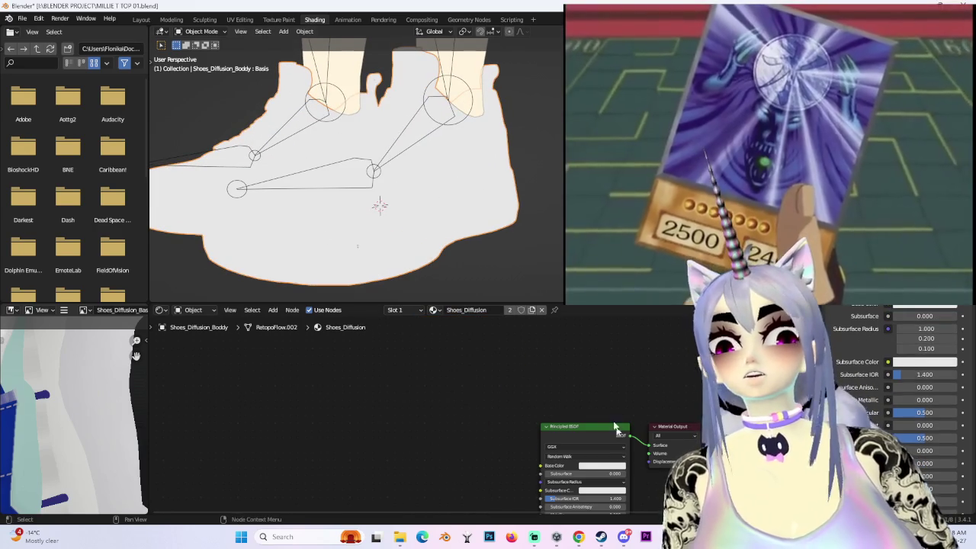
key(ctrl+shift+z)
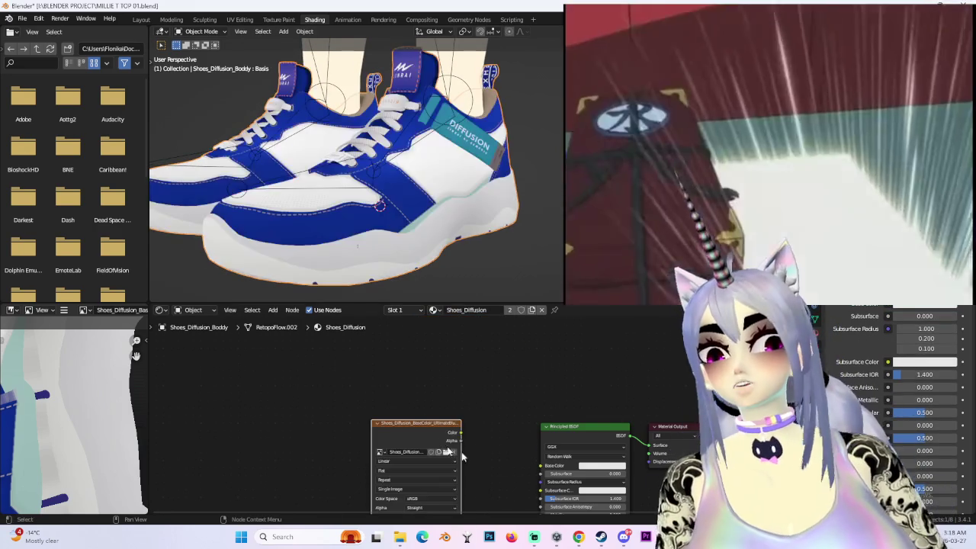
- Inspect the blue-white sneakers from several angles, then select the avatar's leg body mesh
scroll(433, 267, down, 2)
mouse_move(473, 215)
middle_down()
mouse_move(513, 219)
mouse_move(479, 176)
middle_up()
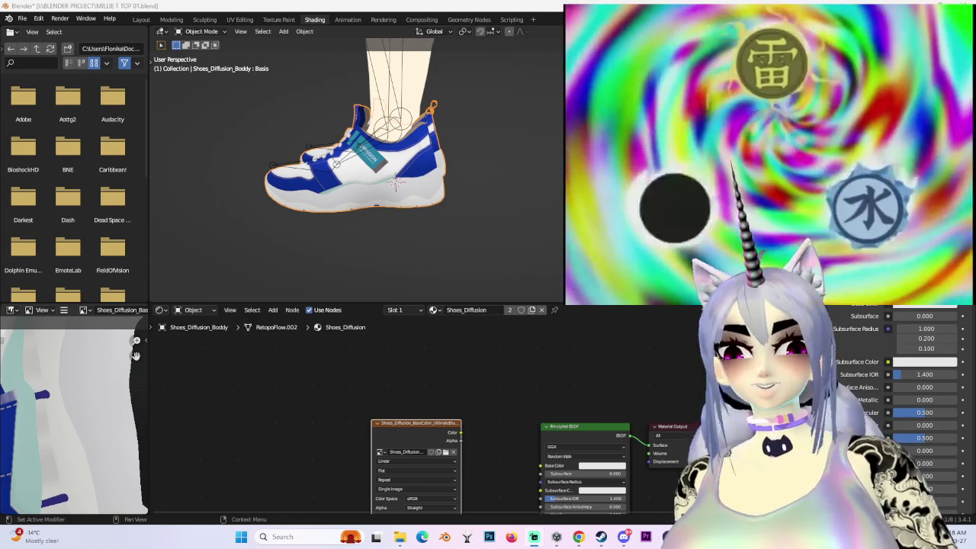
middle_drag(309, 203, 335, 191)
scroll(335, 190, up, 2)
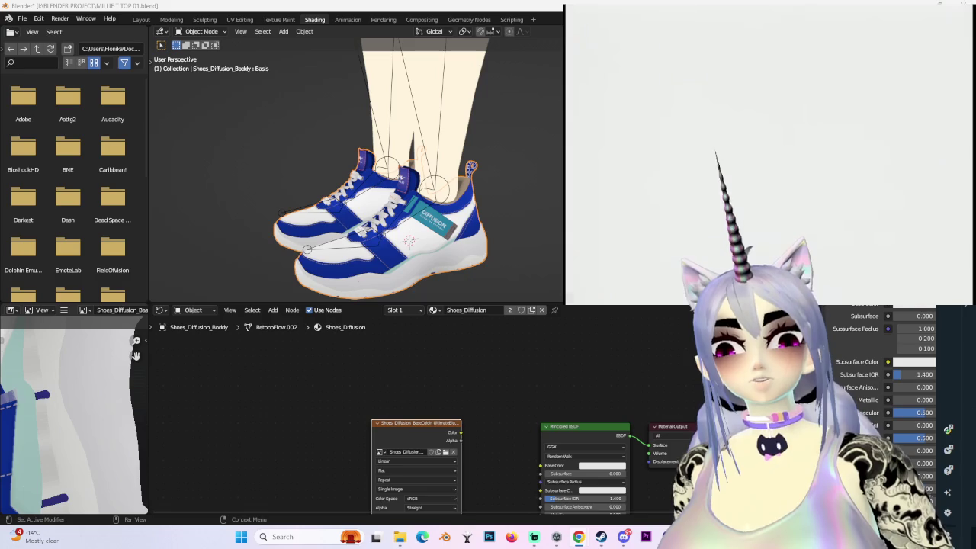
mouse_move(473, 229)
middle_down()
mouse_move(538, 233)
mouse_move(490, 228)
mouse_move(532, 6)
middle_up()
scroll(547, 170, up, 2)
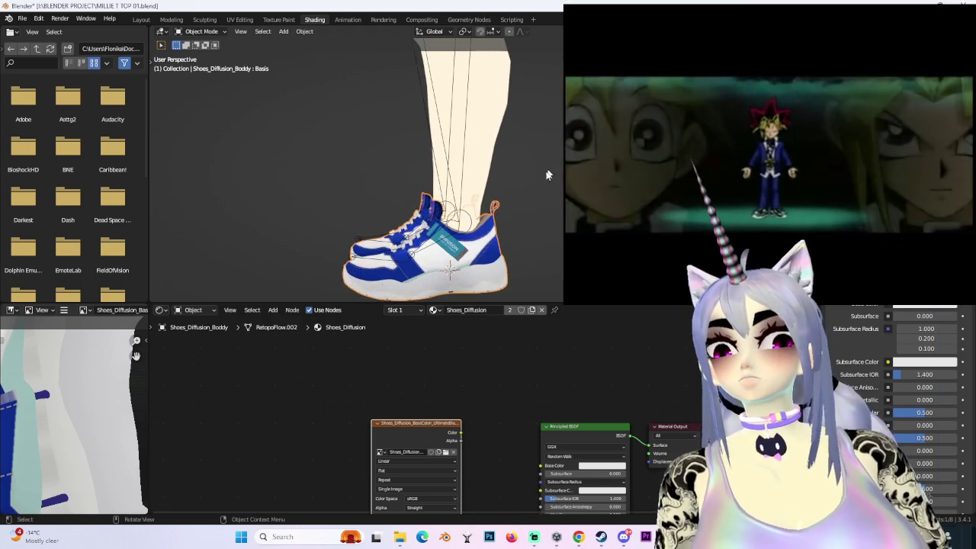
middle_drag(547, 170, 521, 148)
scroll(522, 166, up, 4)
click(437, 122)
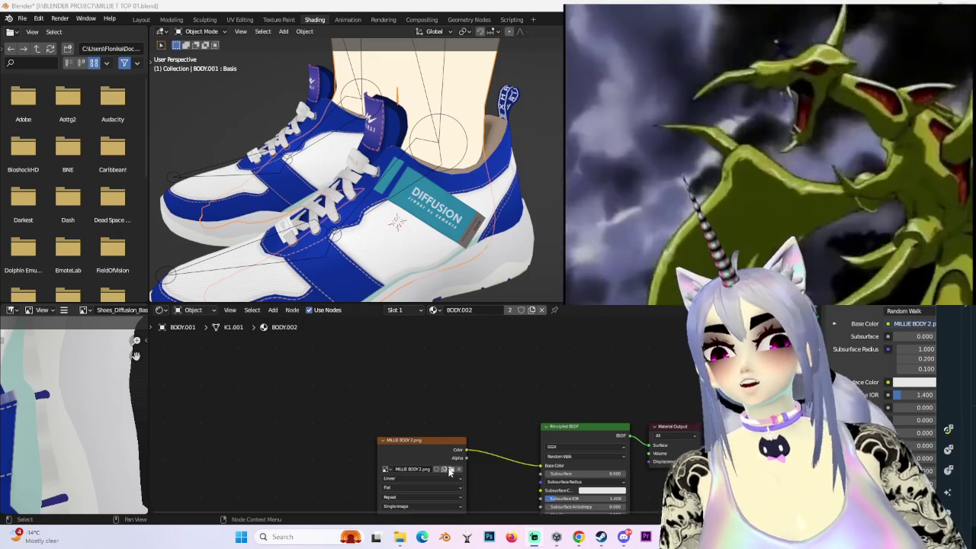
- Preview the shoe texture images, close the viewer and delete the MILLIE BODY 2.png node
click(450, 469)
key(Escape)
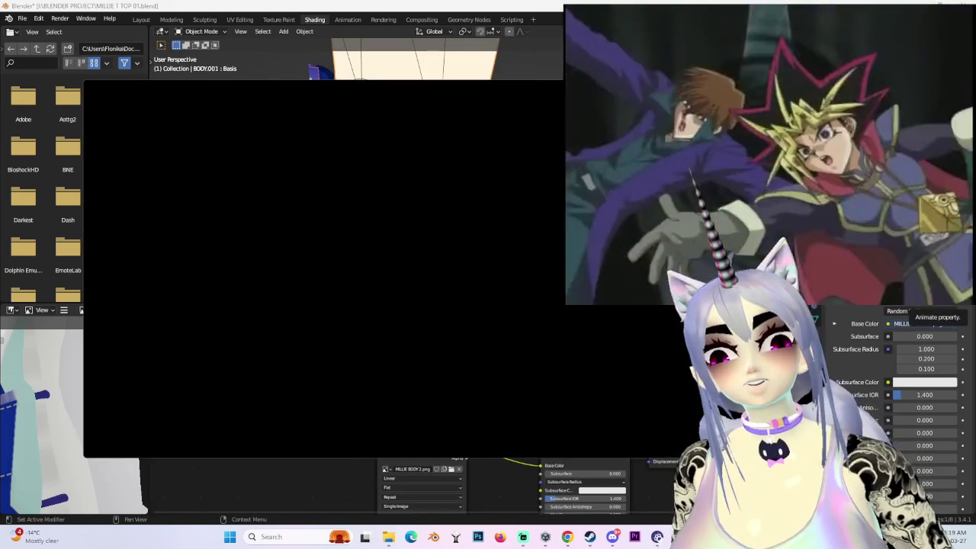
key(Right)
key(Right)
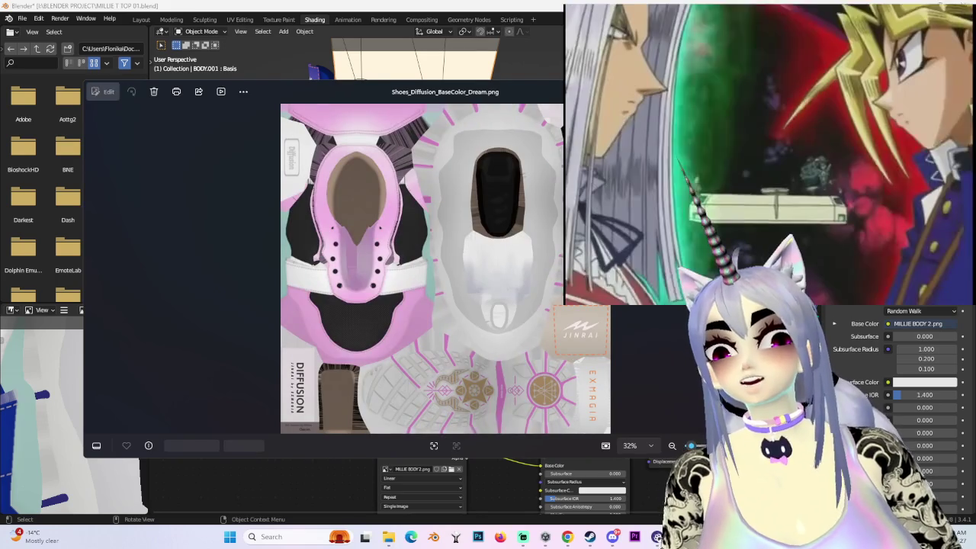
click(92, 266)
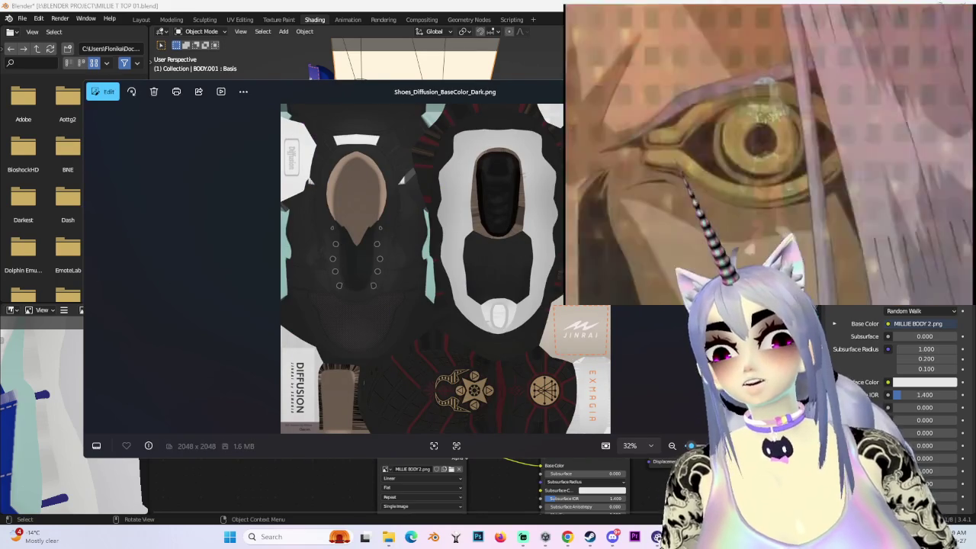
key(Escape)
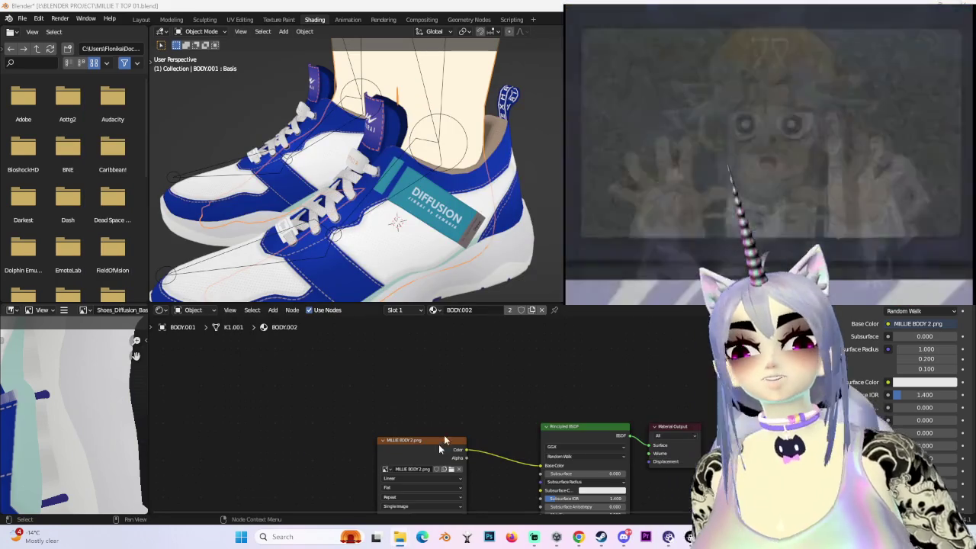
key(Delete)
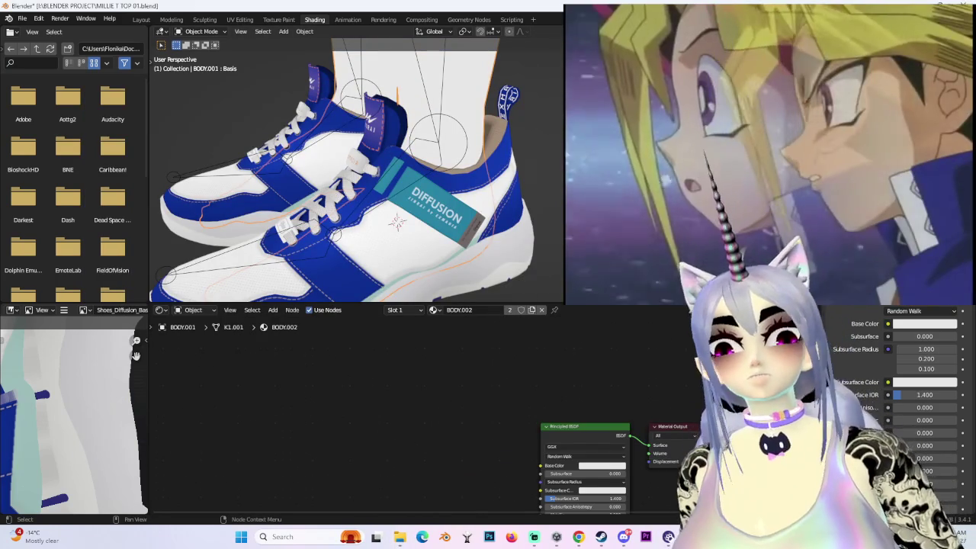
- Add the Dream shoe texture as an image node and select the shoes object
drag(428, 358, 355, 407)
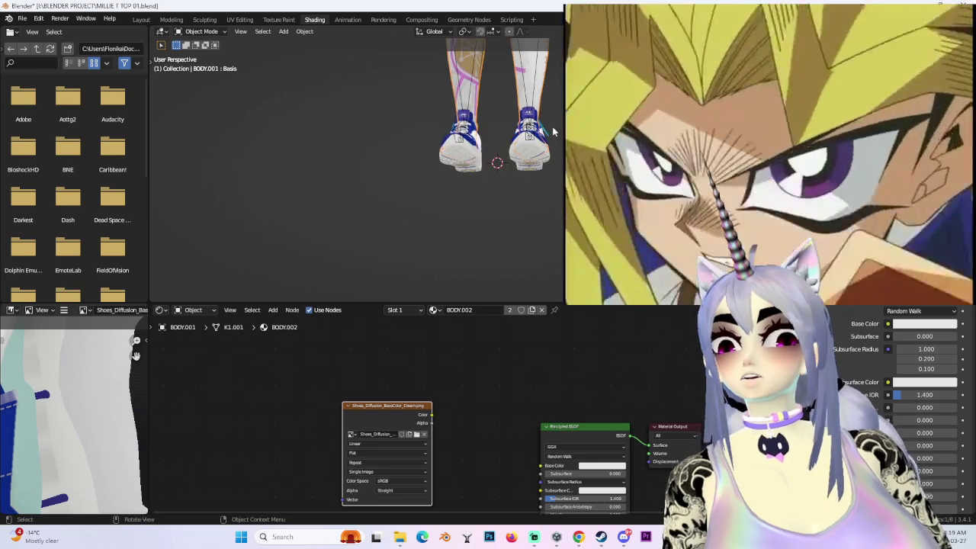
middle_drag(501, 281, 485, 222)
click(485, 222)
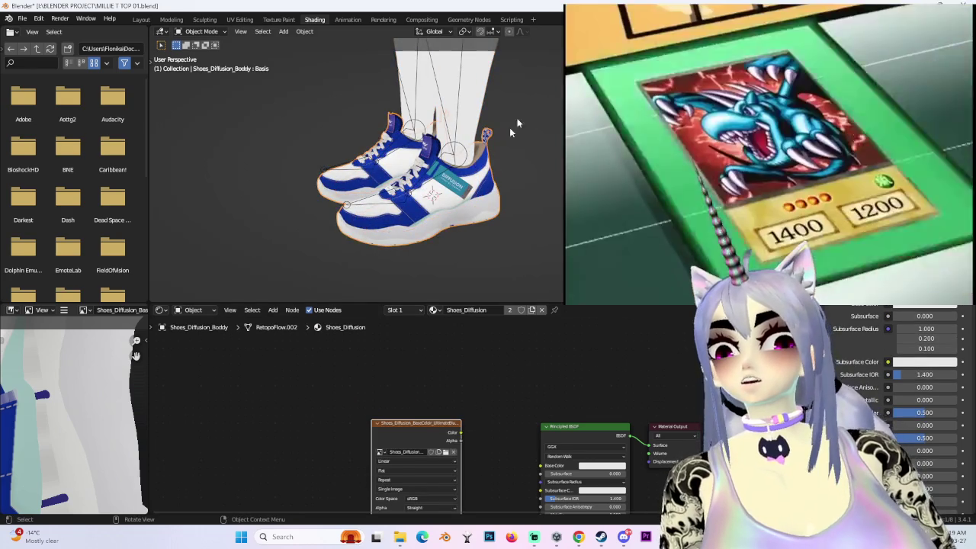
scroll(495, 166, down, 3)
click(462, 152)
scroll(551, 236, up, 5)
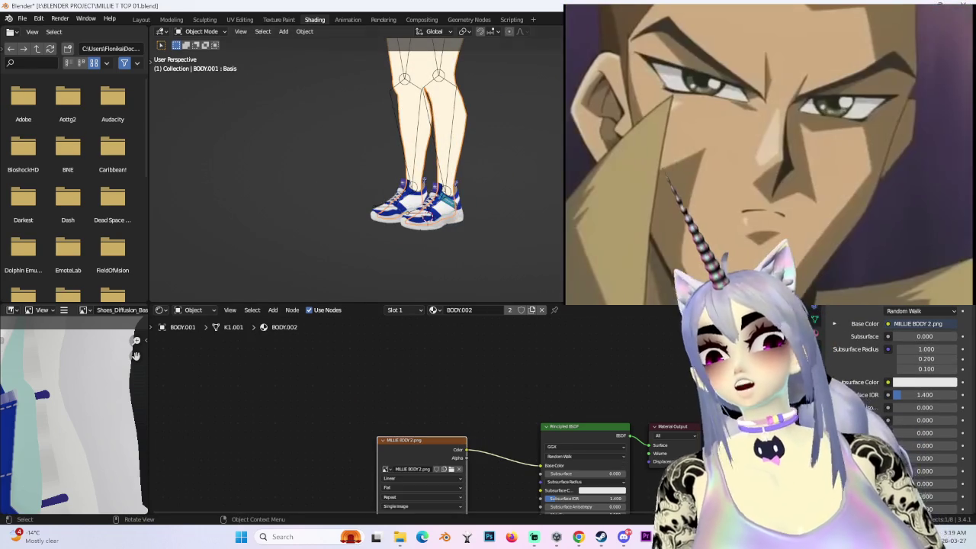
click(427, 206)
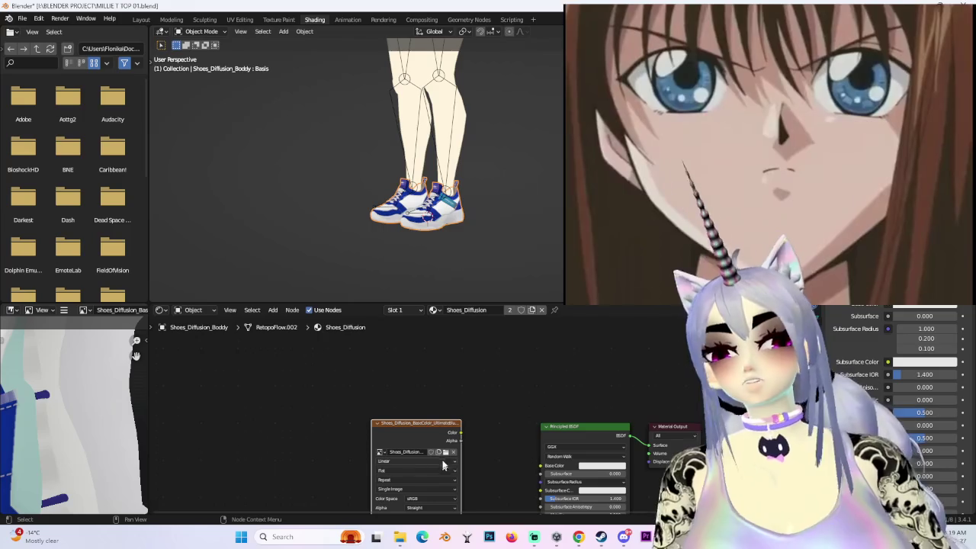
- Try the Vespa, Glacier and Orbiter textures on the Shoes_Diffusion image node
click(446, 453)
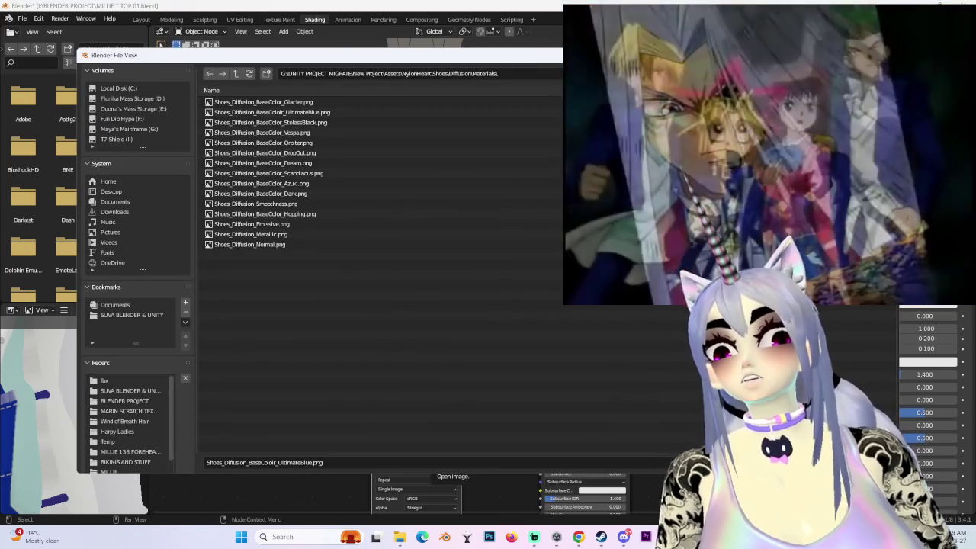
key(Return)
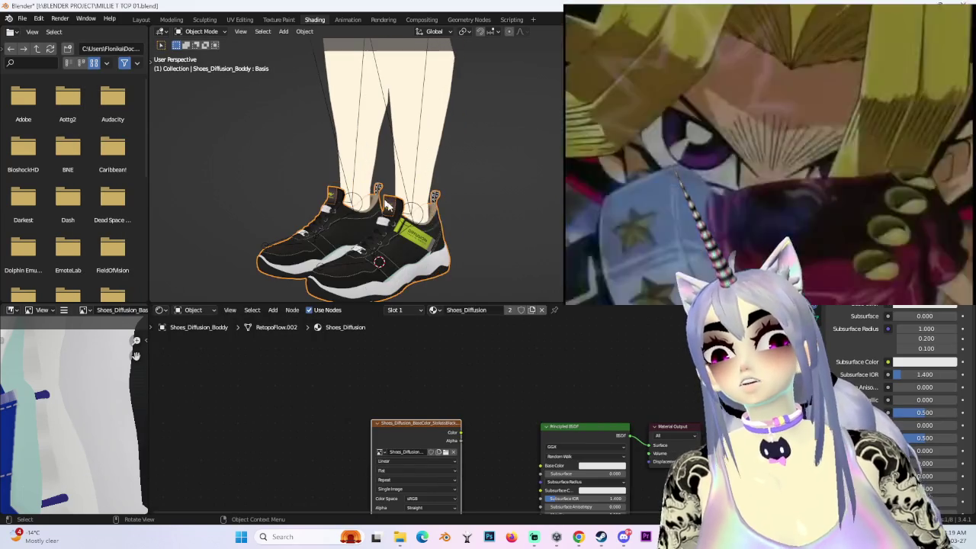
click(446, 453)
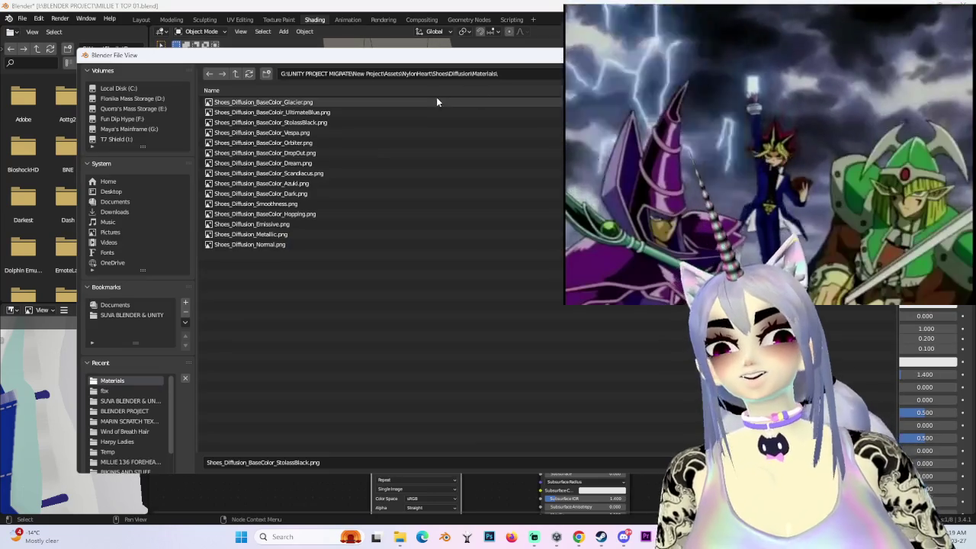
double_click(381, 135)
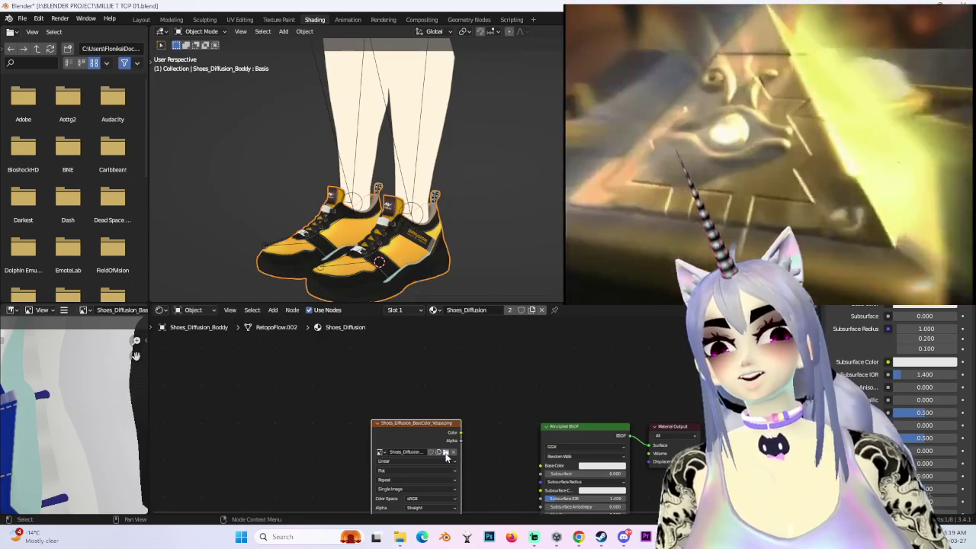
click(446, 453)
double_click(309, 103)
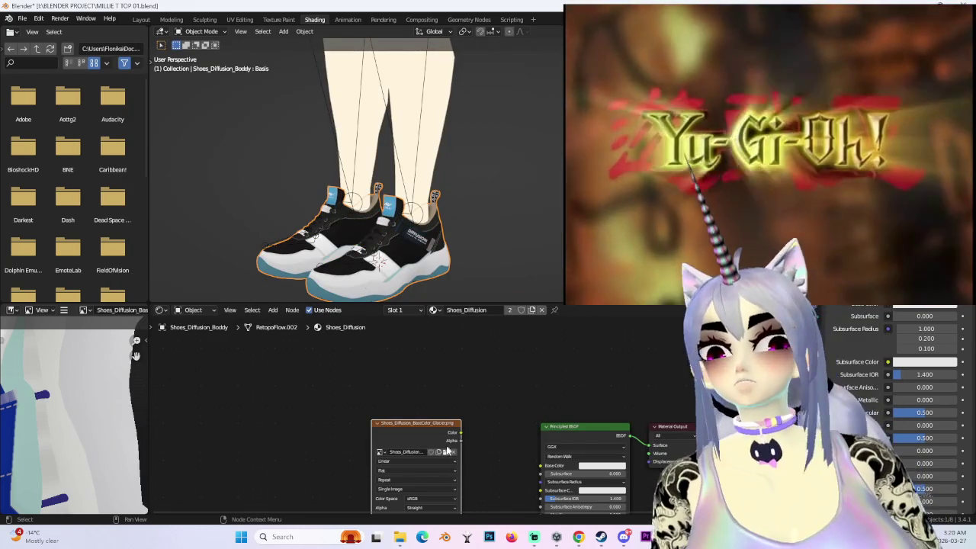
click(446, 453)
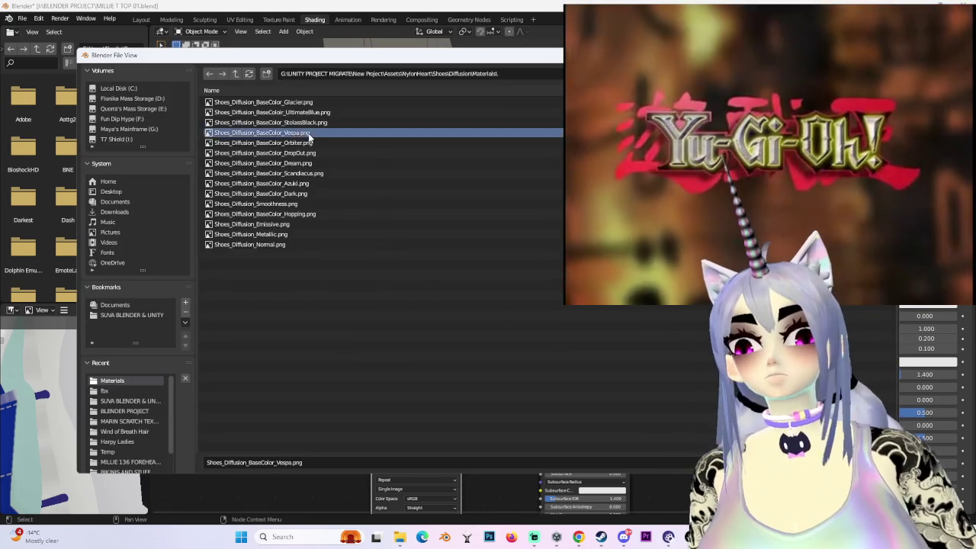
double_click(309, 133)
click(442, 454)
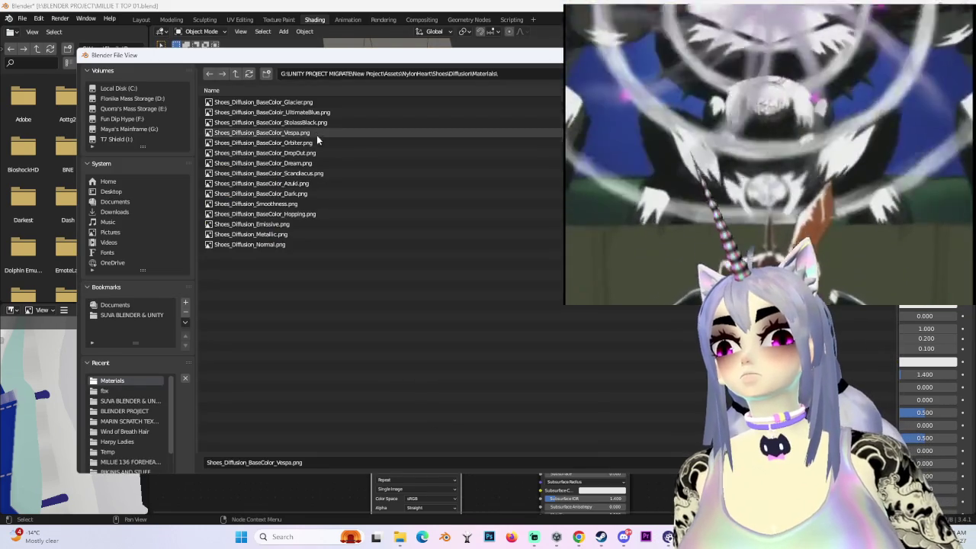
double_click(317, 142)
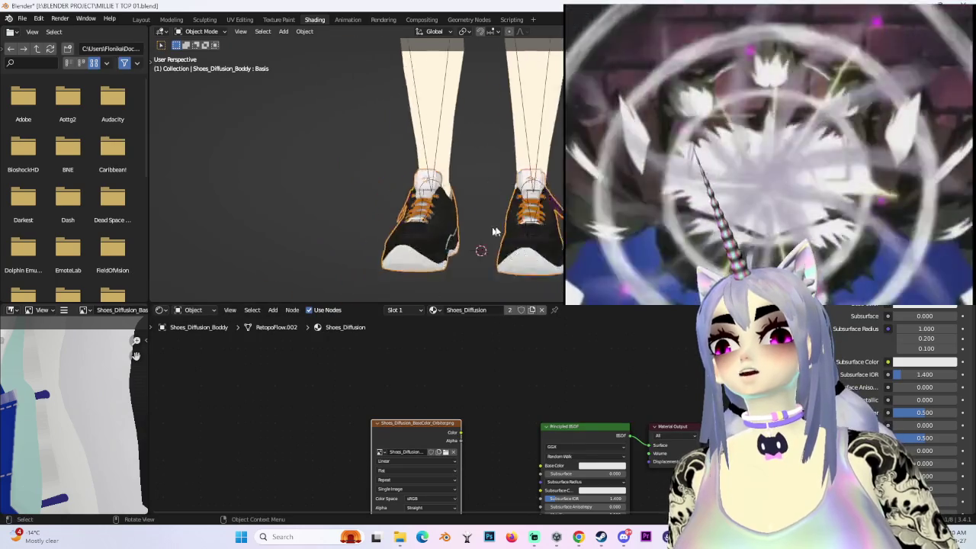
- Try the DropOut, Dream and Scandiscus shoe textures
mouse_move(436, 234)
shift+middle_down()
mouse_move(534, 164)
mouse_move(427, 199)
shift+middle_up()
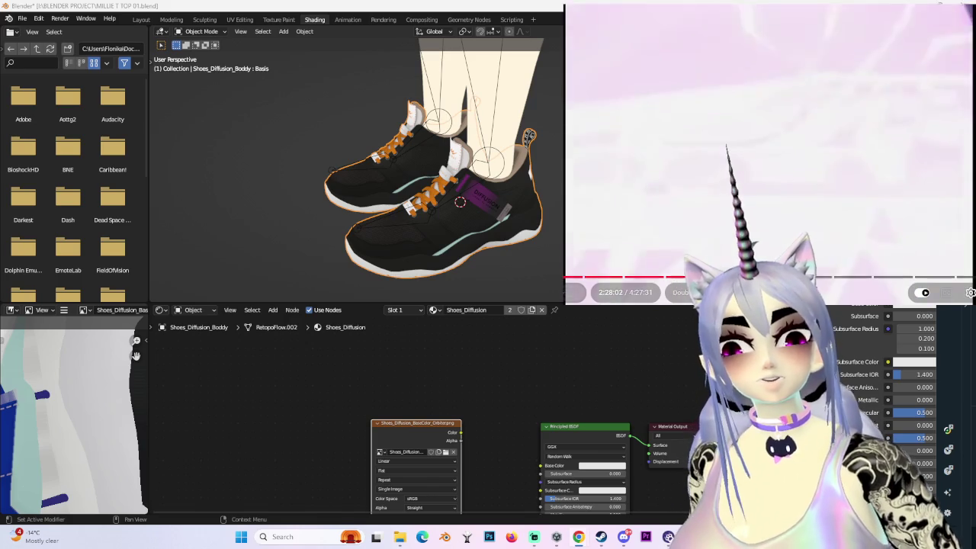
mouse_move(440, 208)
middle_down()
mouse_move(543, 172)
mouse_move(511, 163)
middle_up()
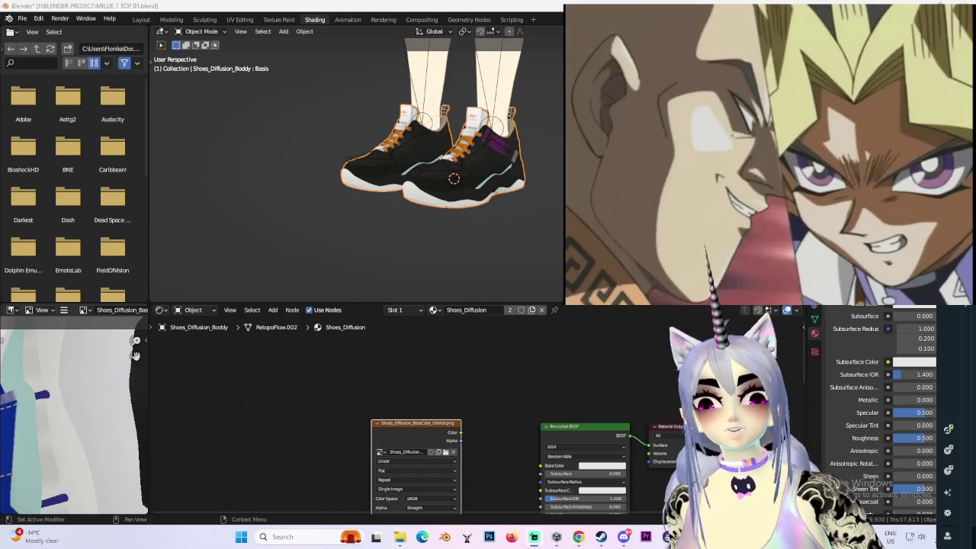
scroll(511, 227, down, 3)
mouse_move(519, 140)
shift+middle_down()
mouse_move(509, 245)
mouse_move(509, 176)
shift+middle_up()
scroll(509, 175, up, 3)
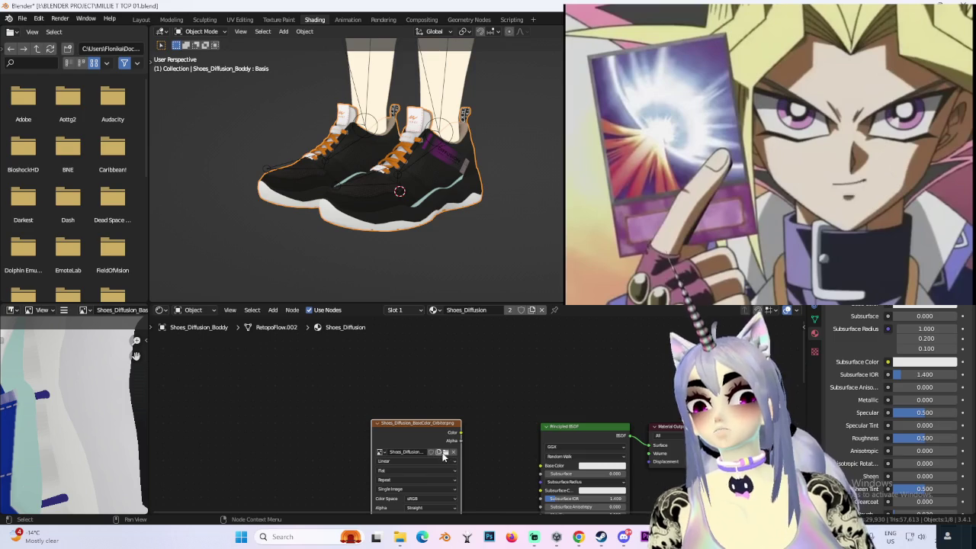
click(444, 453)
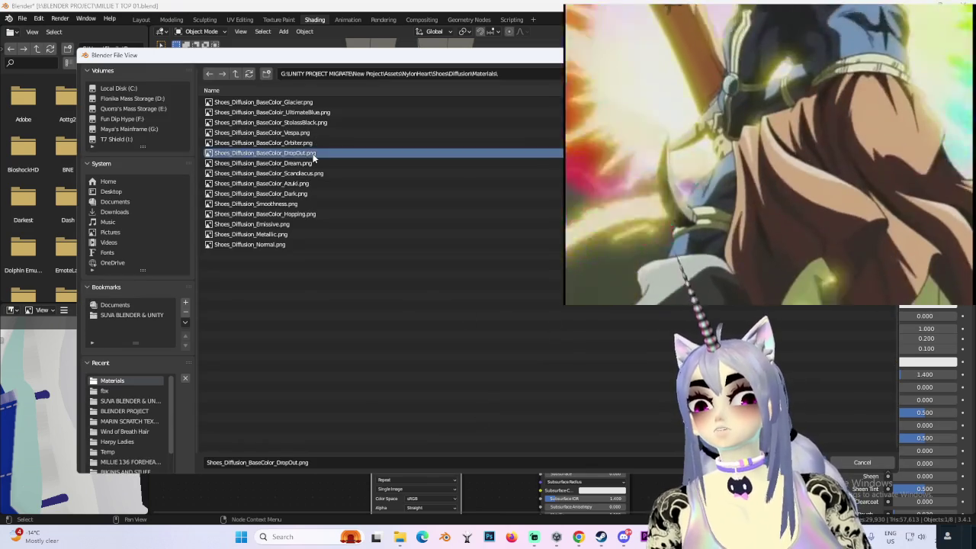
double_click(314, 153)
click(446, 455)
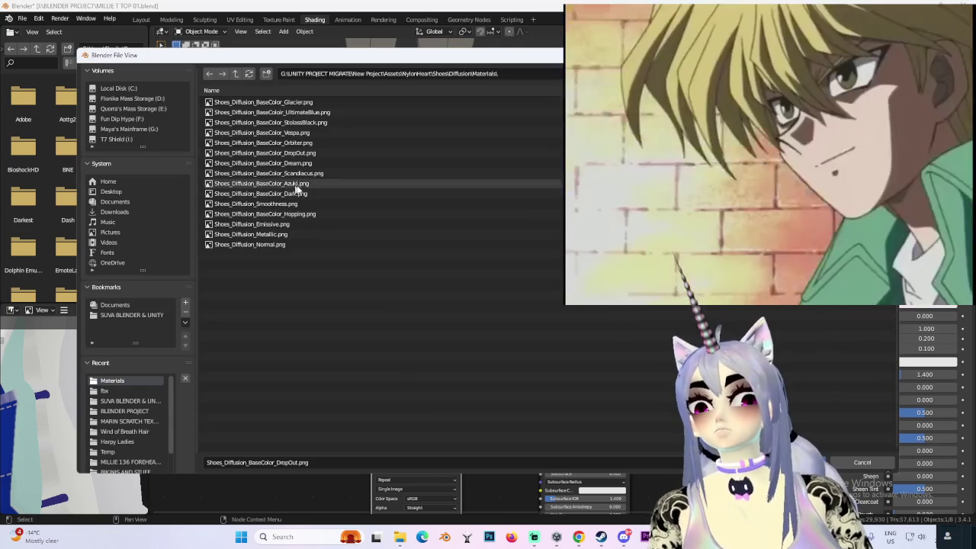
double_click(320, 170)
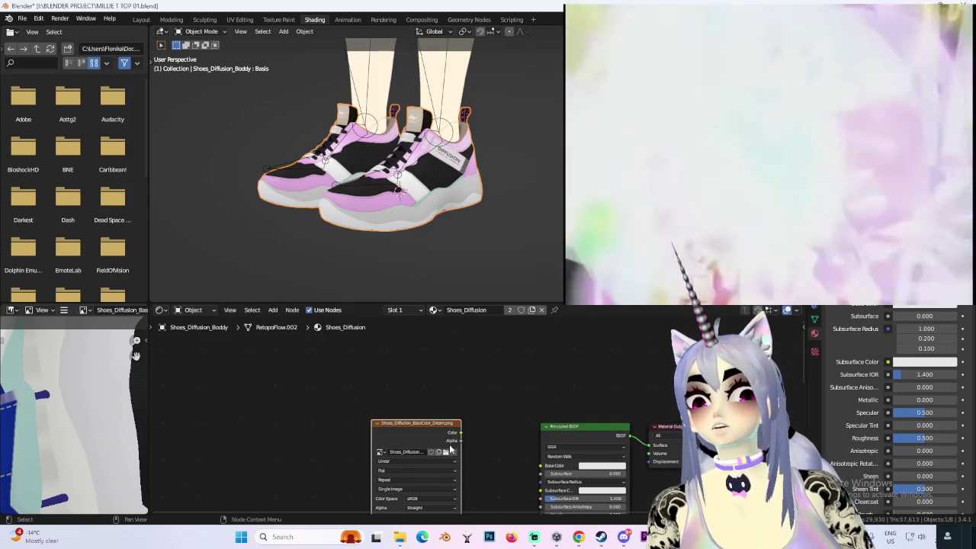
click(447, 451)
double_click(326, 174)
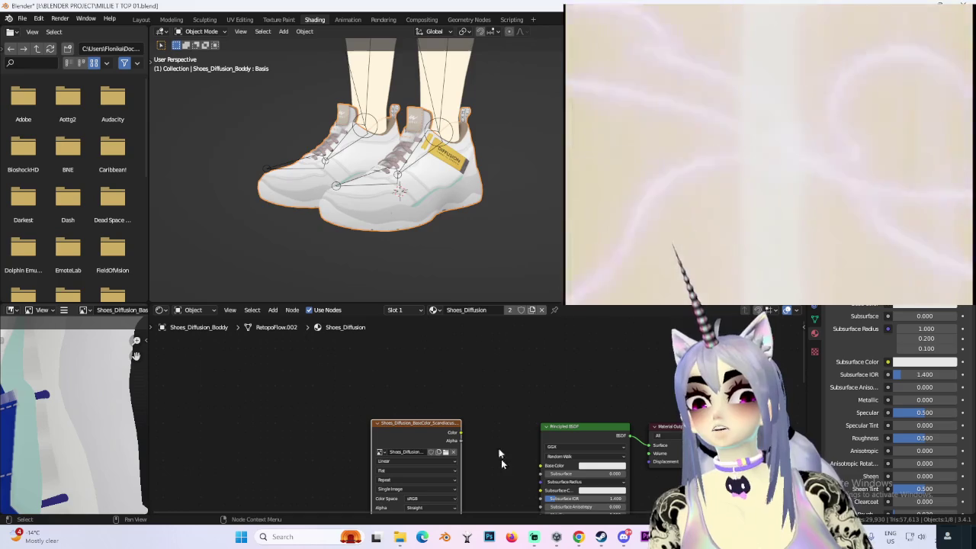
- Try the Azuki and Dark textures, undoing a further swap back to Dark
scroll(464, 202, down, 2)
mouse_move(463, 202)
middle_down()
mouse_move(457, 191)
mouse_move(492, 219)
middle_up()
scroll(457, 190, up, 5)
scroll(492, 220, down, 5)
click(446, 452)
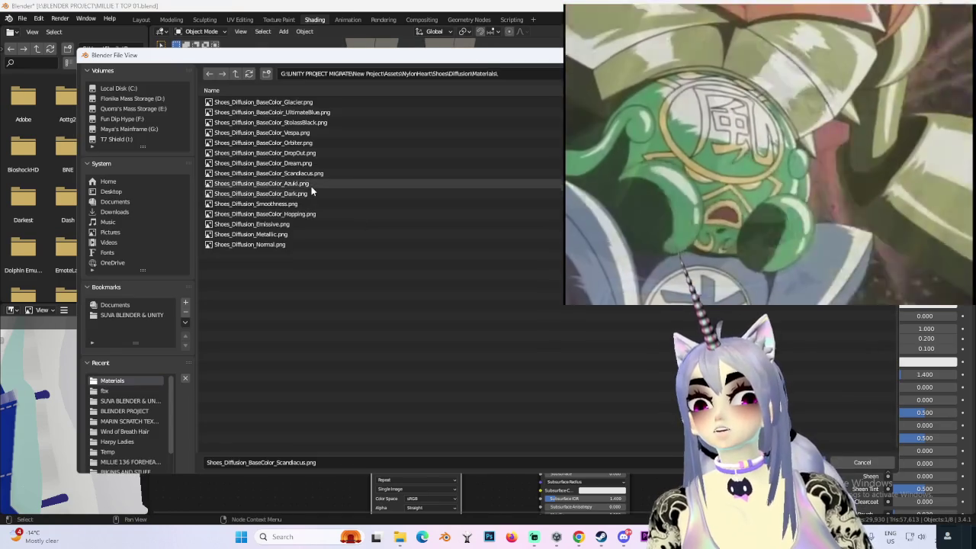
double_click(312, 186)
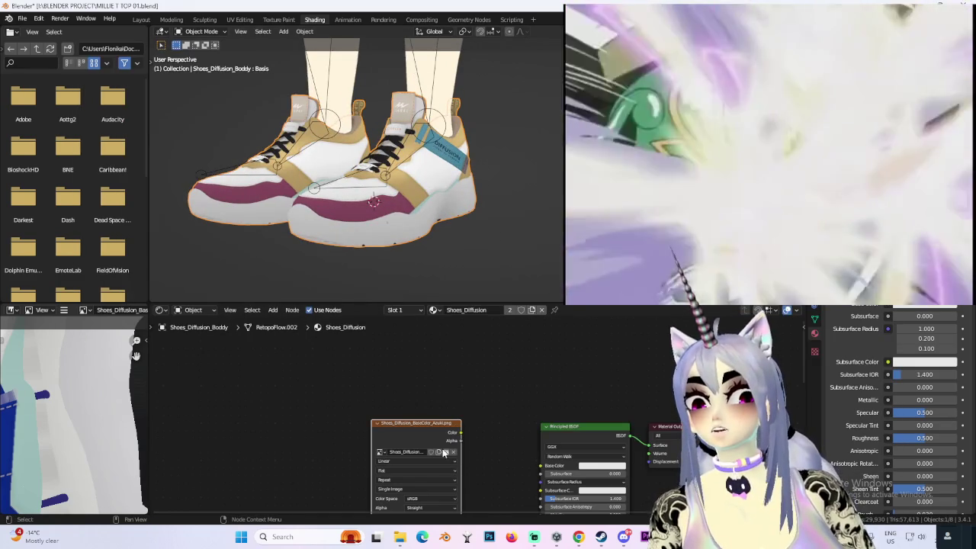
click(447, 453)
double_click(305, 195)
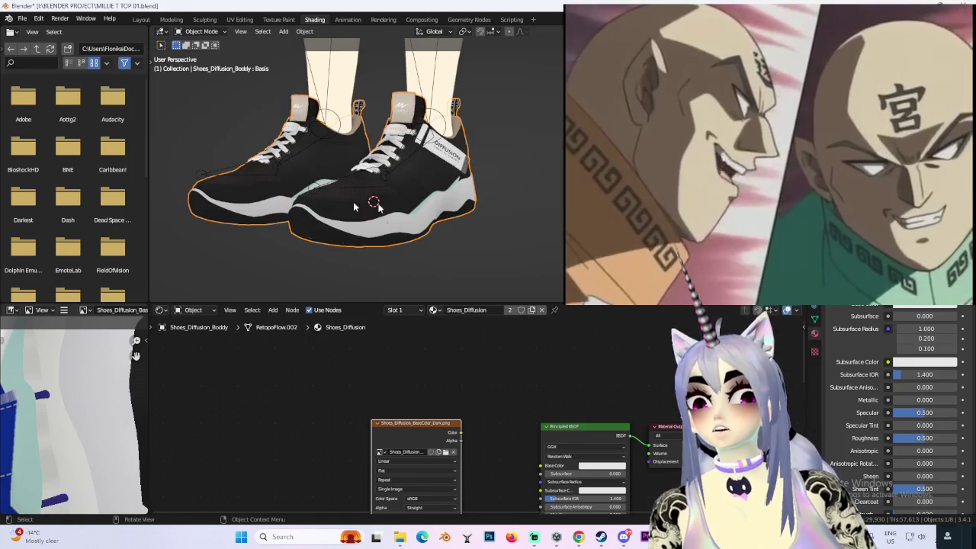
middle_drag(470, 243, 427, 252)
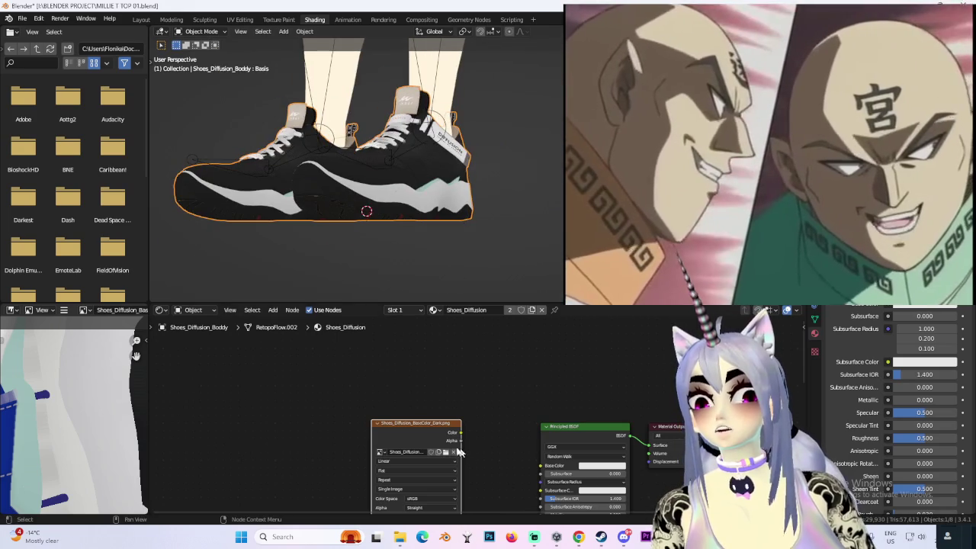
click(446, 452)
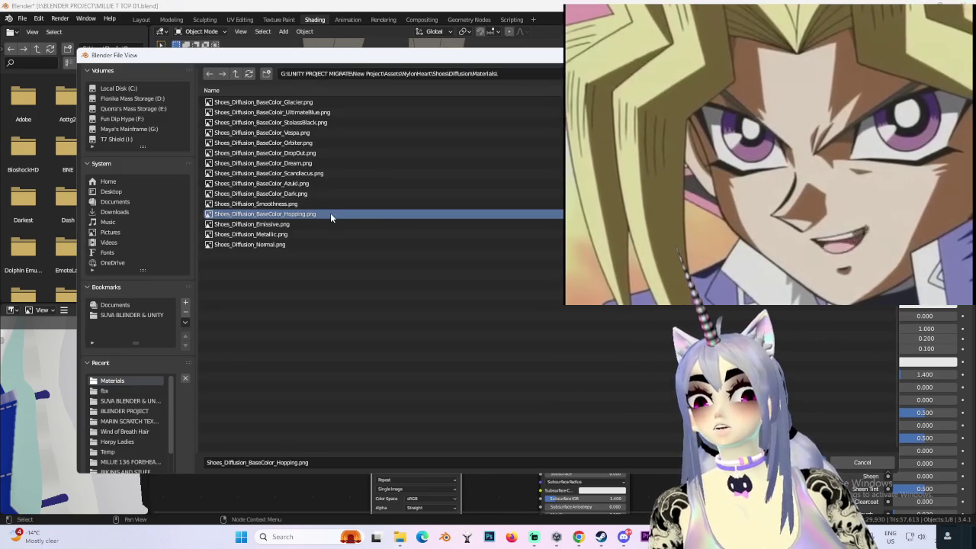
double_click(331, 214)
mouse_move(484, 194)
middle_down()
mouse_move(514, 223)
mouse_move(458, 229)
middle_up()
key(ctrl+z)
scroll(458, 229, up, 2)
- Try the Hopping texture, then settle on UltimateBlue and inspect the blue-white shoes
click(446, 453)
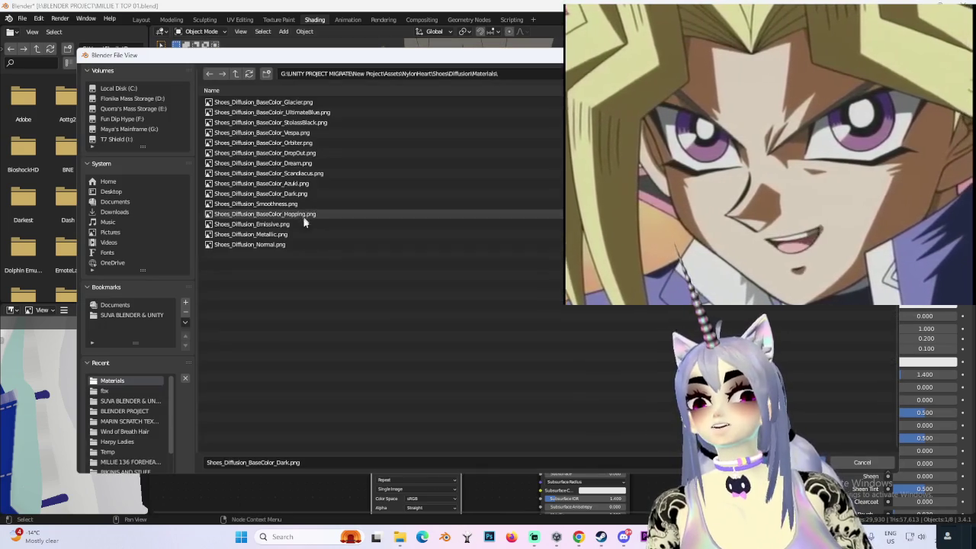
click(312, 214)
double_click(312, 214)
scroll(458, 190, down, 3)
mouse_move(457, 191)
middle_down()
mouse_move(533, 198)
mouse_move(453, 224)
mouse_move(458, 267)
middle_up()
scroll(561, 203, up, 3)
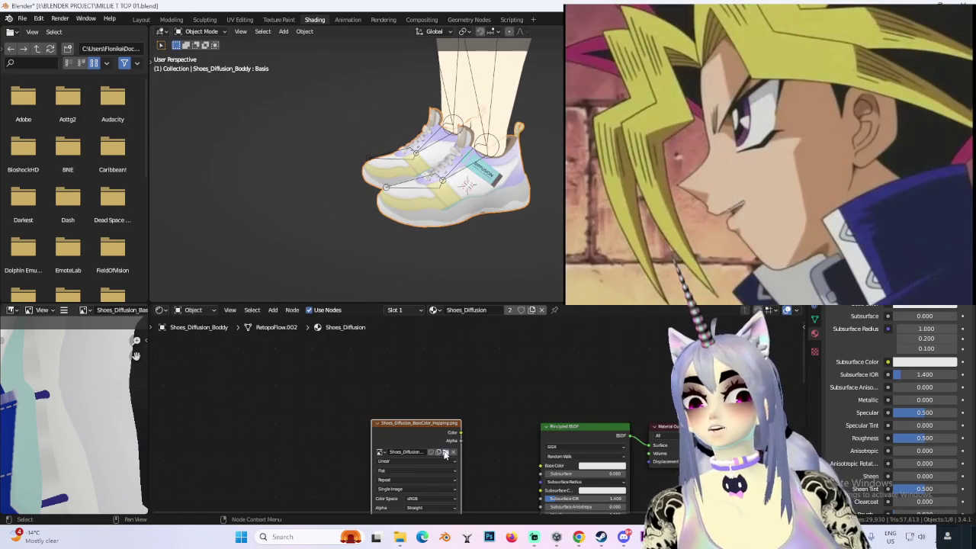
click(446, 454)
double_click(320, 114)
mouse_move(488, 222)
middle_down()
mouse_move(518, 221)
mouse_move(458, 222)
mouse_move(540, 203)
mouse_move(501, 196)
middle_up()
scroll(457, 191, down, 3)
scroll(530, 197, up, 4)
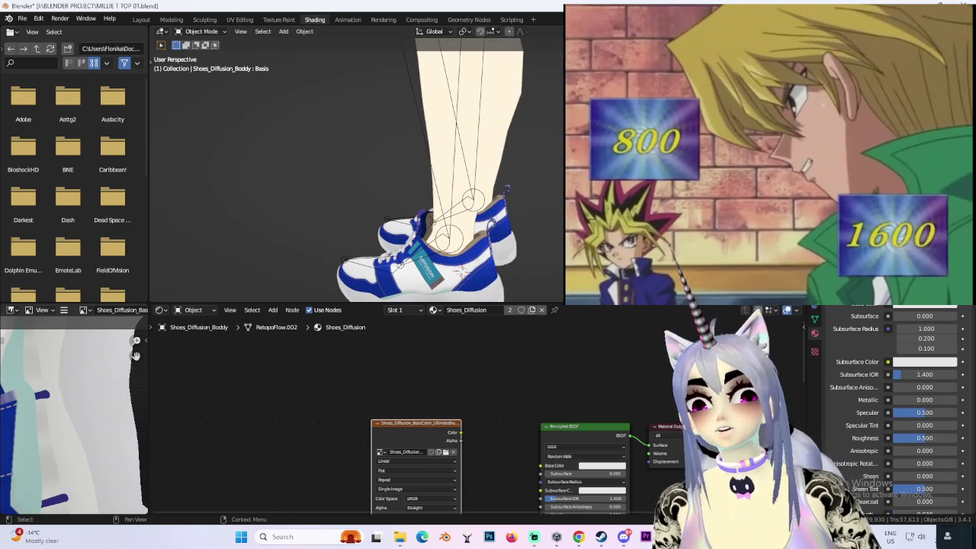
mouse_move(457, 222)
middle_down()
mouse_move(485, 228)
mouse_move(461, 183)
middle_up()
- Select the sock object, then delete and restore its image texture node
click(485, 229)
click(461, 180)
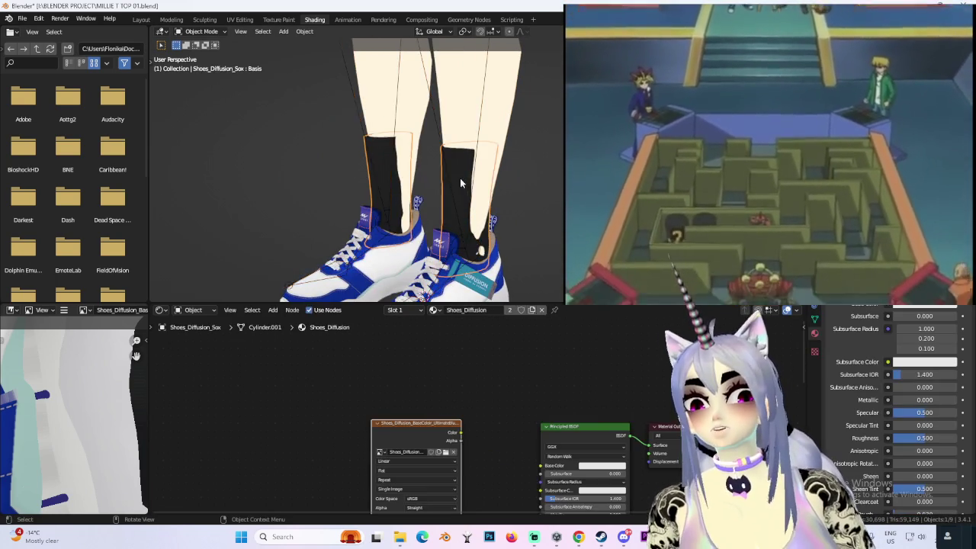
middle_drag(415, 460, 432, 365)
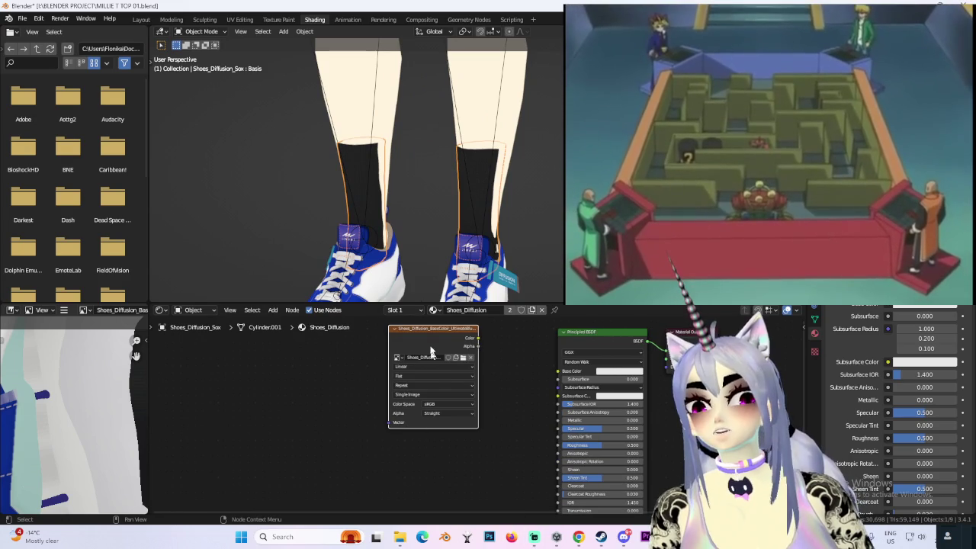
key(Delete)
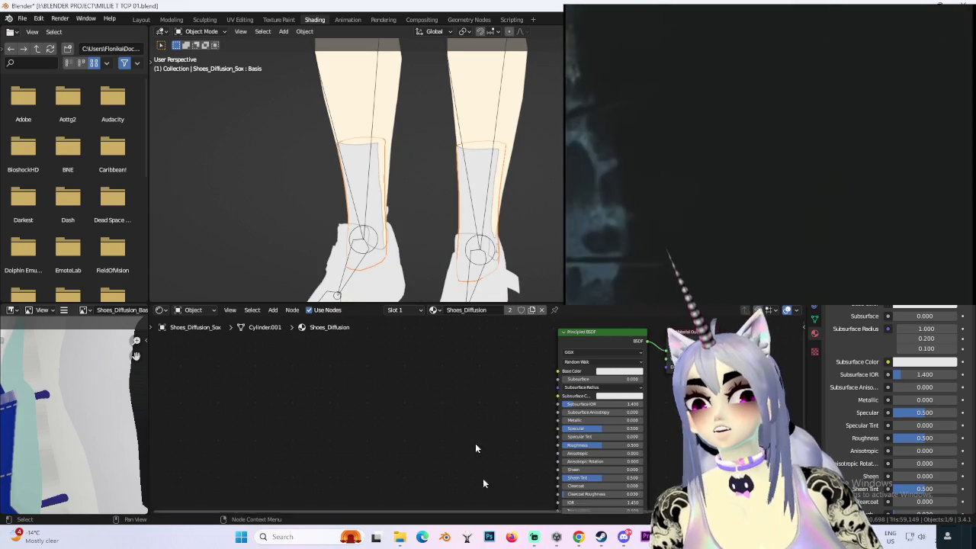
key(ctrl+z)
- Delete the Shoes_Diffusion_Sox object via the right-click menu and view from the side
mouse_move(494, 274)
middle_down()
mouse_move(485, 130)
mouse_move(512, 241)
mouse_move(467, 244)
mouse_move(506, 165)
middle_up()
scroll(506, 165, up, 4)
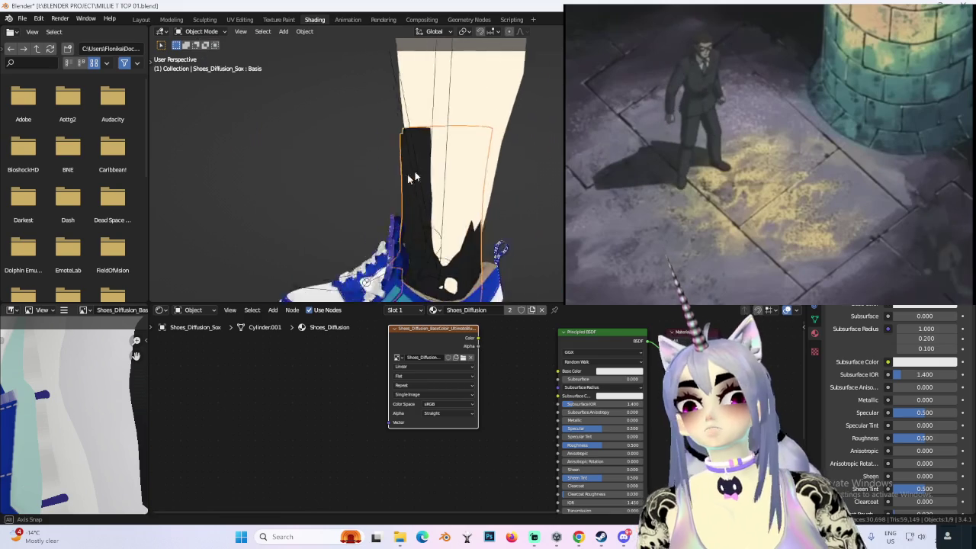
middle_drag(427, 169, 468, 189)
right_click(469, 189)
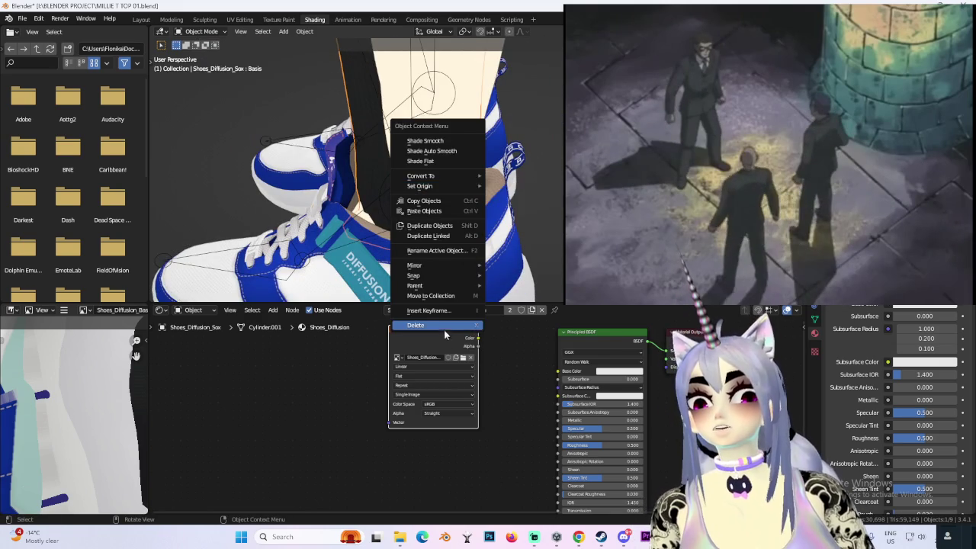
click(445, 325)
middle_drag(445, 228, 440, 262)
click(439, 262)
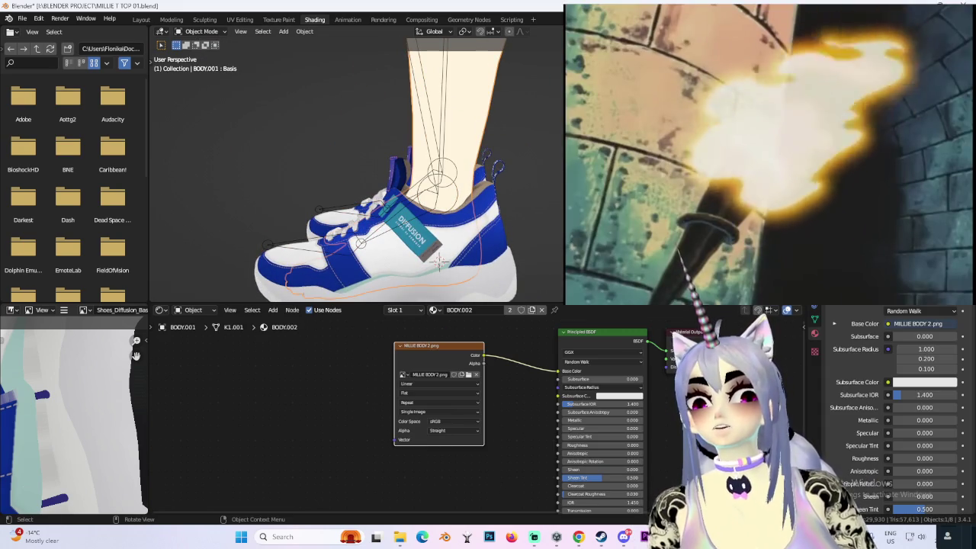
key(KP_3)
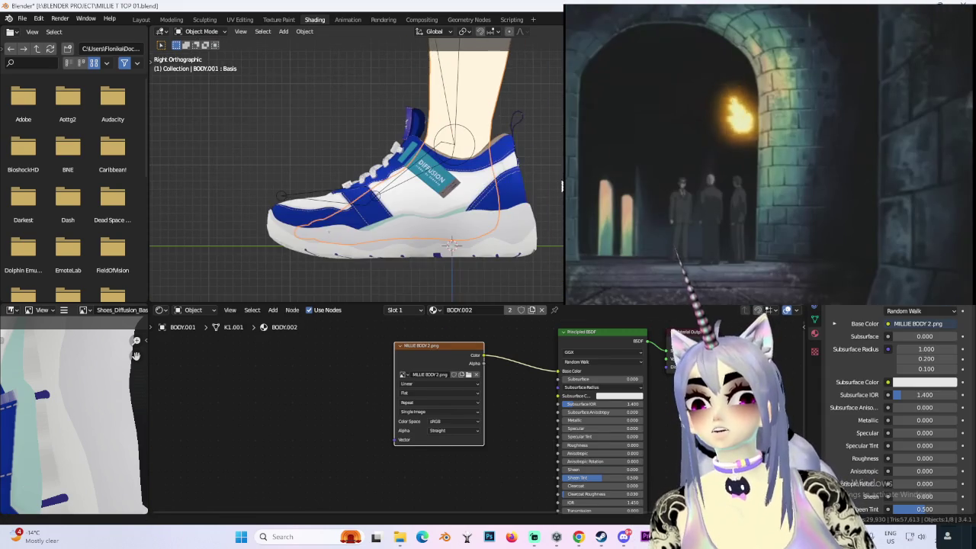
- Select Humanoid.Shoes, begin a Y-axis move, and inspect the shoe heel's fit
click(529, 188)
click(463, 261)
scroll(515, 224, up, 3)
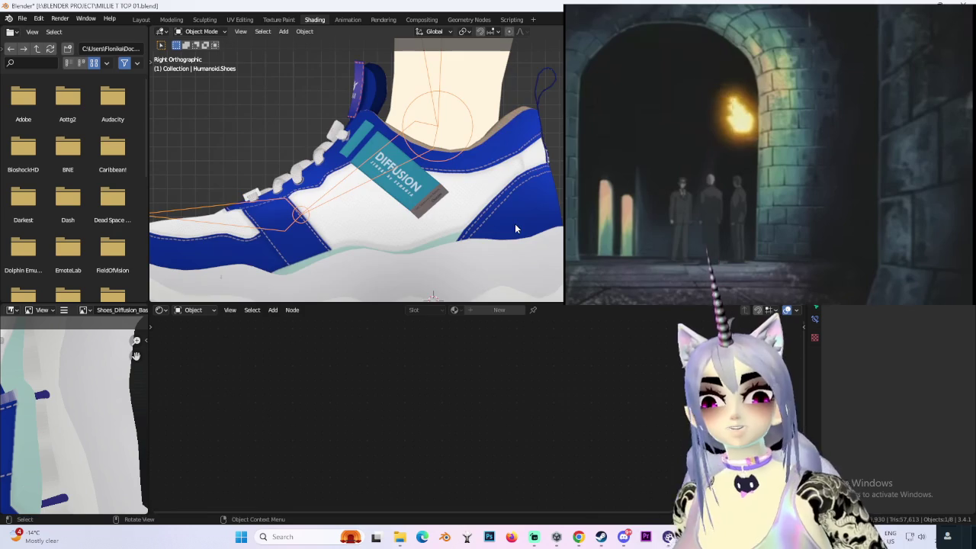
scroll(515, 224, up, 2)
key(g)
key(y)
middle_drag(524, 164, 517, 207)
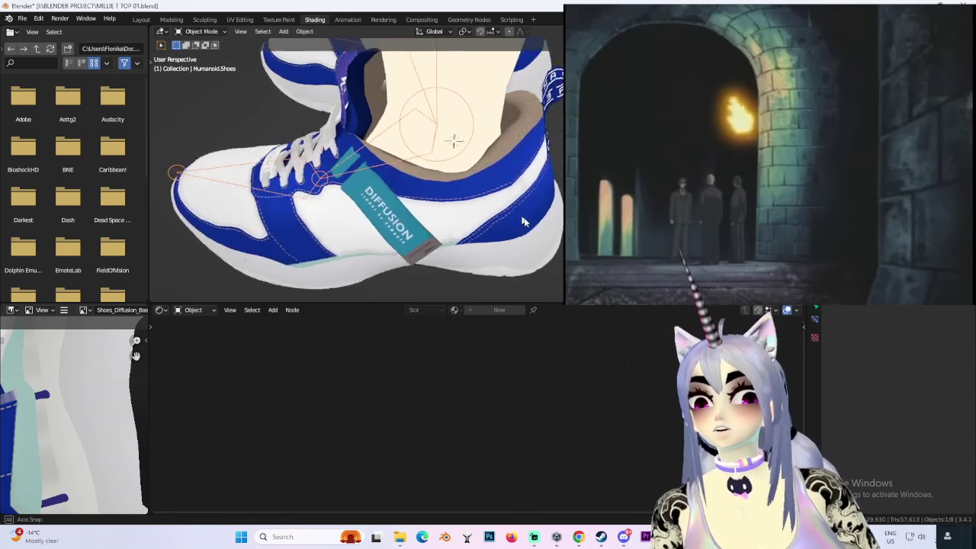
scroll(517, 208, up, 4)
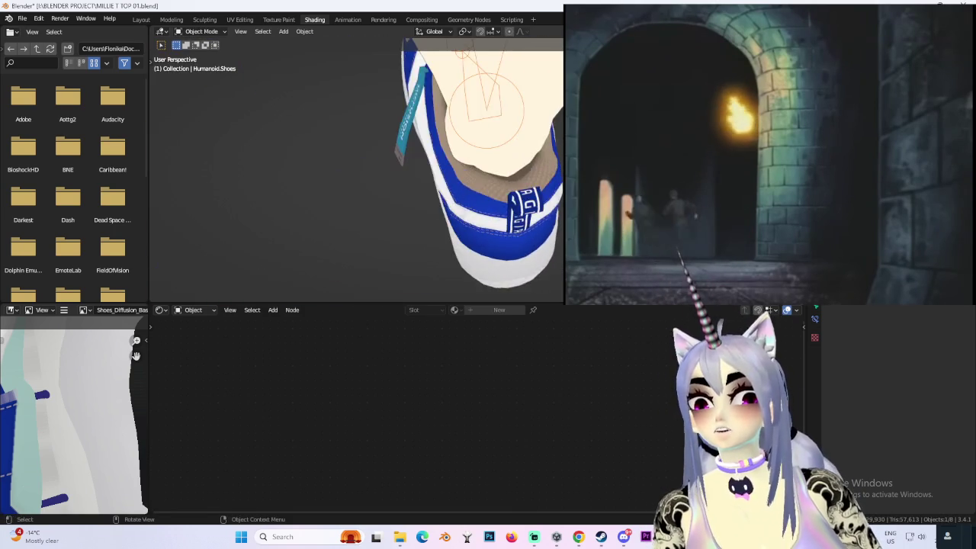
mouse_move(517, 207)
middle_down()
mouse_move(463, 200)
mouse_move(524, 93)
mouse_move(525, 104)
middle_up()
scroll(464, 202, down, 5)
scroll(466, 206, down, 2)
- Return to a numpad 3 side view and reselect the Humanoid.Shoes object
click(523, 93)
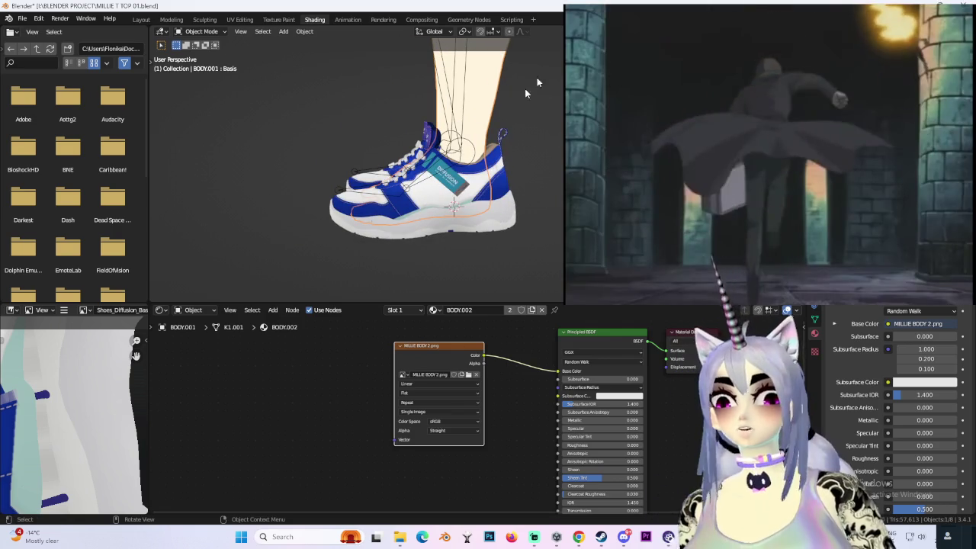
key(KP_3)
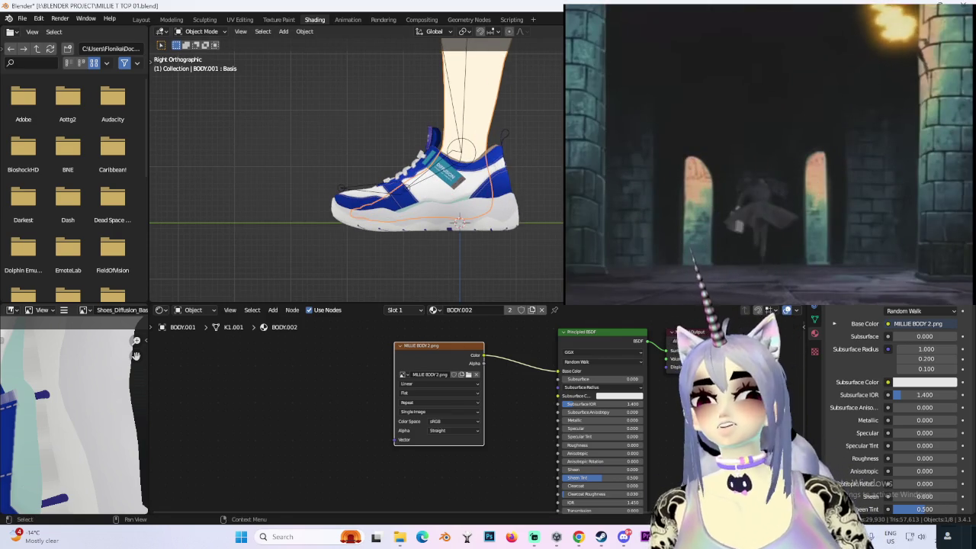
scroll(520, 175, up, 3)
scroll(520, 176, up, 2)
click(520, 175)
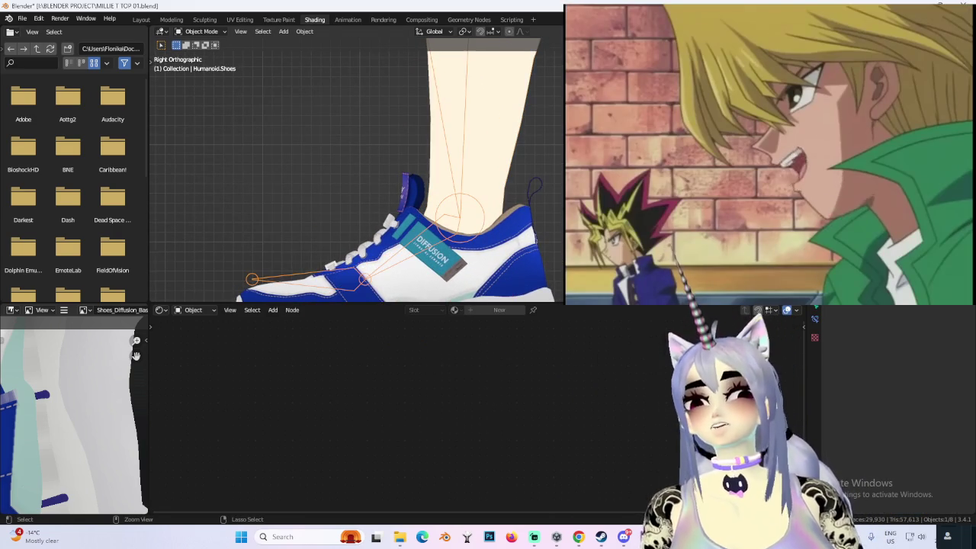
- Bring back the sock, select BODY.001 and switch it into Edit Mode
key(alt+a)
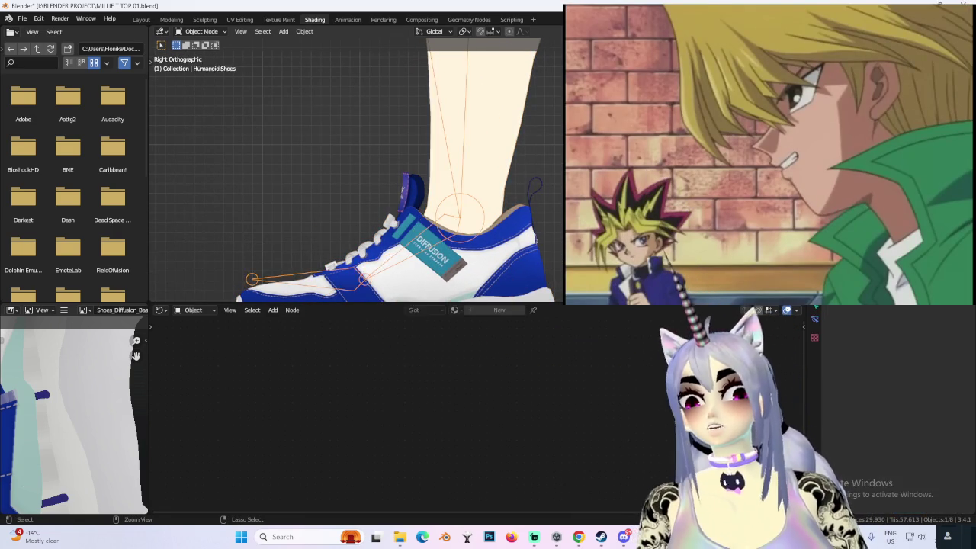
click(436, 159)
scroll(435, 158, up, 2)
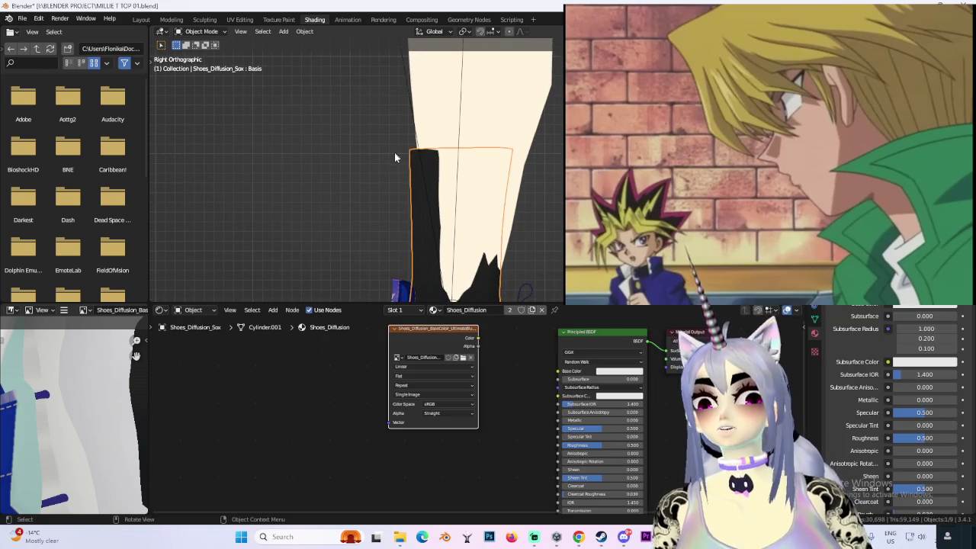
click(453, 141)
click(200, 31)
click(203, 55)
scroll(523, 148, down, 2)
scroll(516, 175, up, 3)
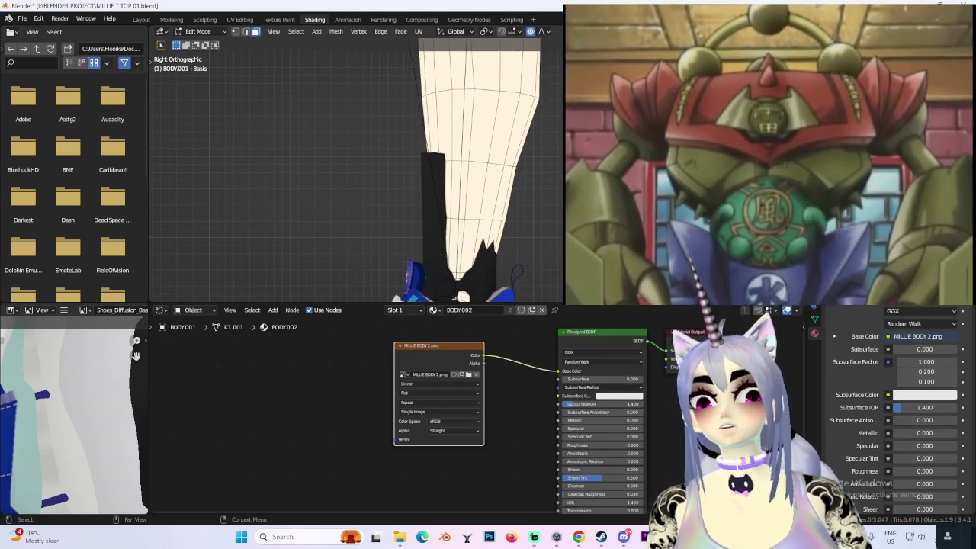
- With X-ray on, box-select the foot vertices and separate them into their own object
key(alt+z)
scroll(541, 122, down, 3)
drag(562, 263, 287, 71)
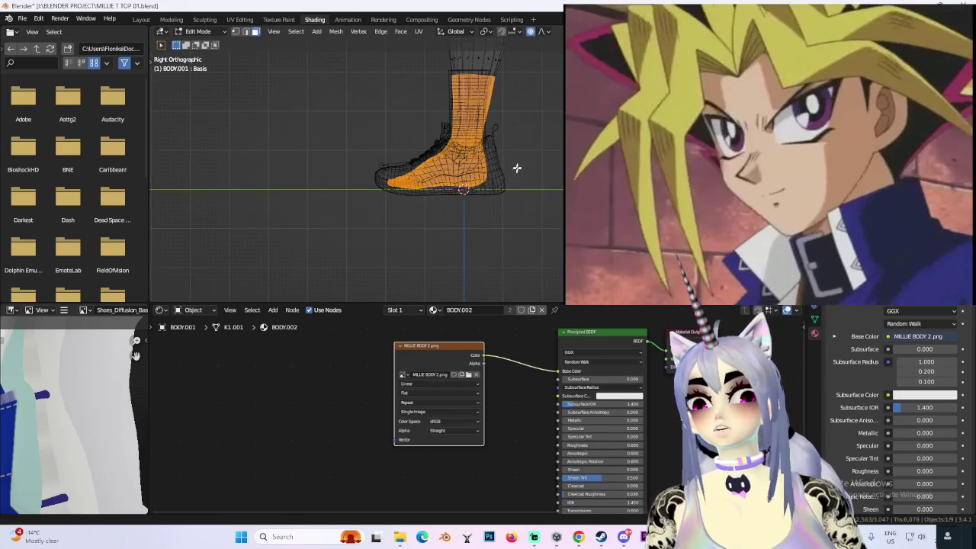
scroll(517, 168, up, 3)
mouse_move(506, 158)
middle_down()
mouse_move(514, 197)
mouse_move(549, 215)
middle_up()
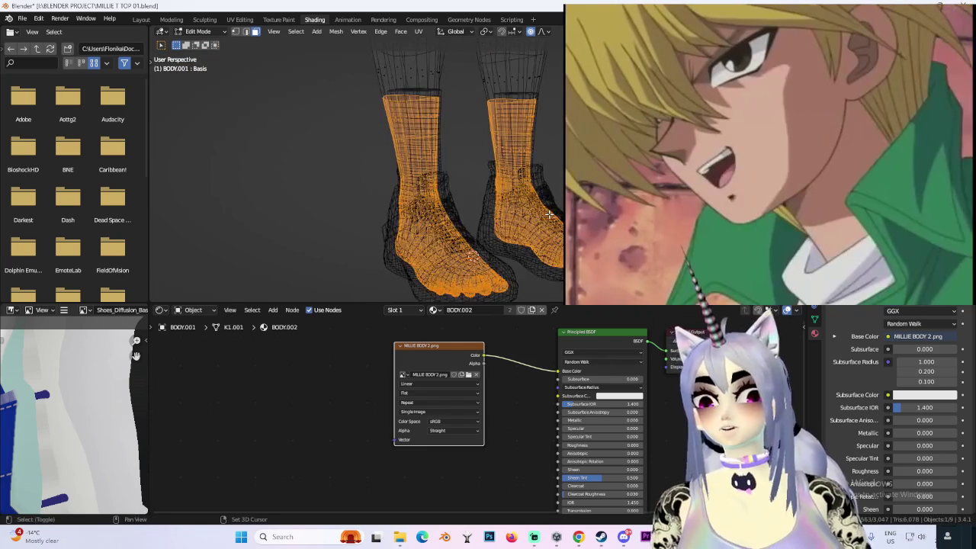
click(549, 218)
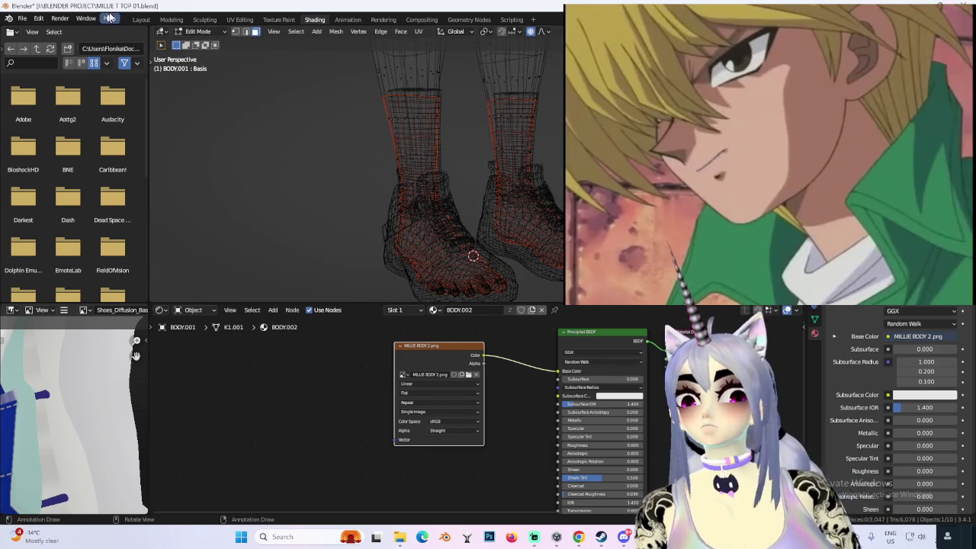
click(203, 42)
- Inspect the split feet, selecting the separated foot object and MILLIE MASTER.001
middle_drag(427, 191, 488, 206)
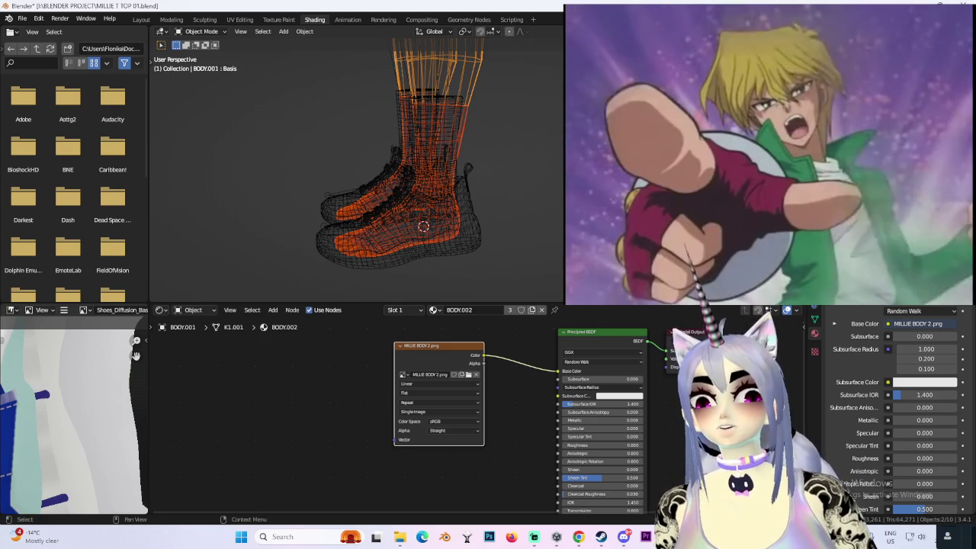
click(404, 221)
middle_drag(405, 221, 427, 221)
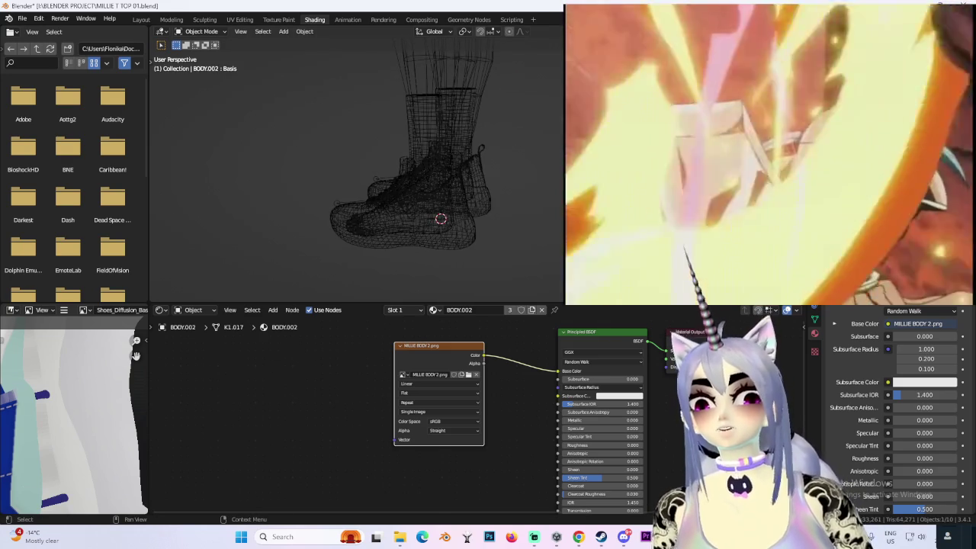
click(404, 221)
click(204, 43)
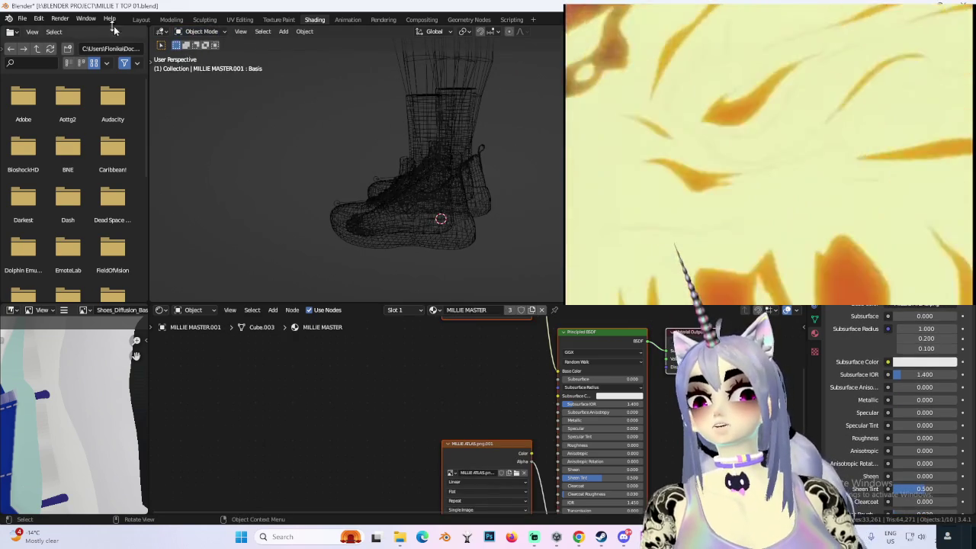
- Remove the black sock object, leaving the bare BODY.003 legs inside the blue-and-white sneakers
click(141, 19)
click(436, 218)
middle_drag(437, 219, 496, 221)
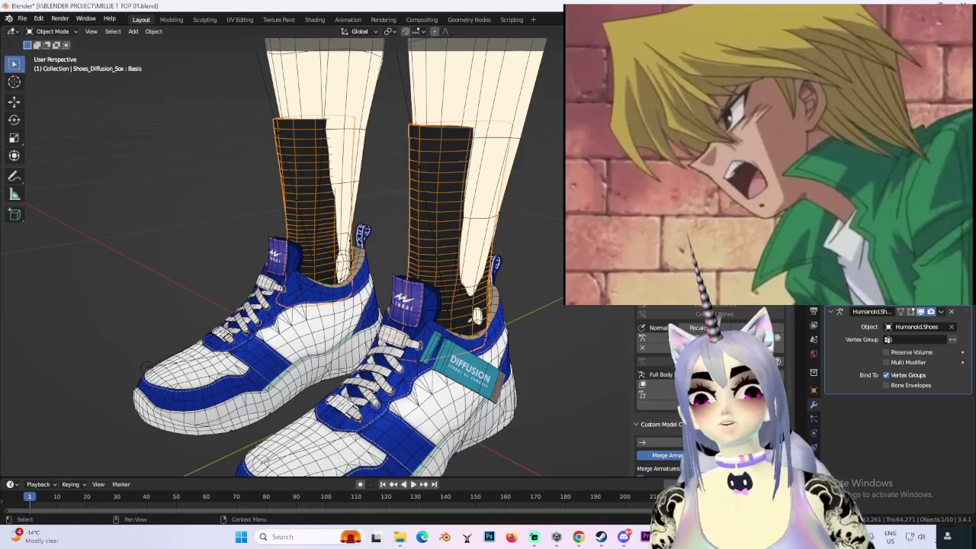
key(h)
click(497, 221)
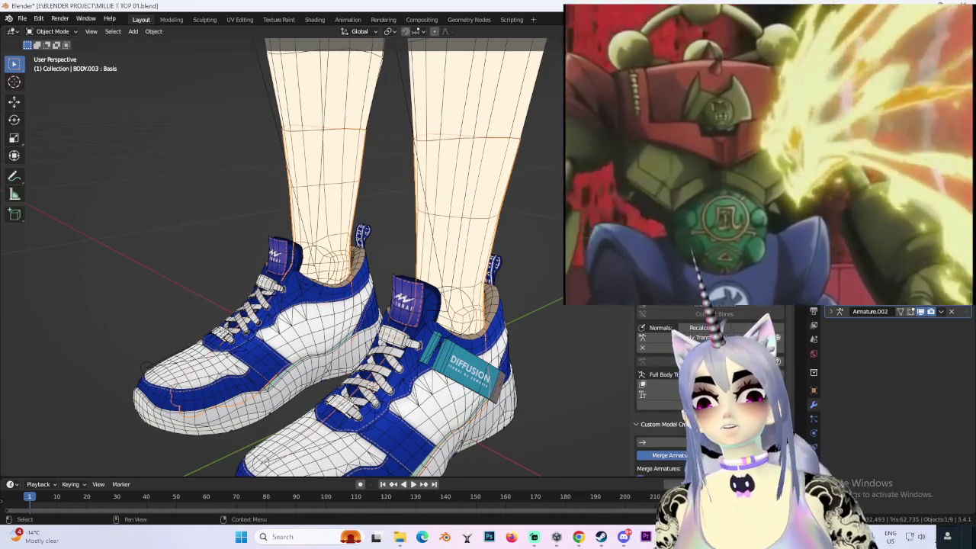
shift+click(492, 208)
key(a)
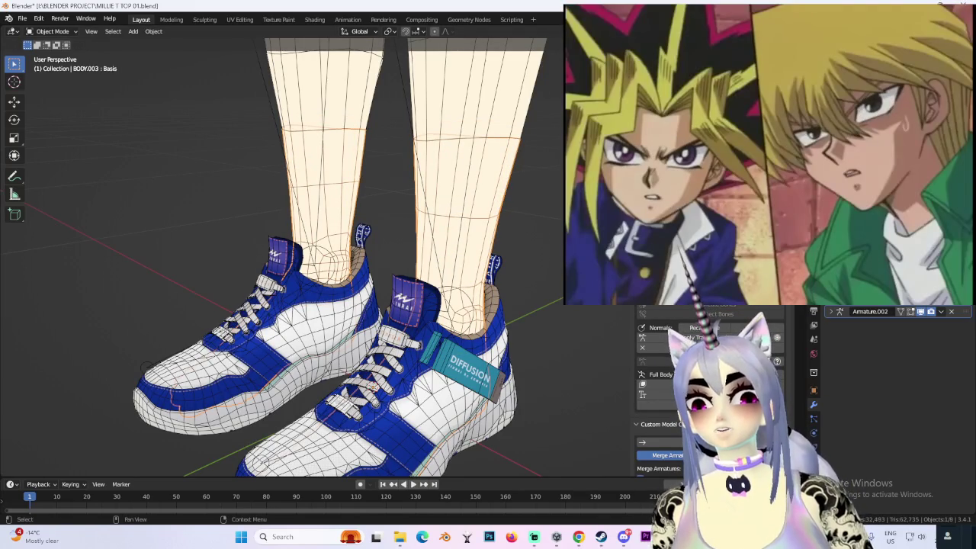
mouse_move(497, 183)
middle_down()
mouse_move(528, 233)
mouse_move(523, 211)
middle_up()
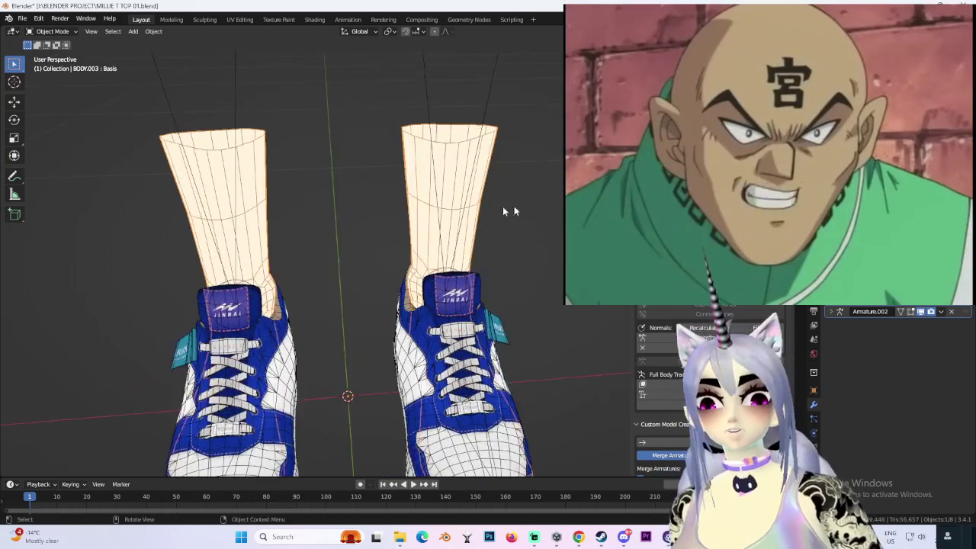
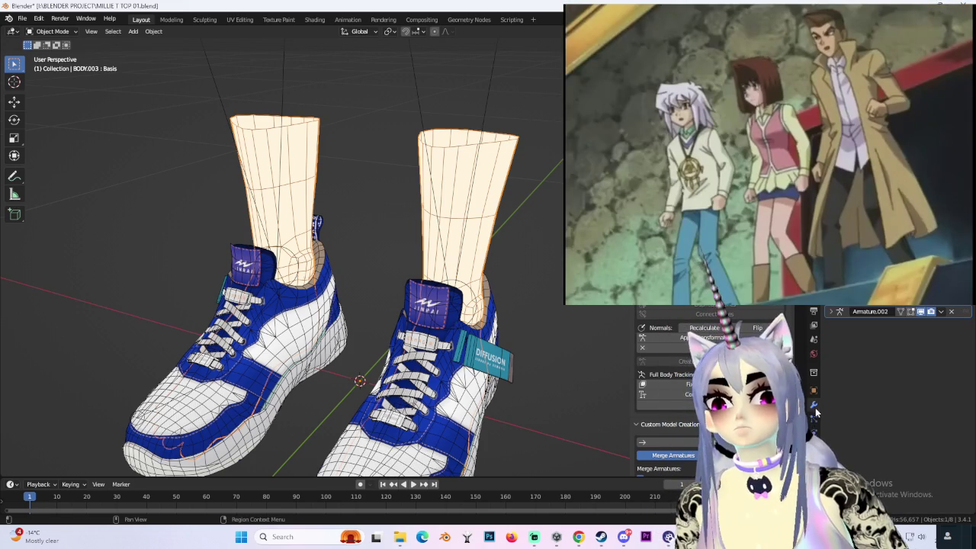
- Delete all shape keys from the BODY.003 leg mesh
click(813, 447)
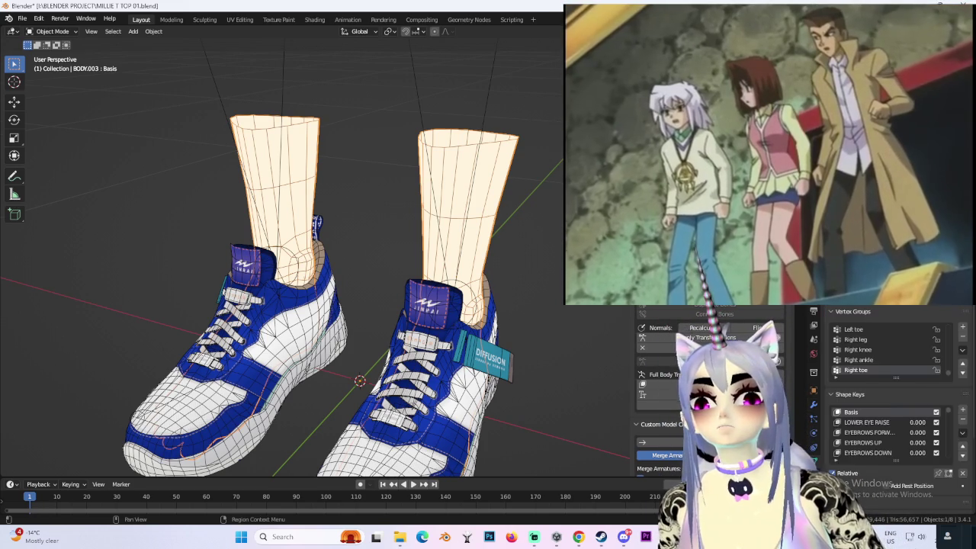
click(962, 433)
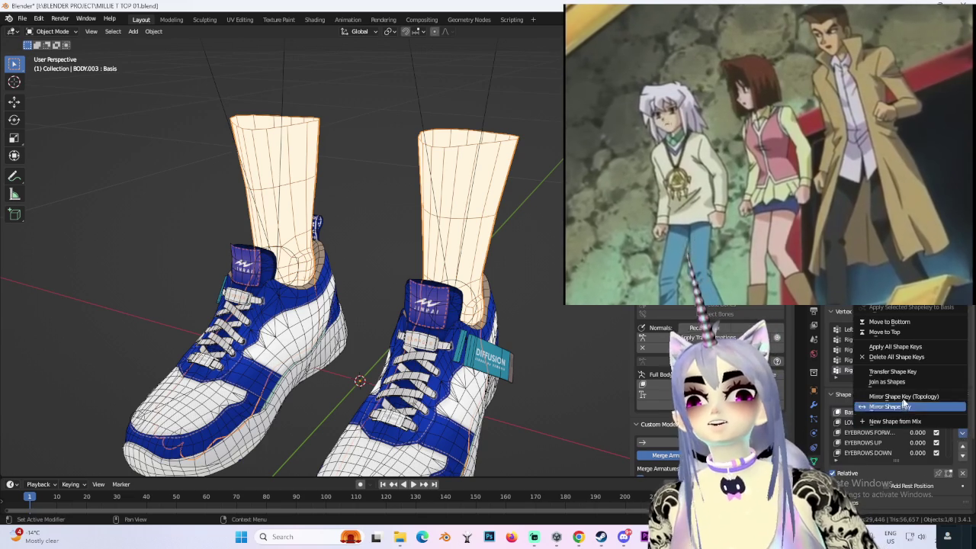
click(896, 357)
middle_drag(524, 292, 488, 298)
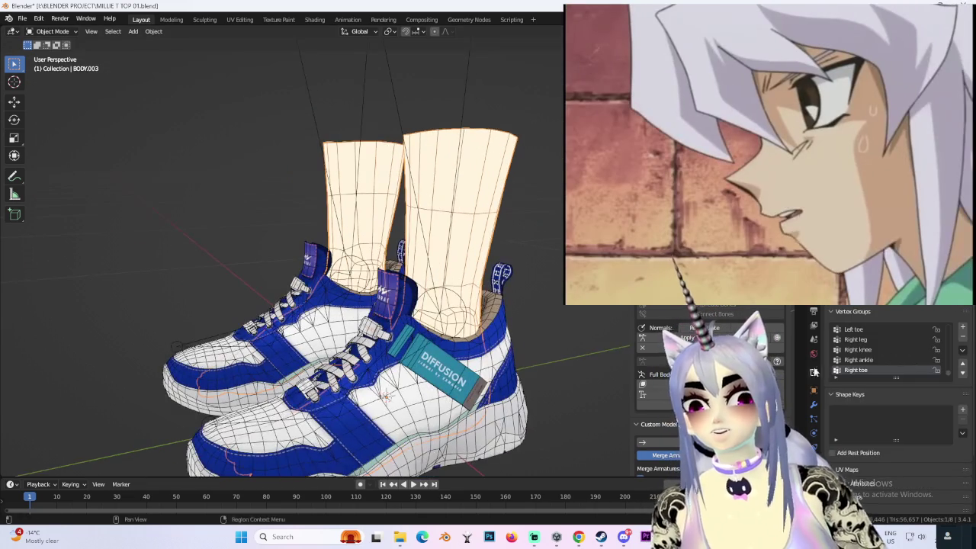
- Show the leg mesh's Solidify modifier settings (0.01 m thickness, offset -1)
click(814, 407)
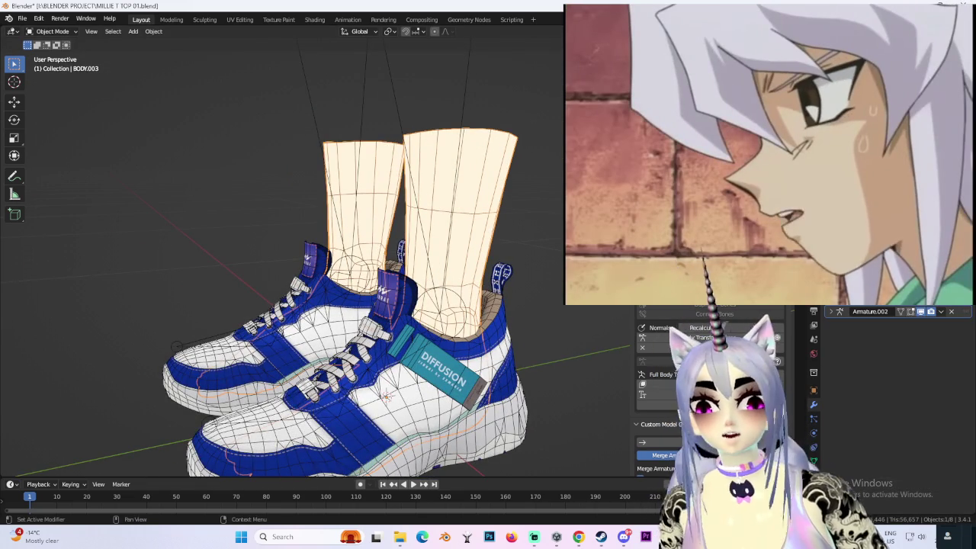
middle_drag(473, 260, 517, 264)
scroll(517, 264, up, 3)
- Try Solidify thicknesses of 0, 0.01 and -0.01 m on the leg mesh
click(919, 354)
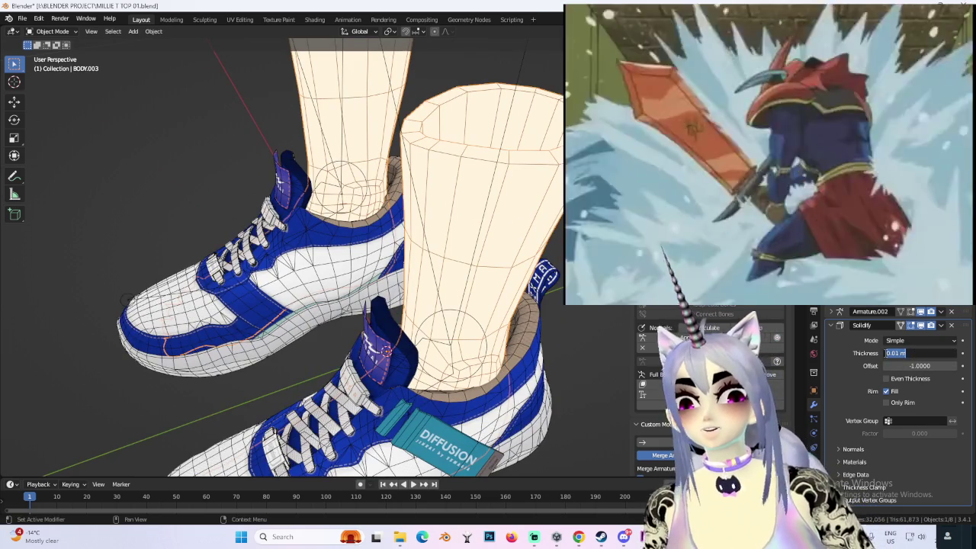
text(-)
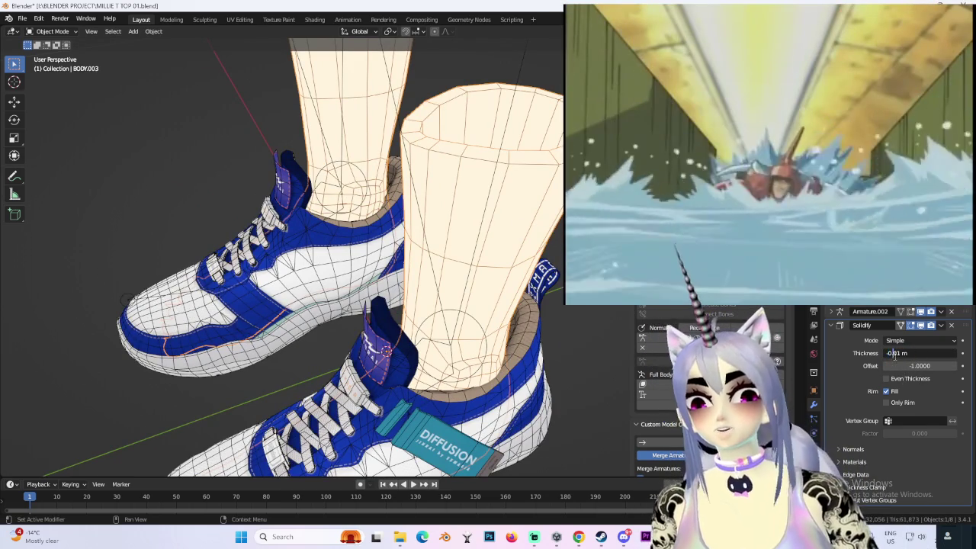
text(0)
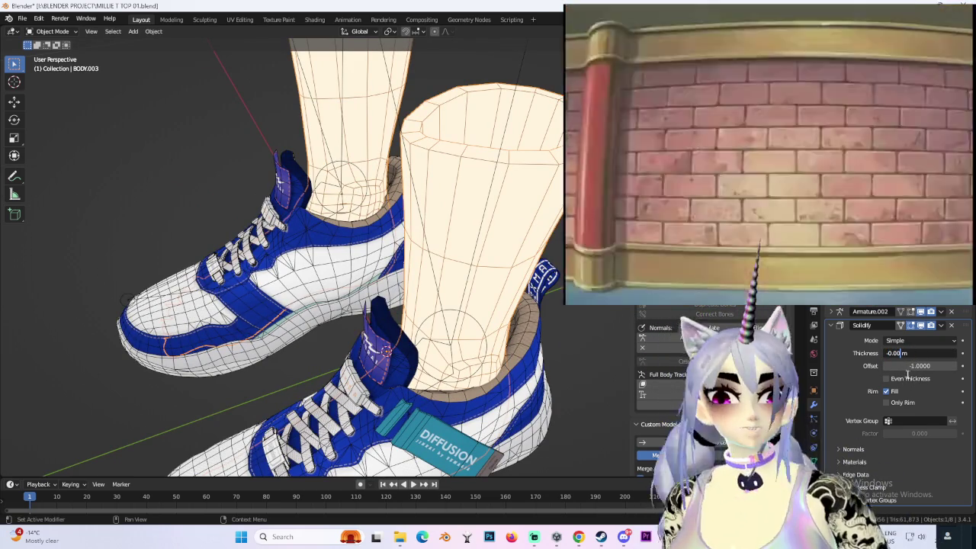
key(Return)
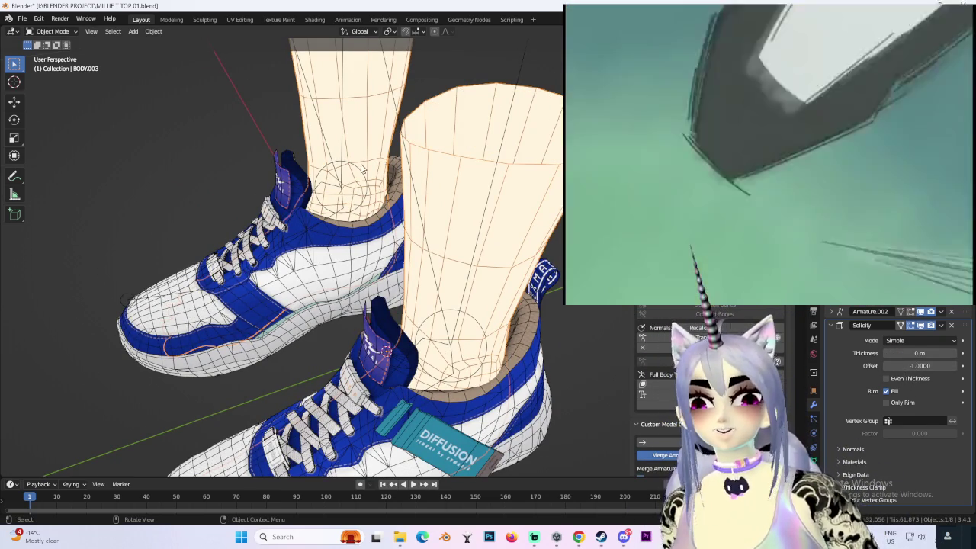
scroll(440, 193, up, 5)
scroll(440, 193, up, 2)
middle_drag(440, 193, 504, 229)
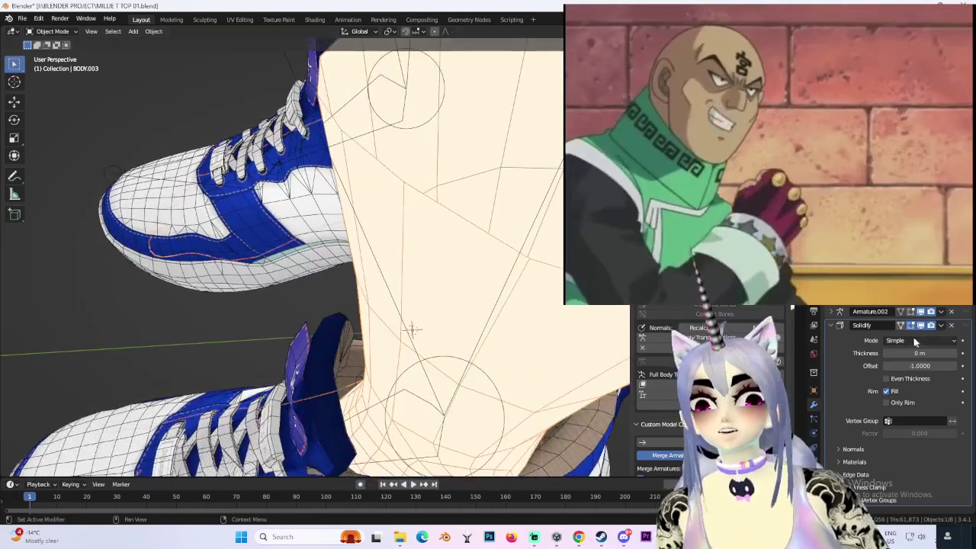
drag(922, 354, 926, 355)
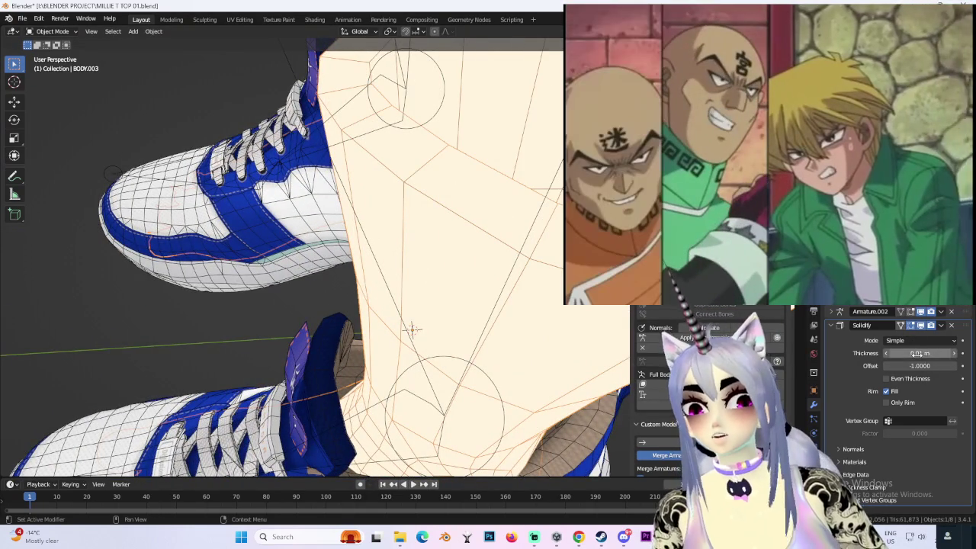
click(896, 355)
text(-0.01)
key(Return)
scroll(474, 226, down, 2)
scroll(474, 226, down, 3)
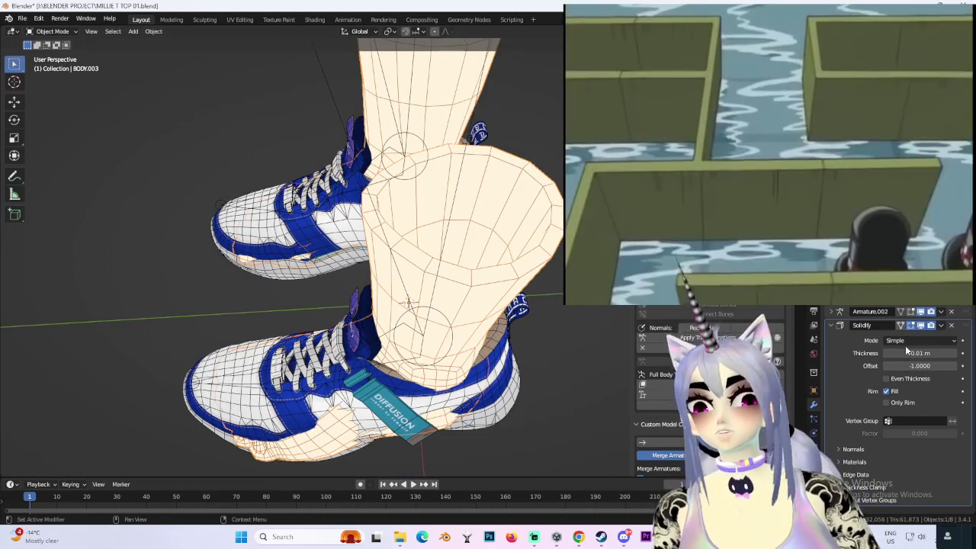
- Try a -0.05 m Solidify thickness, then undo back to 0.01 m
click(906, 354)
key(BackSpace)
text(5)
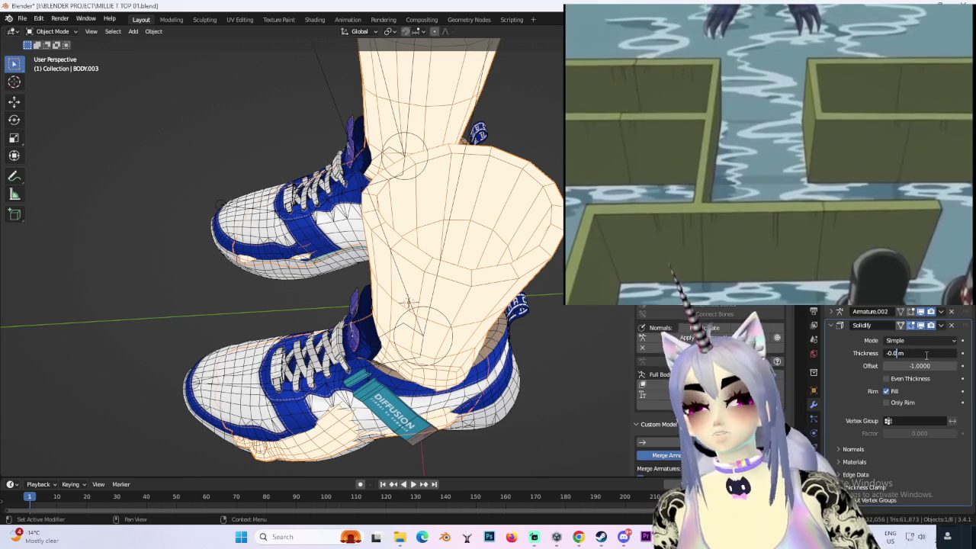
key(Return)
scroll(476, 241, down, 3)
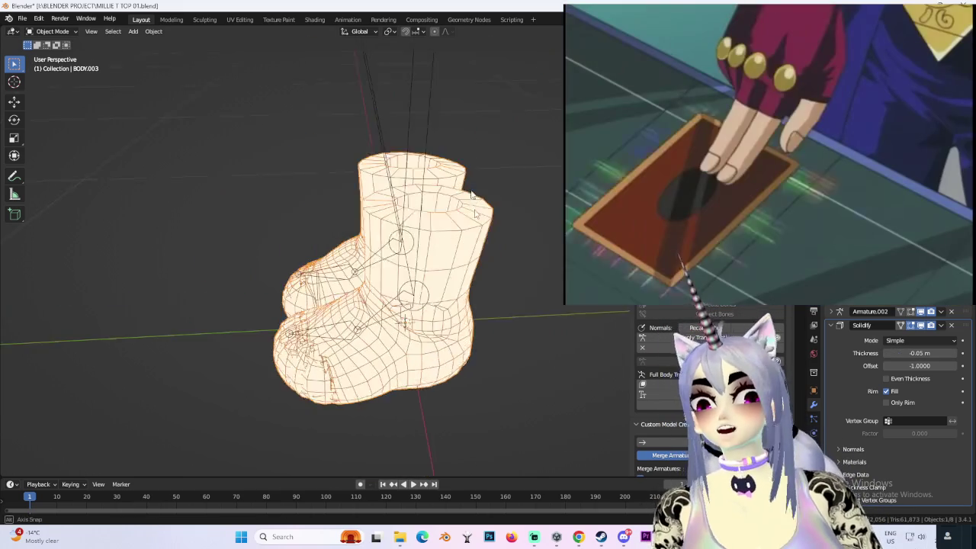
middle_drag(476, 241, 530, 220)
key(ctrl+z)
scroll(501, 236, up, 3)
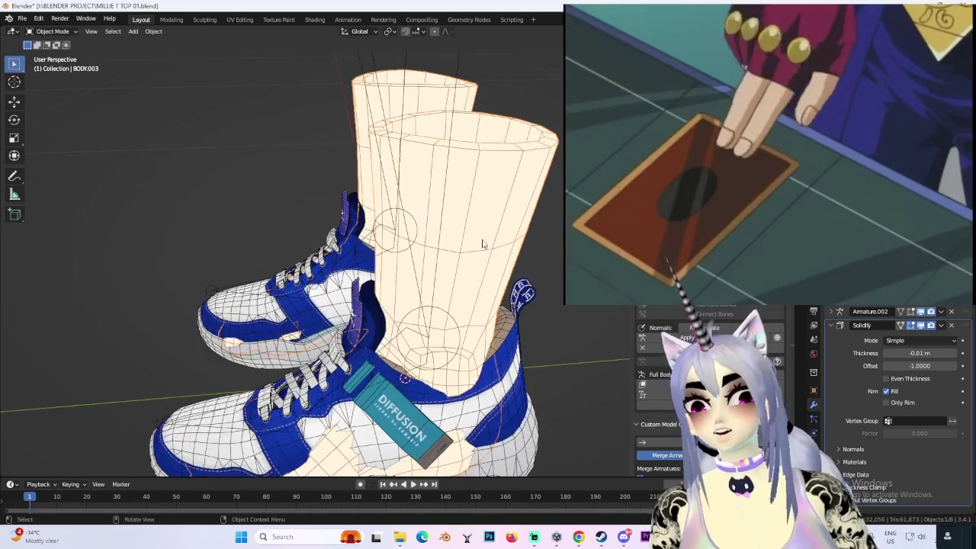
key(ctrl+z)
mouse_move(531, 274)
middle_down()
mouse_move(497, 265)
mouse_move(469, 232)
mouse_move(403, 240)
middle_up()
scroll(501, 259, up, 3)
scroll(468, 232, down, 3)
scroll(388, 236, up, 3)
scroll(448, 247, up, 2)
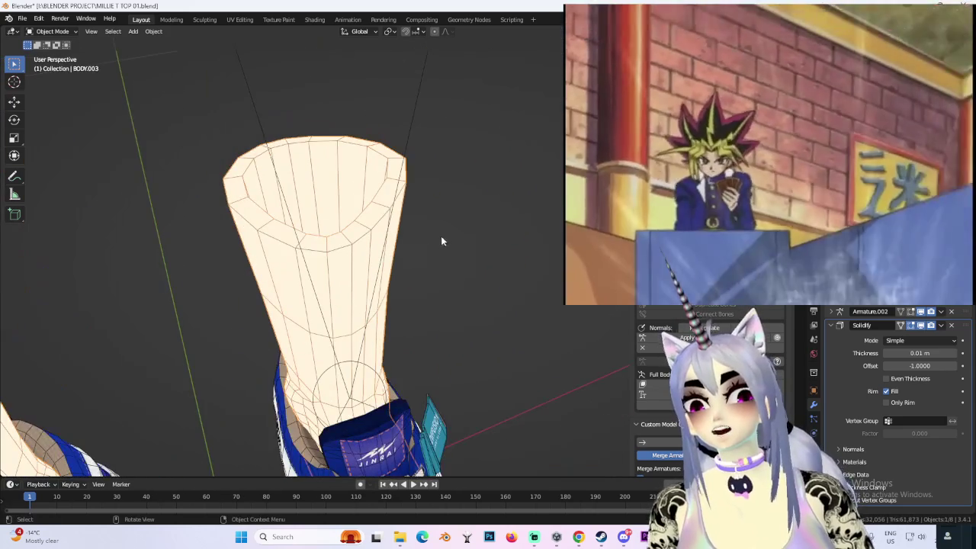
scroll(448, 247, down, 4)
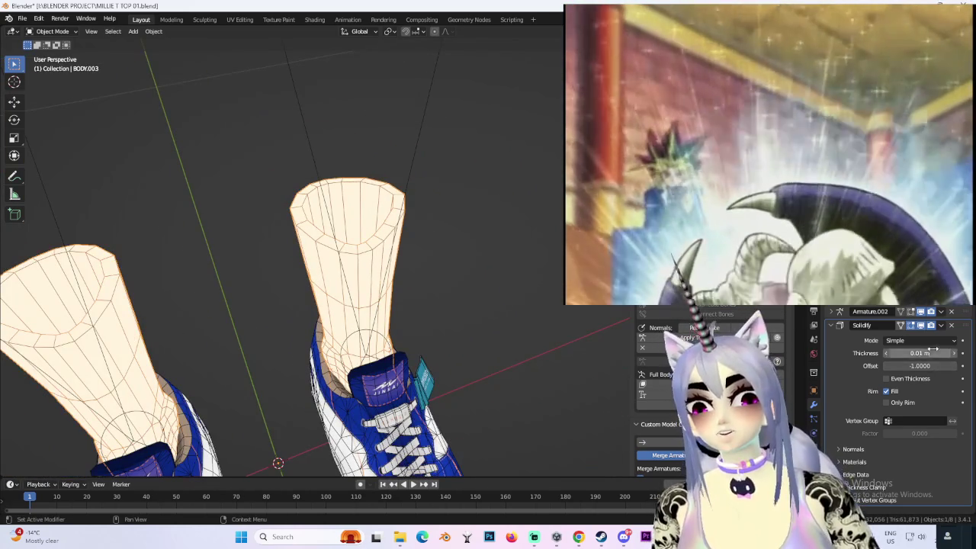
- Set the Solidify thickness to -0.01 m and check the legs inside the shoes
click(924, 353)
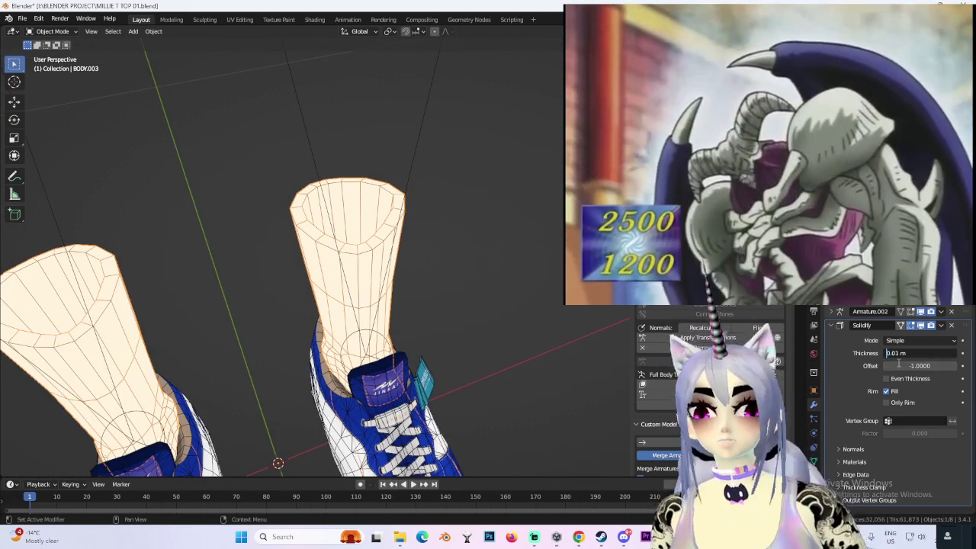
text(-0.01)
key(Return)
middle_drag(522, 256, 579, 275)
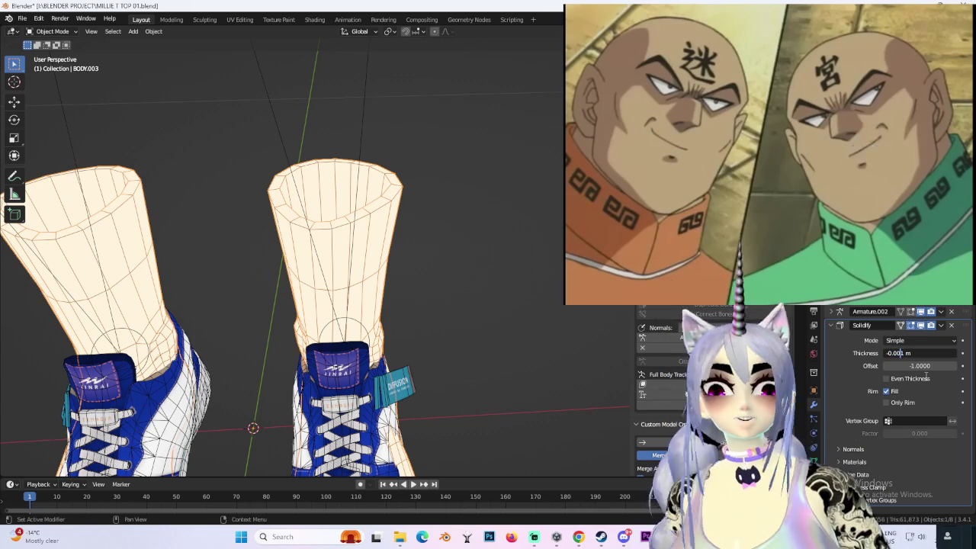
mouse_move(553, 287)
middle_down()
mouse_move(417, 239)
mouse_move(462, 221)
mouse_move(511, 256)
mouse_move(372, 276)
mouse_move(510, 266)
mouse_move(458, 305)
mouse_move(323, 277)
mouse_move(447, 311)
mouse_move(445, 178)
mouse_move(544, 290)
mouse_move(266, 312)
mouse_move(531, 263)
mouse_move(453, 331)
mouse_move(583, 326)
mouse_move(488, 259)
mouse_move(503, 267)
middle_up()
- Inspect the shoes' modifier, then undo back to the leg mesh being active
click(418, 320)
scroll(531, 263, up, 3)
scroll(566, 317, down, 5)
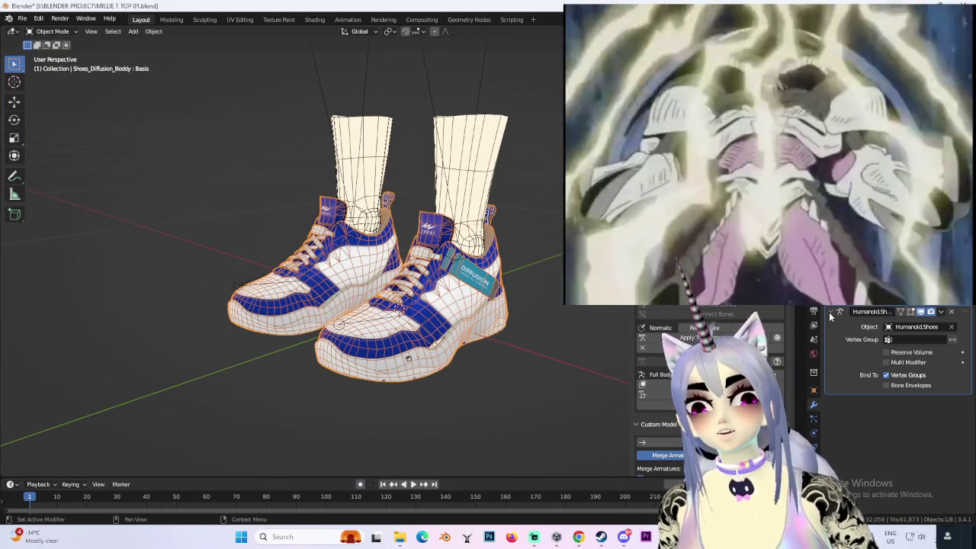
click(837, 315)
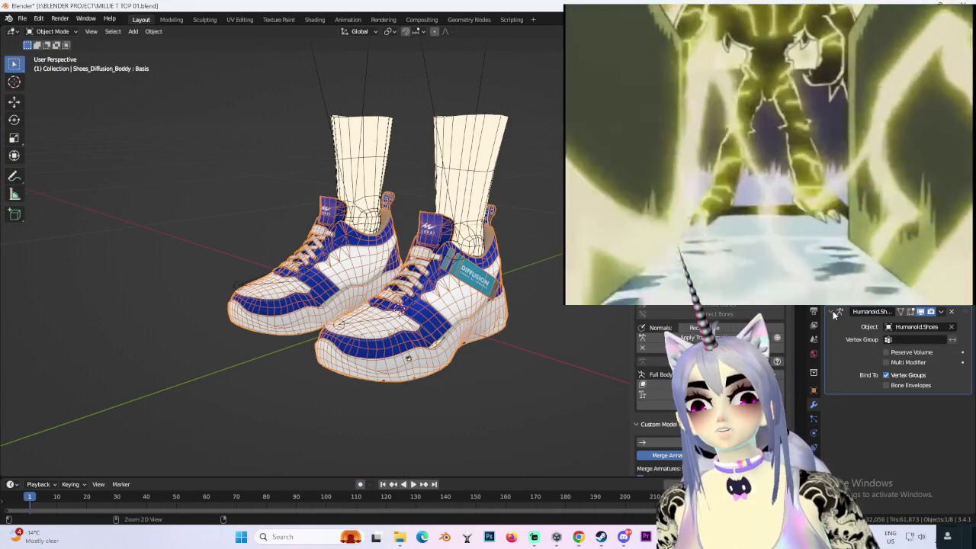
key(ctrl+z)
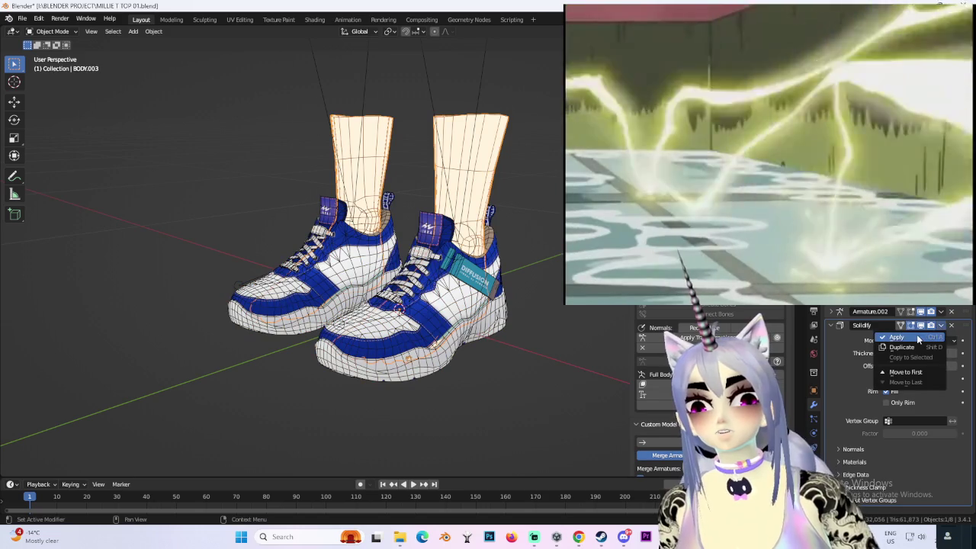
- Apply the Solidify modifier to the leg mesh
click(897, 337)
middle_drag(417, 214, 381, 228)
scroll(381, 229, up, 3)
scroll(305, 191, up, 2)
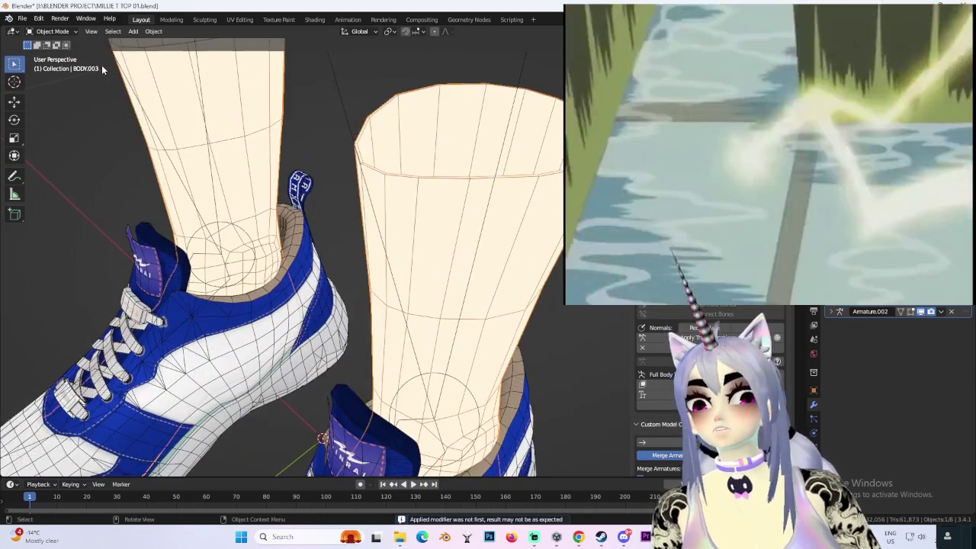
- Hide the leg mesh with H
click(54, 31)
middle_drag(501, 237, 525, 254)
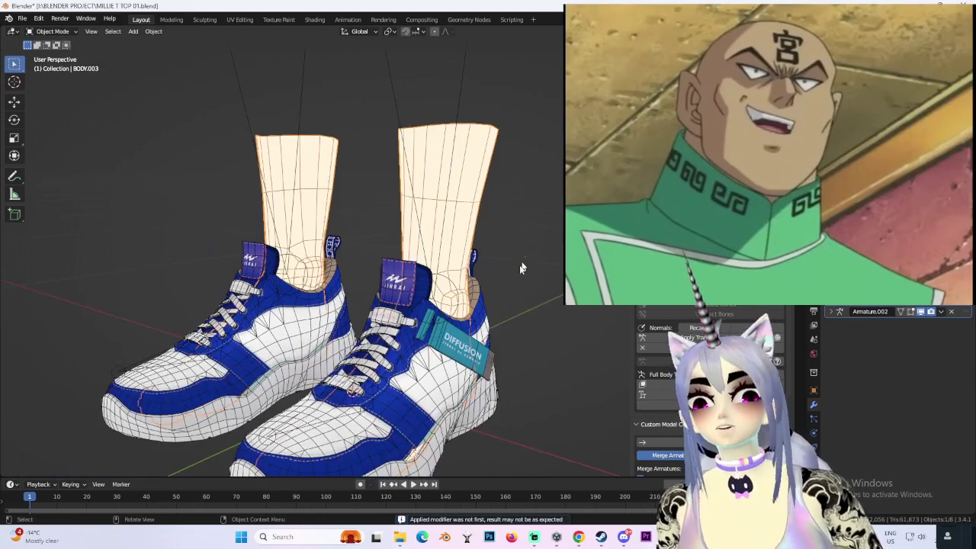
key(h)
mouse_move(510, 331)
middle_down()
mouse_move(458, 320)
mouse_move(470, 365)
mouse_move(489, 281)
mouse_move(496, 328)
mouse_move(428, 275)
mouse_move(386, 280)
mouse_move(476, 288)
mouse_move(534, 229)
middle_up()
scroll(457, 320, up, 4)
scroll(470, 365, up, 3)
- Select the shoes mesh and get it out of view to reveal the bare feet
click(470, 365)
scroll(489, 280, up, 5)
scroll(496, 328, down, 4)
scroll(427, 274, up, 2)
scroll(409, 257, up, 2)
scroll(386, 279, down, 3)
scroll(381, 284, down, 3)
scroll(475, 288, down, 4)
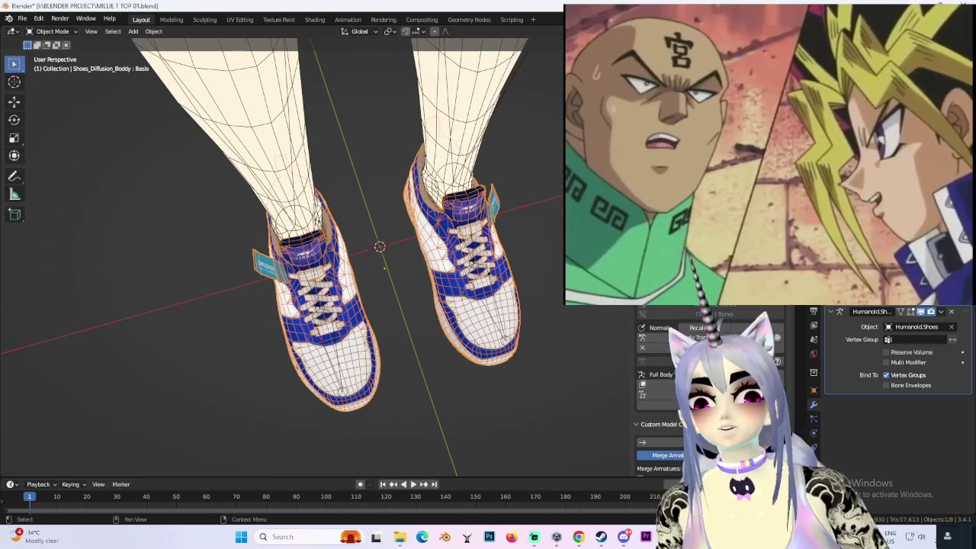
key(Delete)
- Select the bare-feet body mesh and show its Object Data shape keys
click(484, 282)
middle_drag(484, 282, 443, 244)
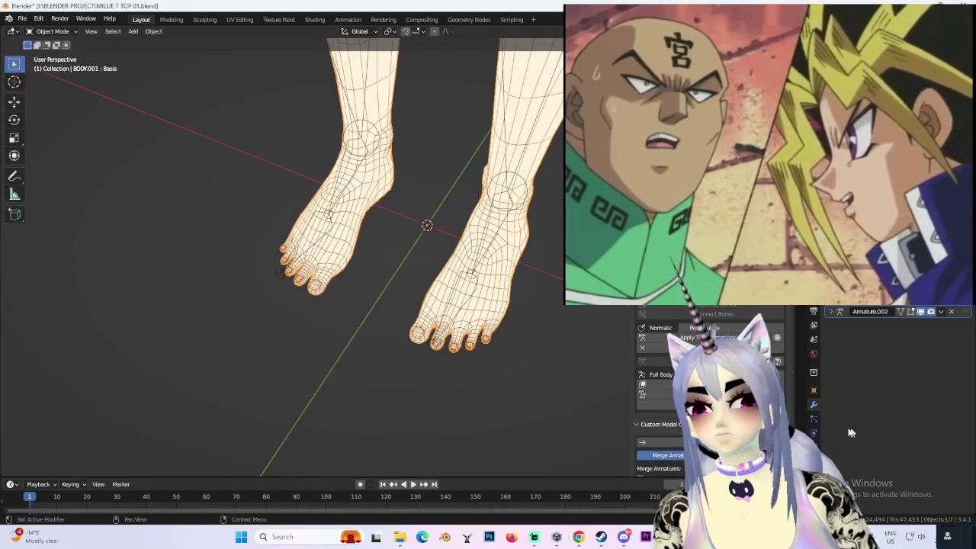
click(814, 446)
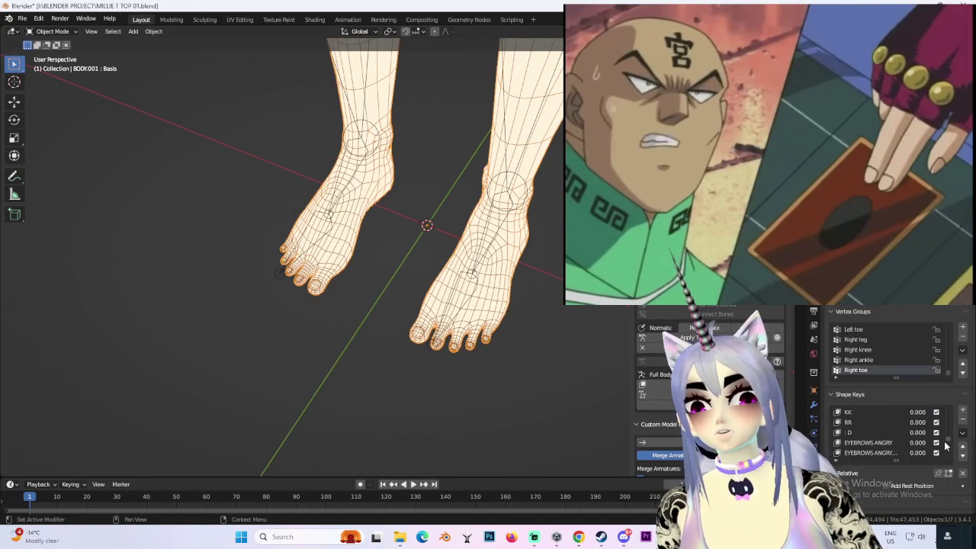
- Scroll the shape key list and make TOES CLOSE (1.000) the active key
scroll(944, 439, up, 3)
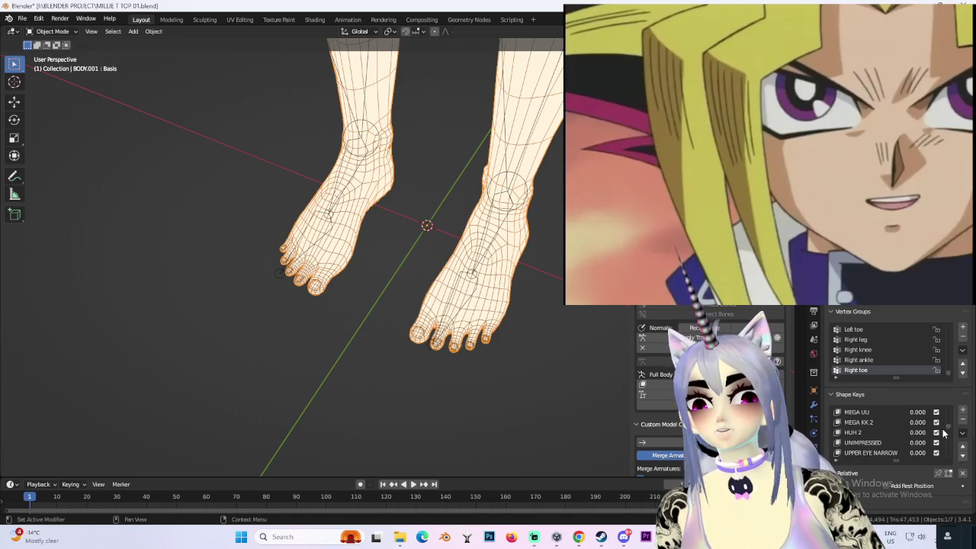
scroll(941, 427, up, 2)
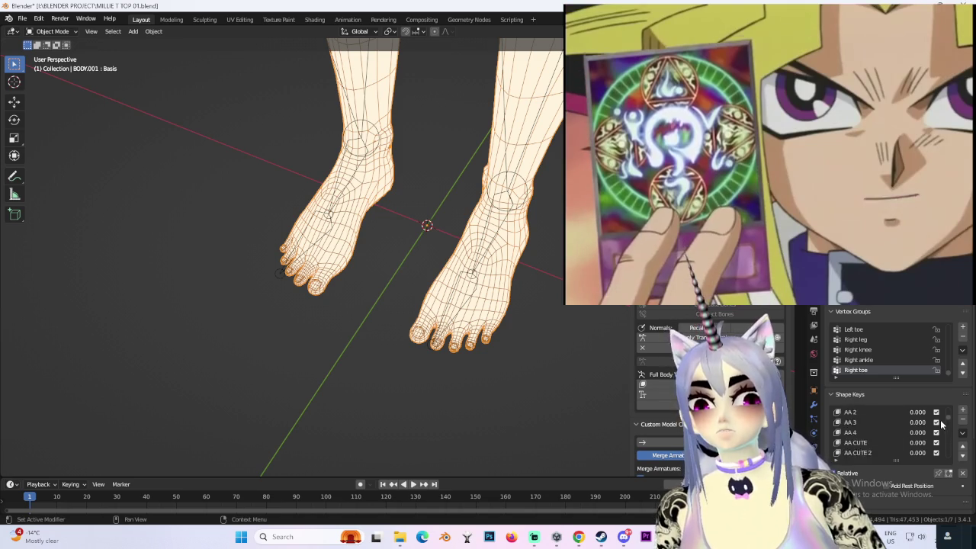
scroll(942, 418, up, 5)
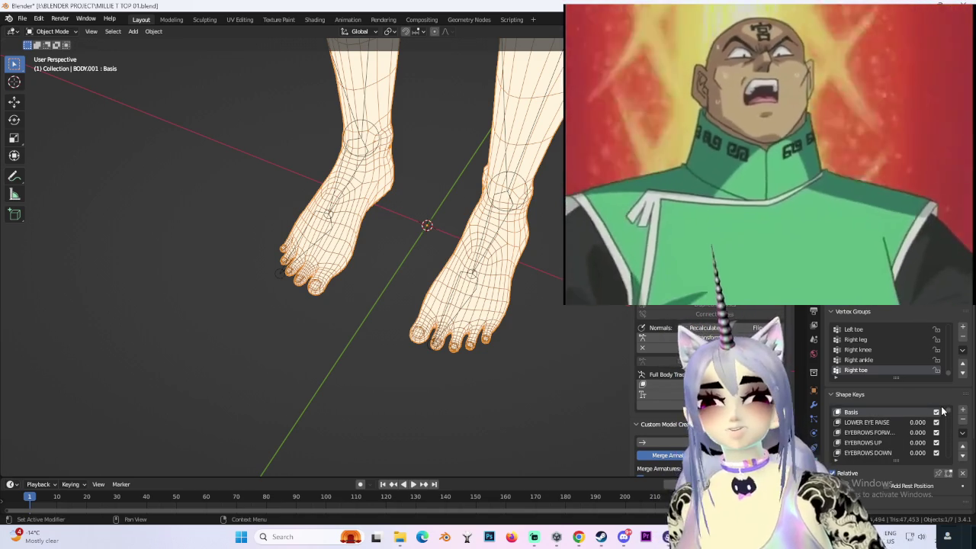
scroll(942, 420, down, 3)
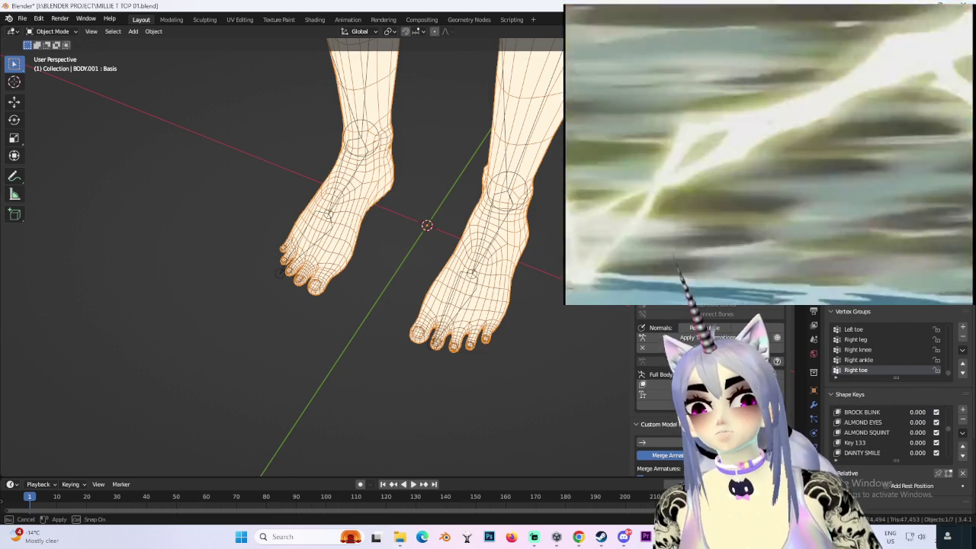
scroll(891, 359, down, 3)
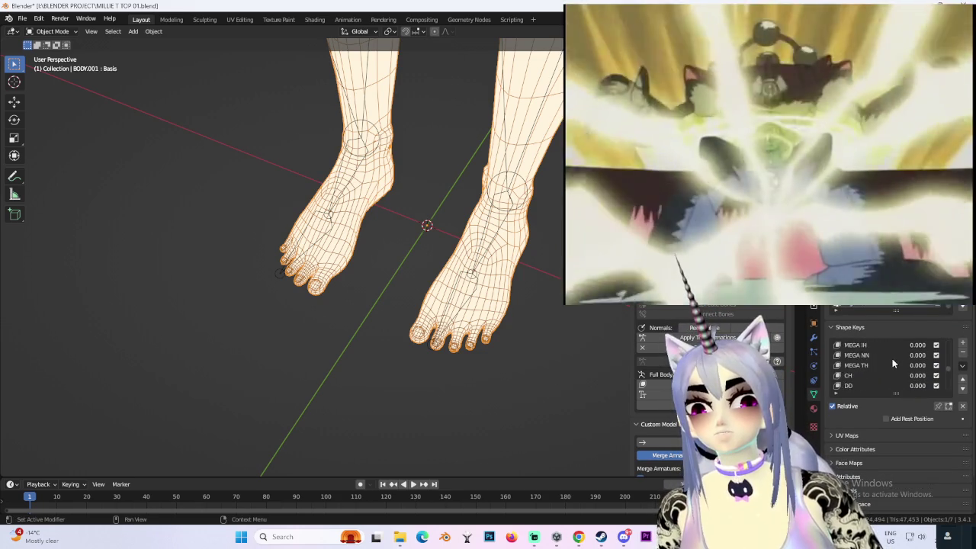
scroll(892, 361, down, 5)
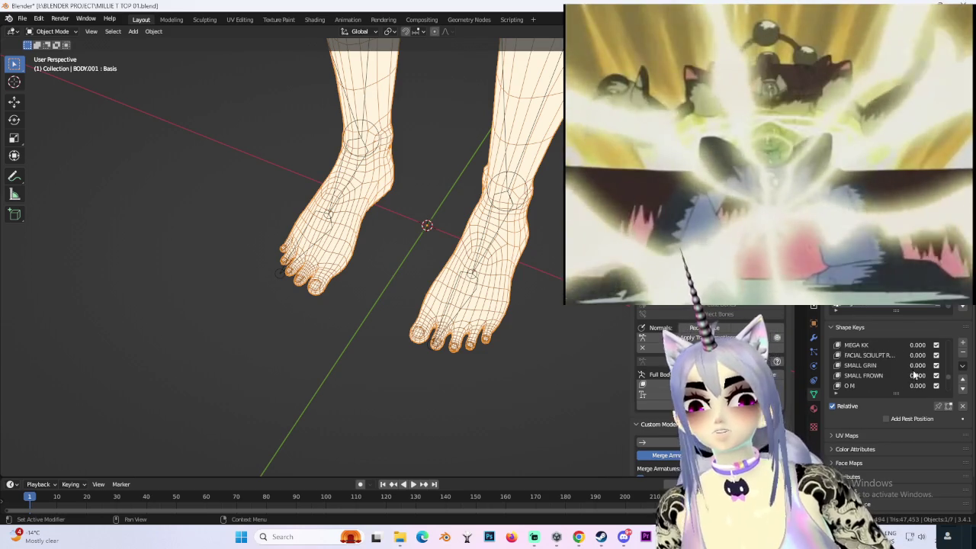
scroll(931, 373, down, 10)
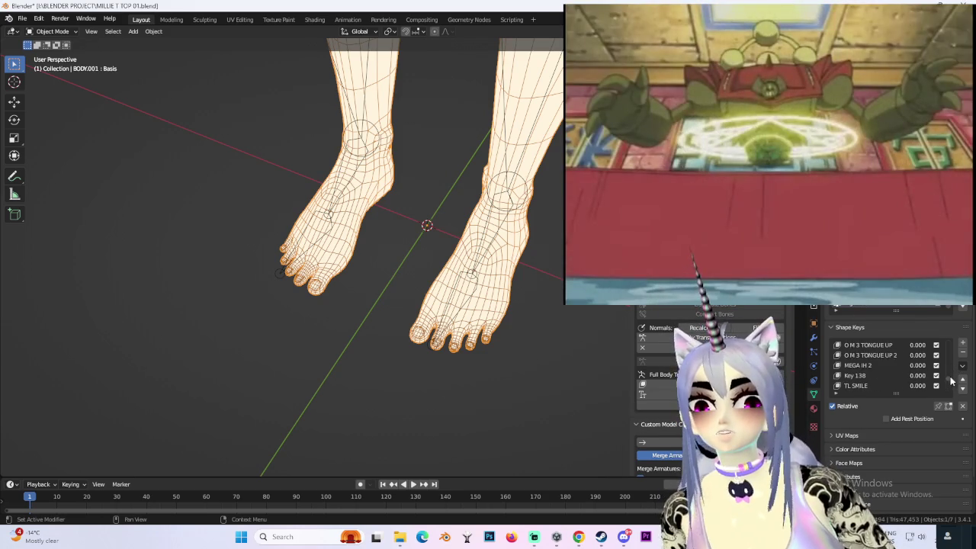
scroll(921, 388, down, 2)
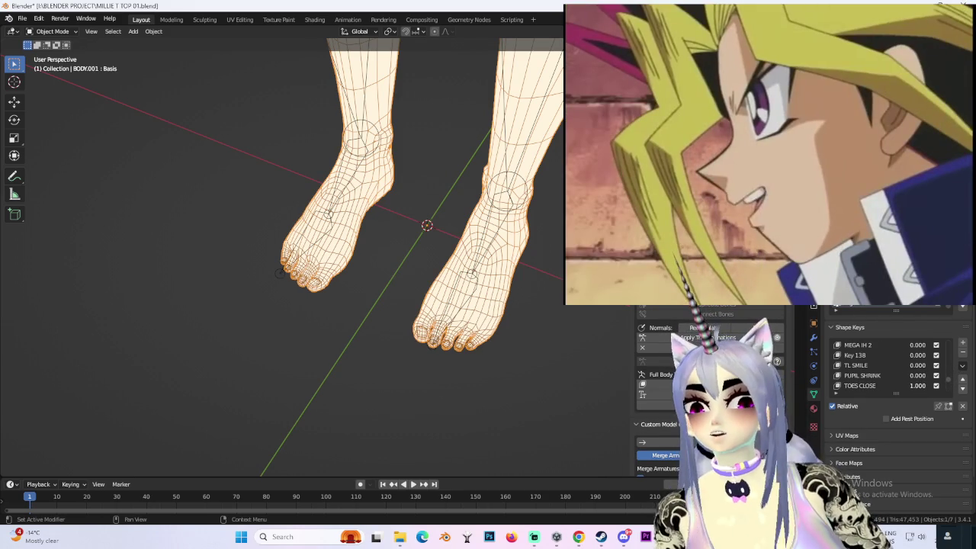
middle_drag(534, 305, 432, 275)
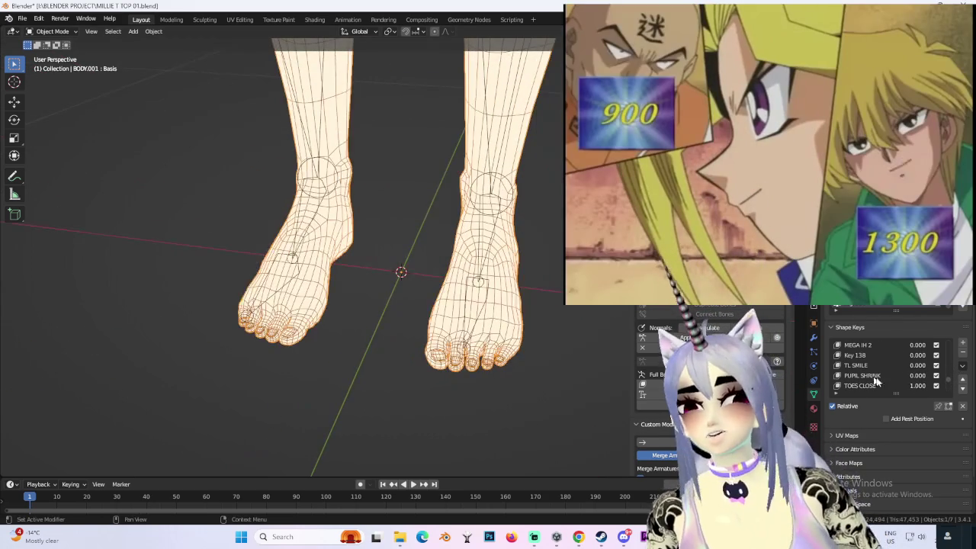
click(860, 385)
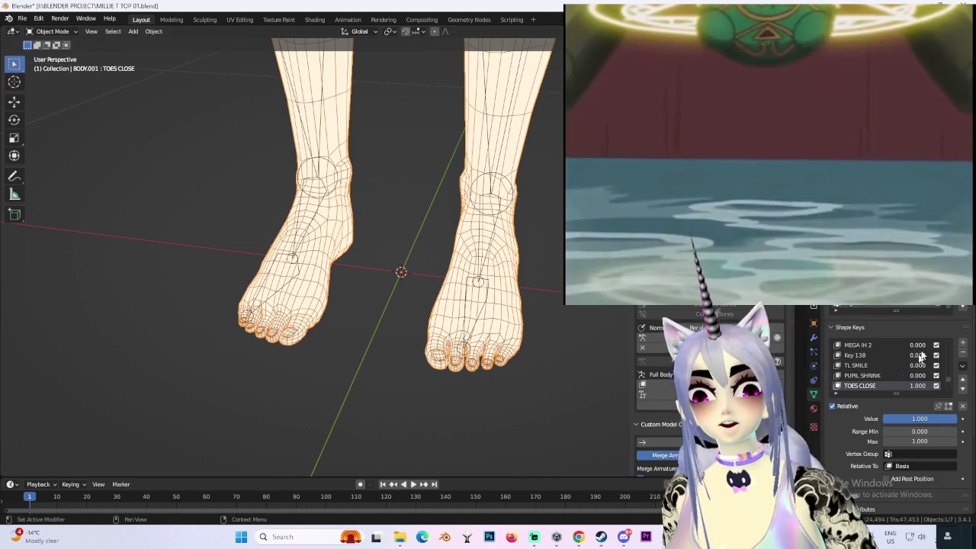
click(962, 365)
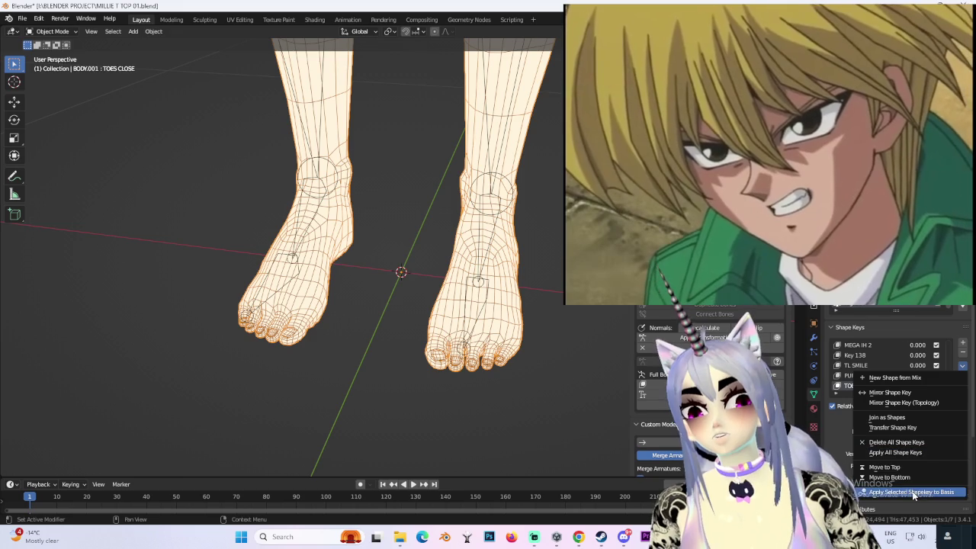
- Check the feet from the side and back numpad views
mouse_move(580, 320)
middle_down()
mouse_move(465, 241)
mouse_move(439, 284)
middle_up()
key(KP_3)
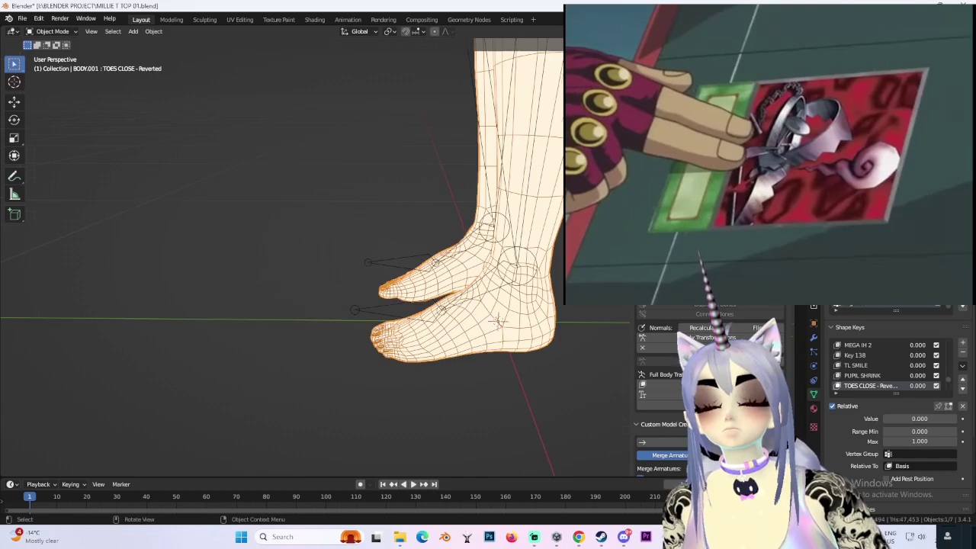
middle_drag(476, 251, 483, 233)
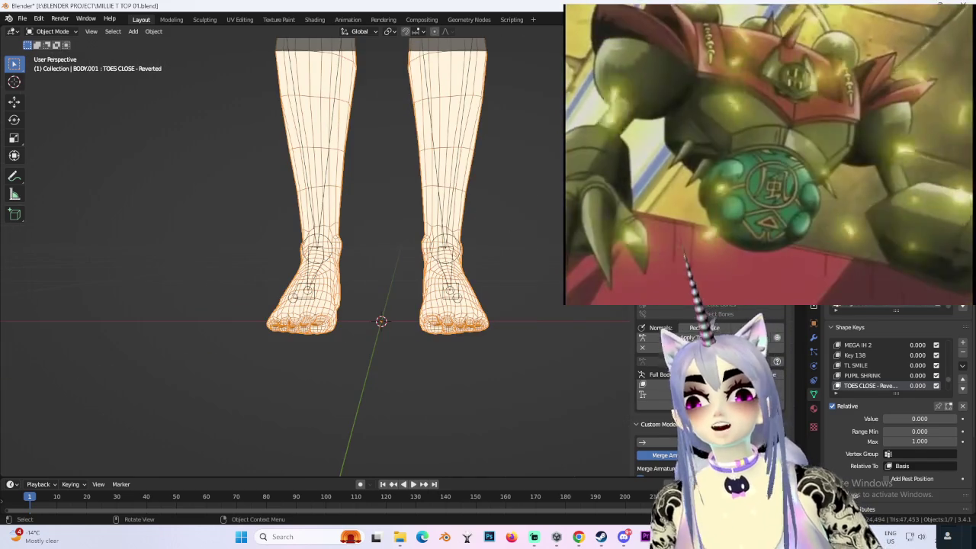
key(ctrl+KP_1)
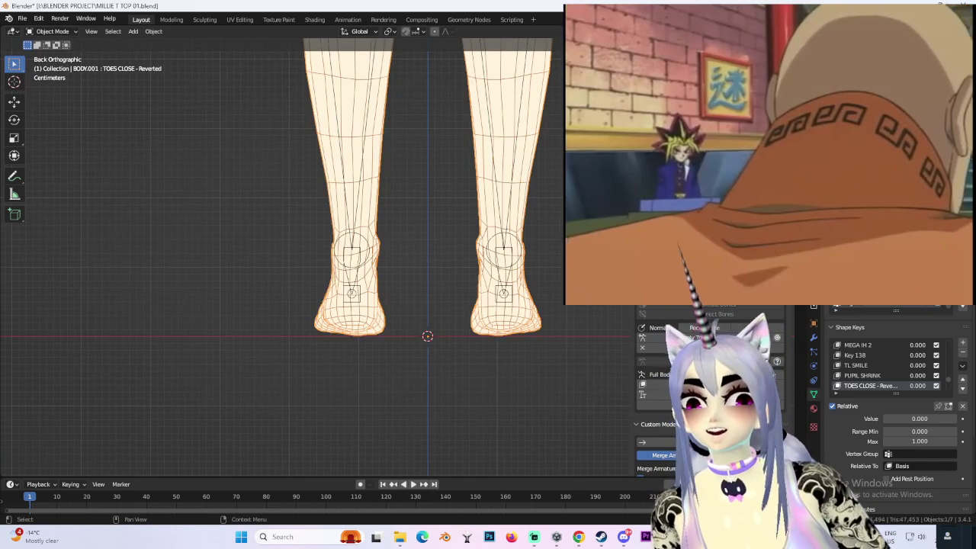
- Duplicate the body mesh as BODY.003 and check the foot from the right side
key(shift+d)
key(ctrl+z)
middle_drag(504, 289, 553, 270)
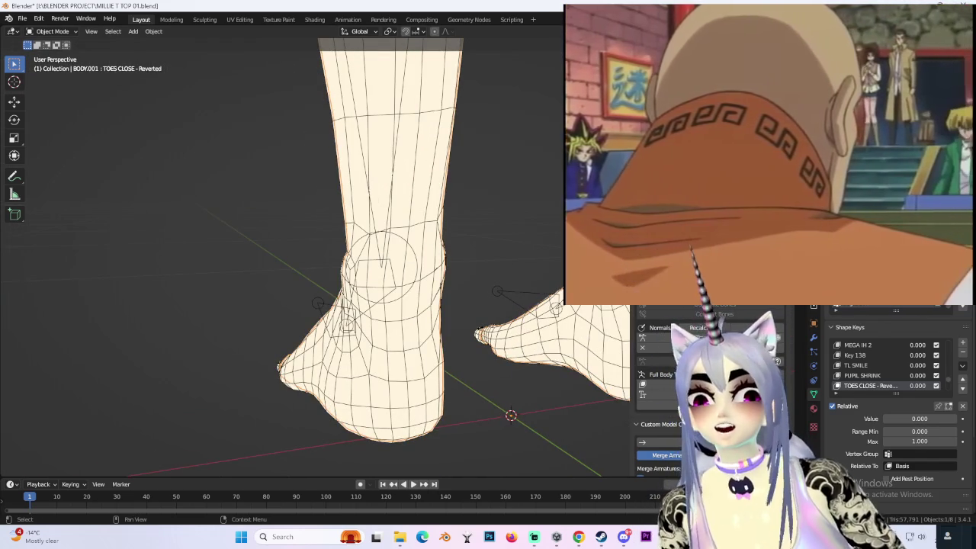
key(ctrl+shift+z)
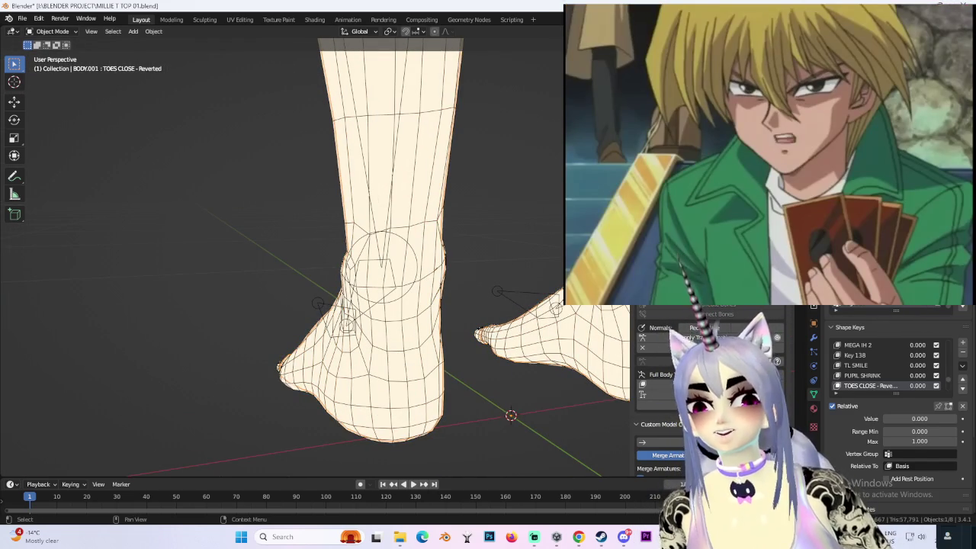
middle_drag(450, 351, 524, 353)
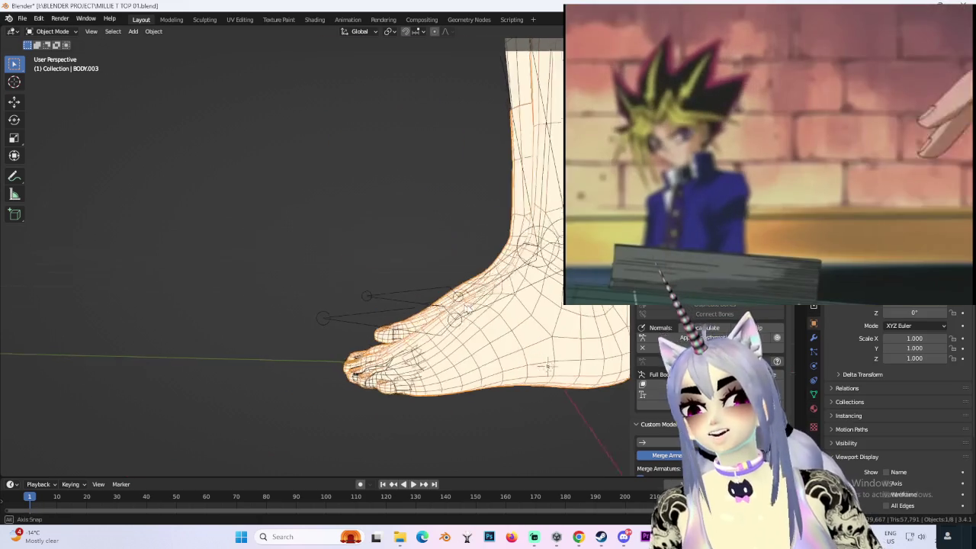
key(KP_3)
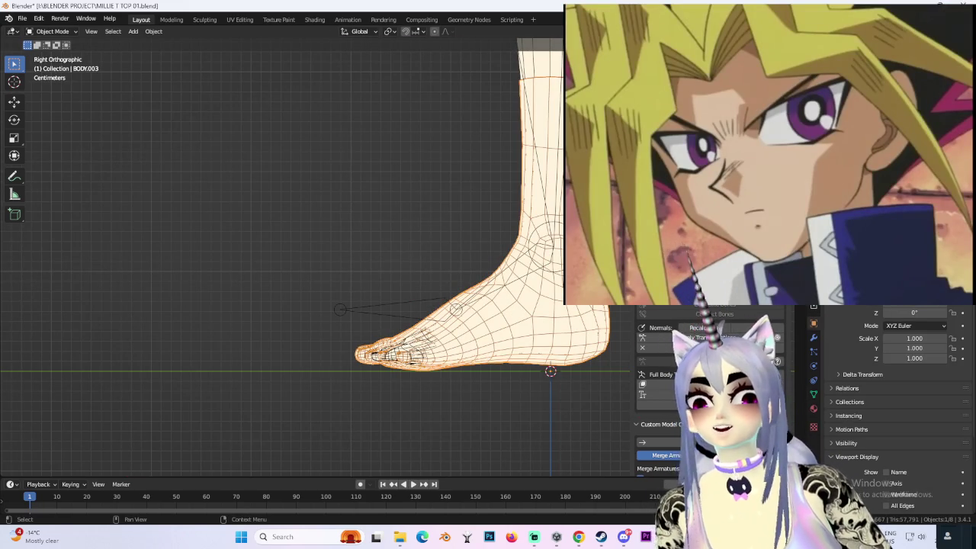
mouse_move(527, 350)
middle_down()
mouse_move(488, 320)
mouse_move(532, 297)
middle_up()
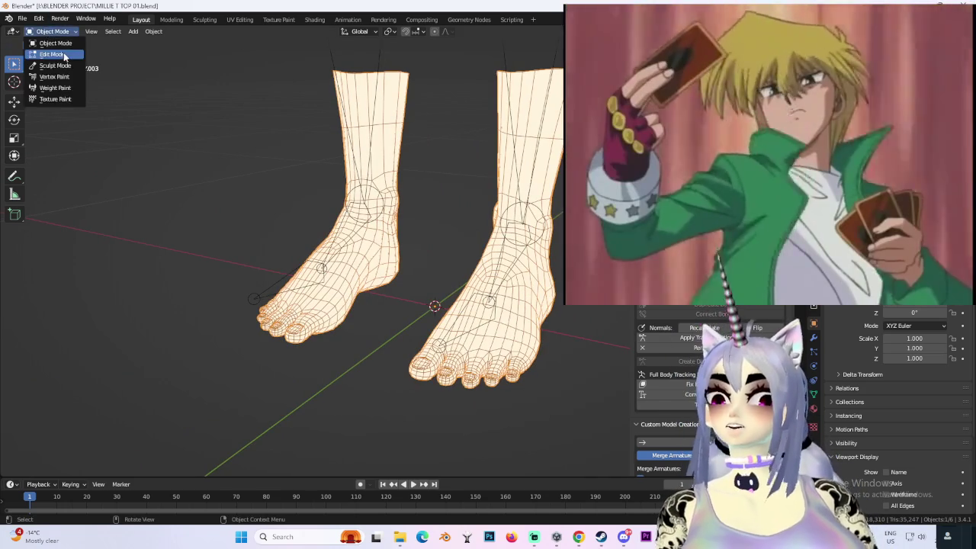
- View both feet from the front with X-ray enabled
middle_drag(399, 307, 425, 295)
key(KP_1)
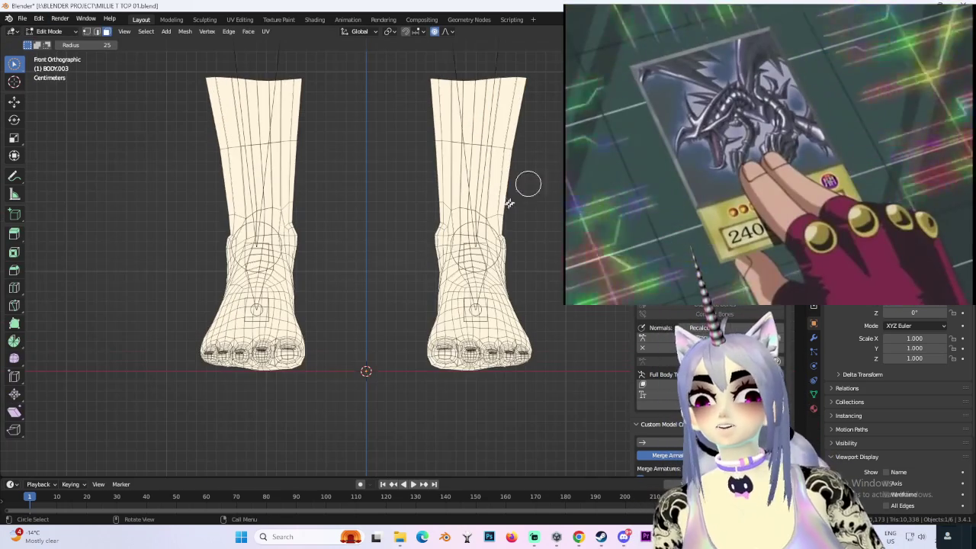
mouse_move(488, 230)
middle_down()
mouse_move(468, 234)
mouse_move(553, 137)
middle_up()
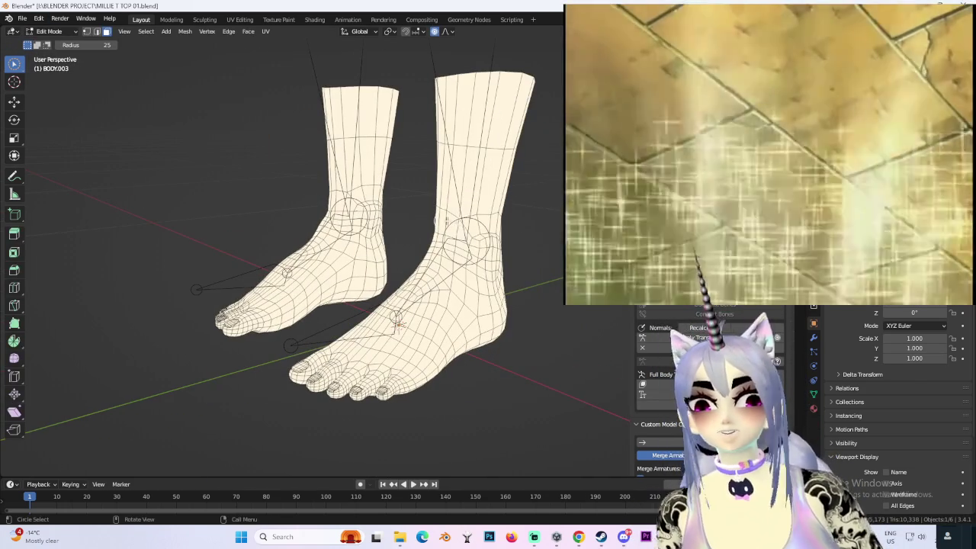
key(KP_1)
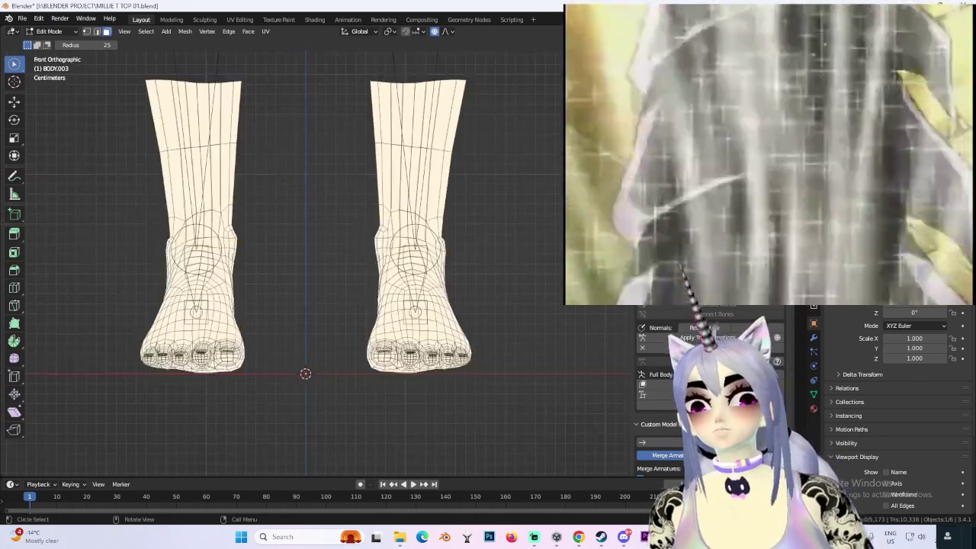
key(alt+z)
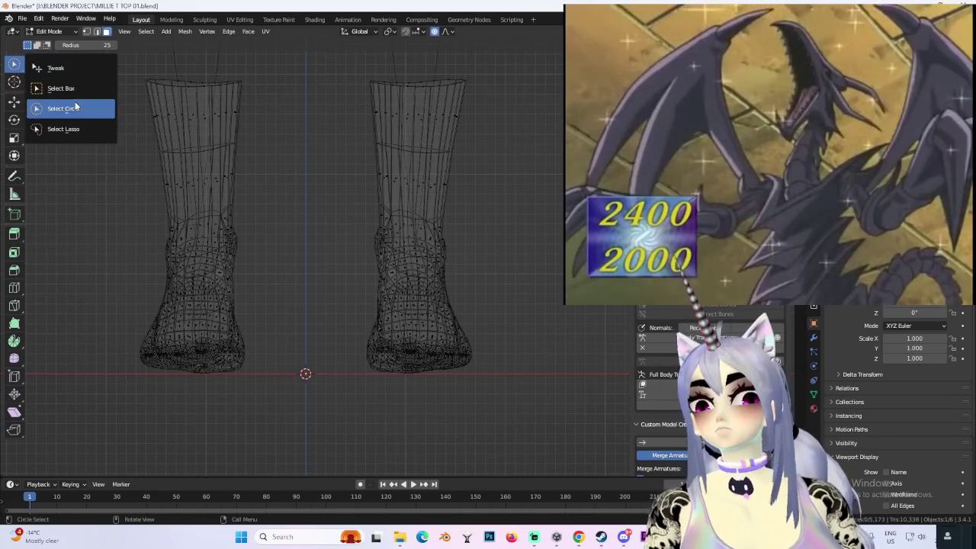
- Box-select all the upper-leg vertices
scroll(130, 123, down, 3)
drag(181, 93, 475, 225)
drag(515, 262, 517, 264)
mouse_move(516, 265)
middle_down()
mouse_move(474, 255)
mouse_move(488, 255)
middle_up()
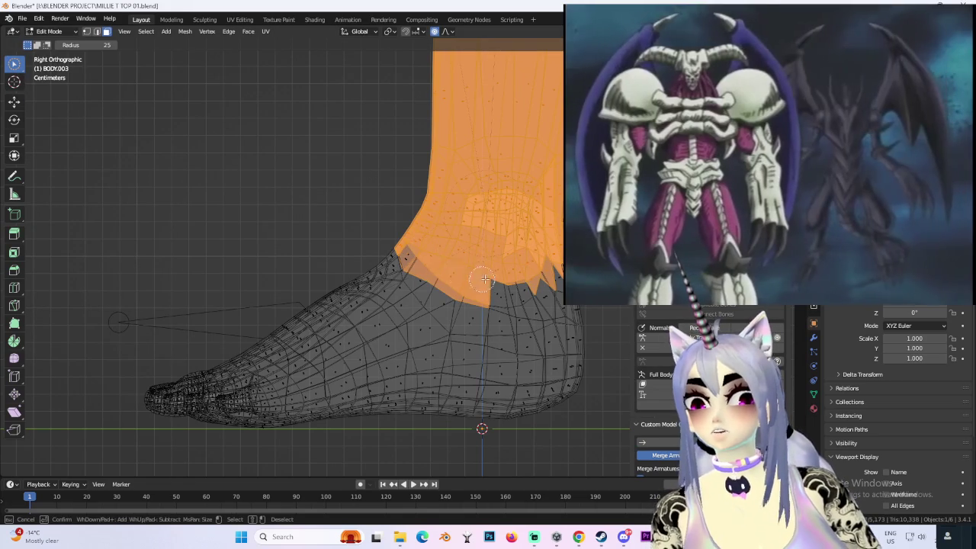
- Circle-select the ankle vertices from the right and left side views
middle_drag(118, 321, 557, 277)
key(KP_3)
key(c)
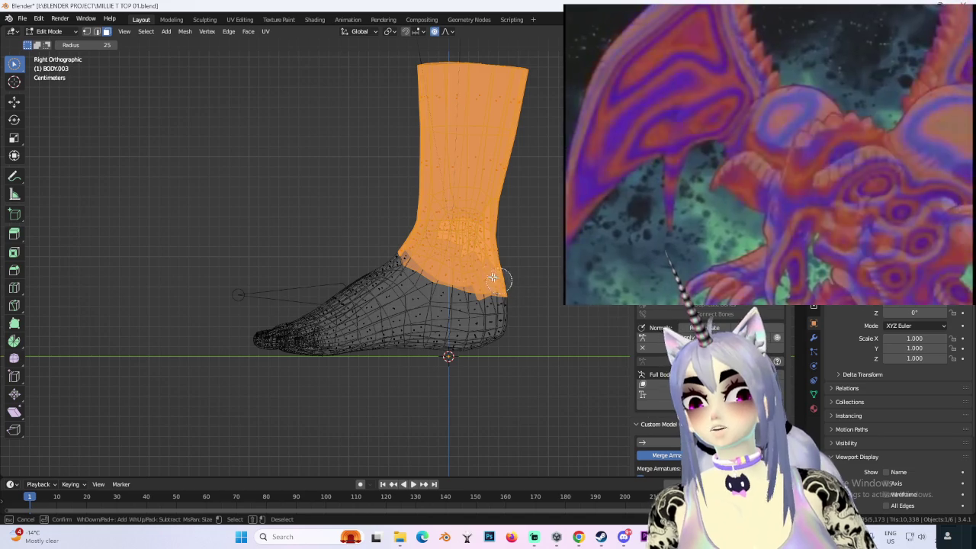
key(Escape)
mouse_move(434, 246)
middle_down()
mouse_move(545, 270)
mouse_move(492, 312)
mouse_move(447, 301)
mouse_move(536, 300)
mouse_move(327, 298)
mouse_move(549, 101)
middle_up()
key(ctrl+KP_3)
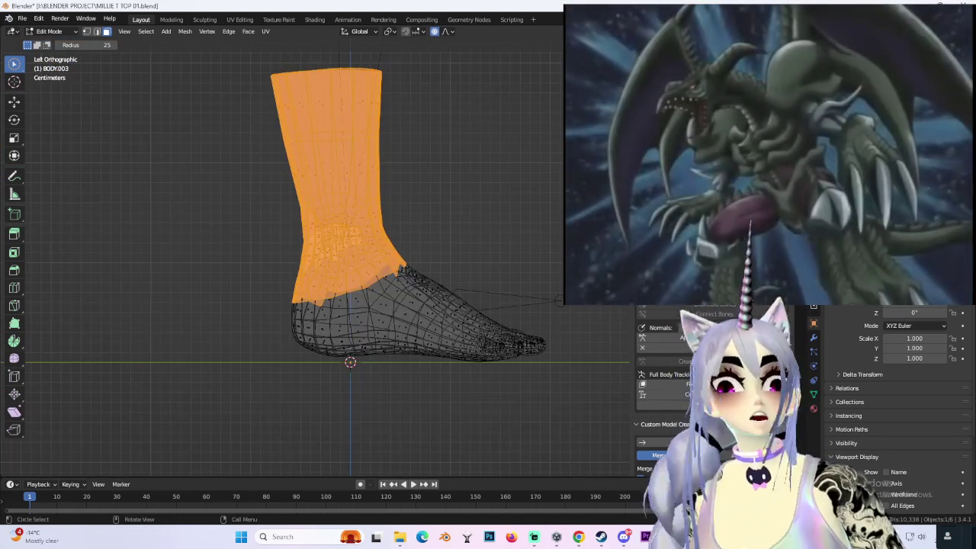
scroll(288, 210, up, 3)
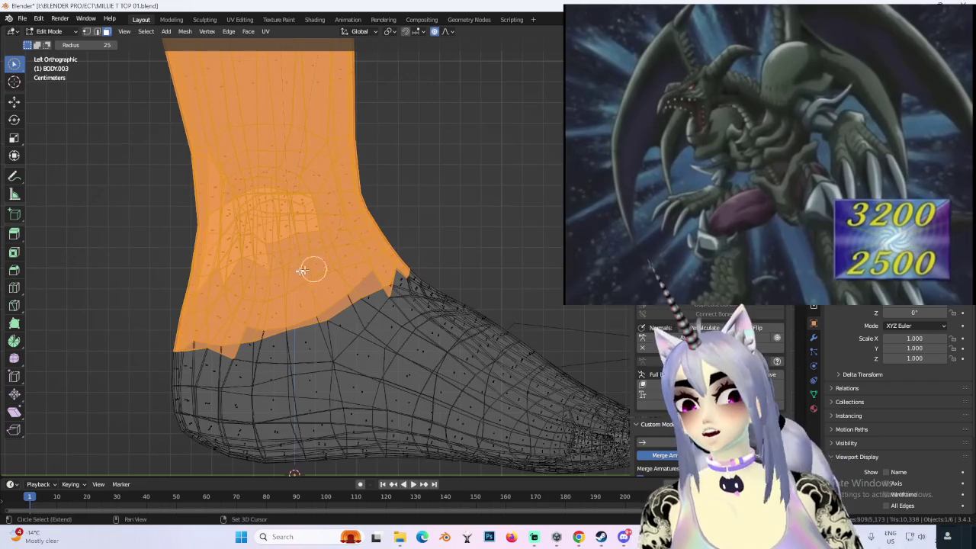
key(Escape)
mouse_move(338, 247)
middle_down()
mouse_move(323, 282)
mouse_move(229, 299)
mouse_move(370, 251)
middle_up()
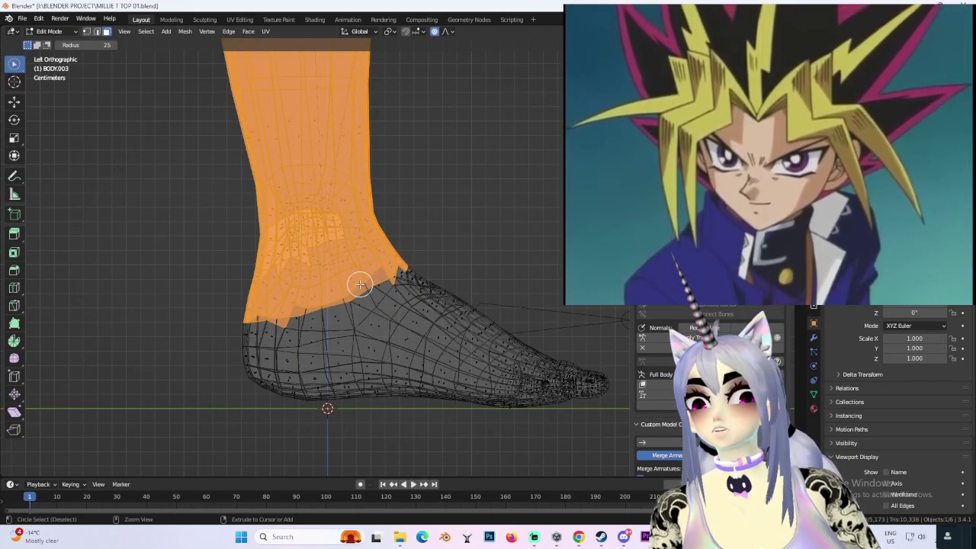
- Separate the selected leg vertices into their own object
scroll(338, 280, down, 2)
middle_drag(338, 280, 457, 283)
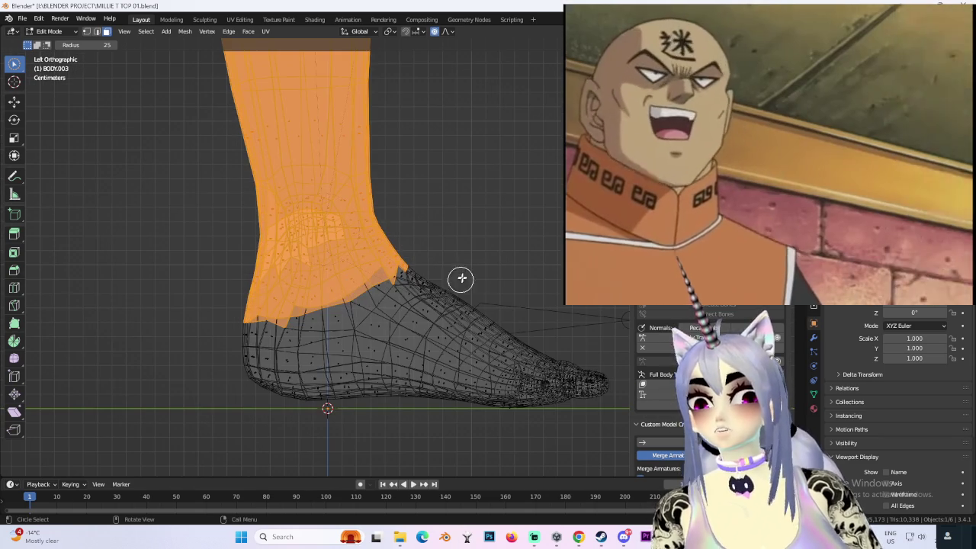
mouse_move(464, 250)
middle_down()
mouse_move(437, 179)
mouse_move(364, 168)
mouse_move(401, 212)
middle_up()
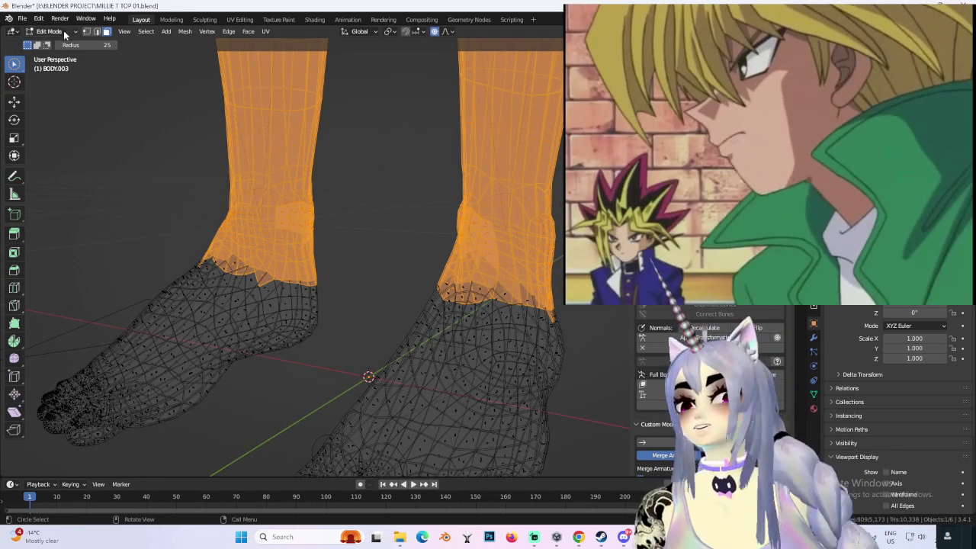
click(481, 263)
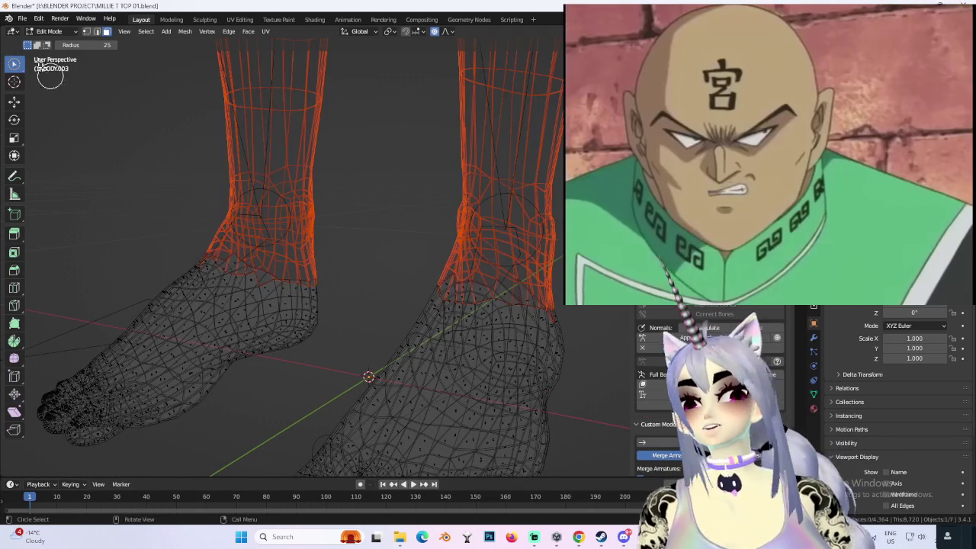
- Delete the bare-feet mesh in Object Mode
click(55, 43)
click(521, 169)
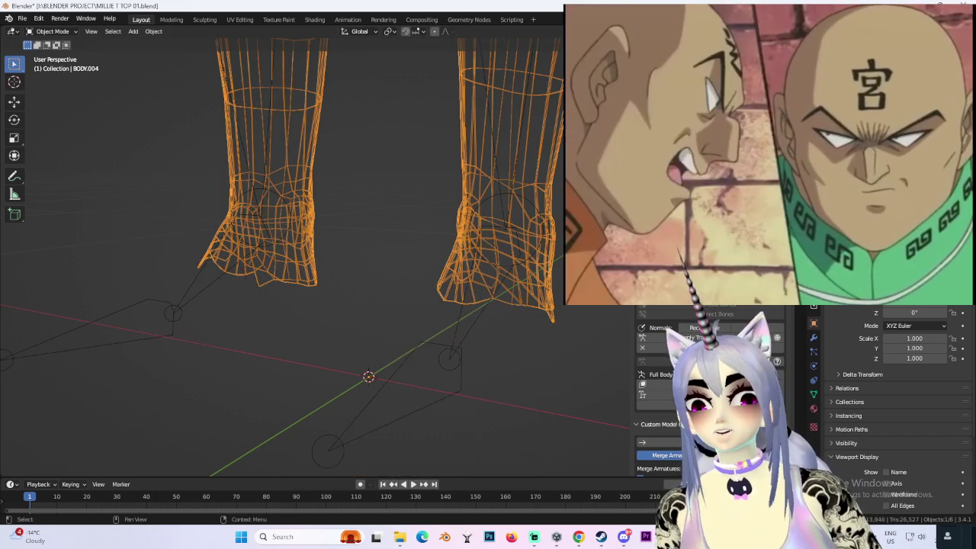
click(514, 363)
right_click(514, 363)
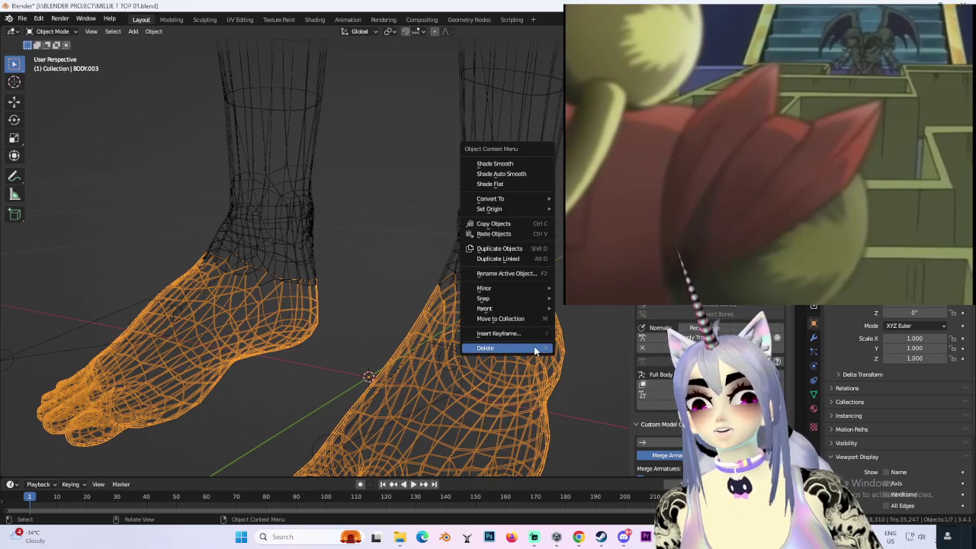
click(533, 347)
- Switch to Solid shading and bring the sneaker model back onto the feet
key(shift+z)
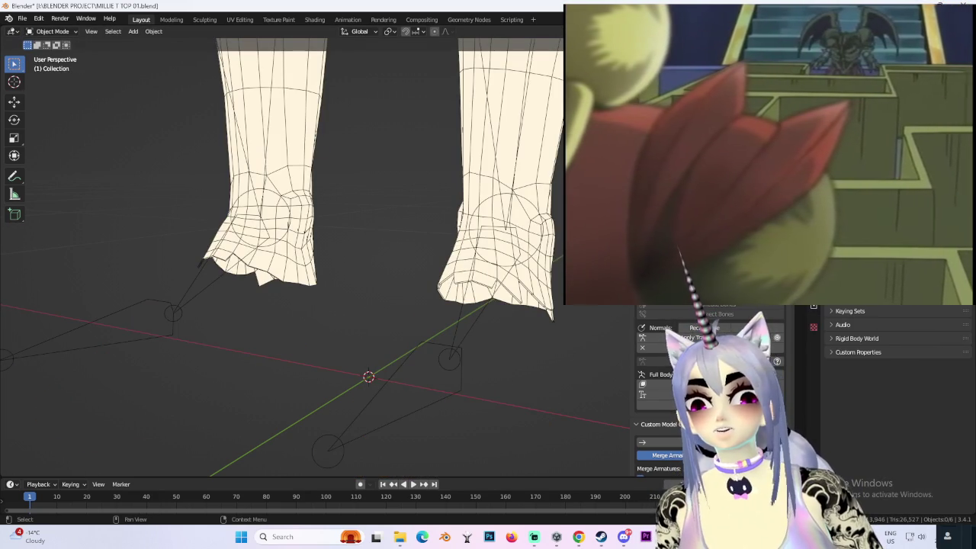
key(ctrl+z)
mouse_move(492, 270)
middle_down()
mouse_move(446, 272)
mouse_move(459, 261)
mouse_move(510, 368)
mouse_move(491, 312)
middle_up()
click(447, 272)
click(510, 369)
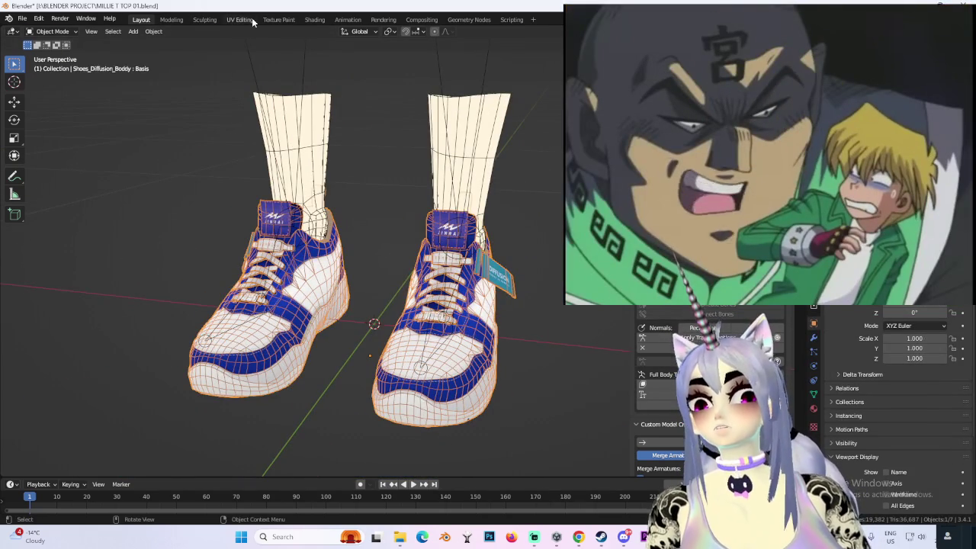
- Inspect the shoe texture in UV Editing, then return to Layout
click(239, 19)
scroll(312, 397, up, 3)
scroll(242, 353, up, 2)
scroll(244, 354, up, 2)
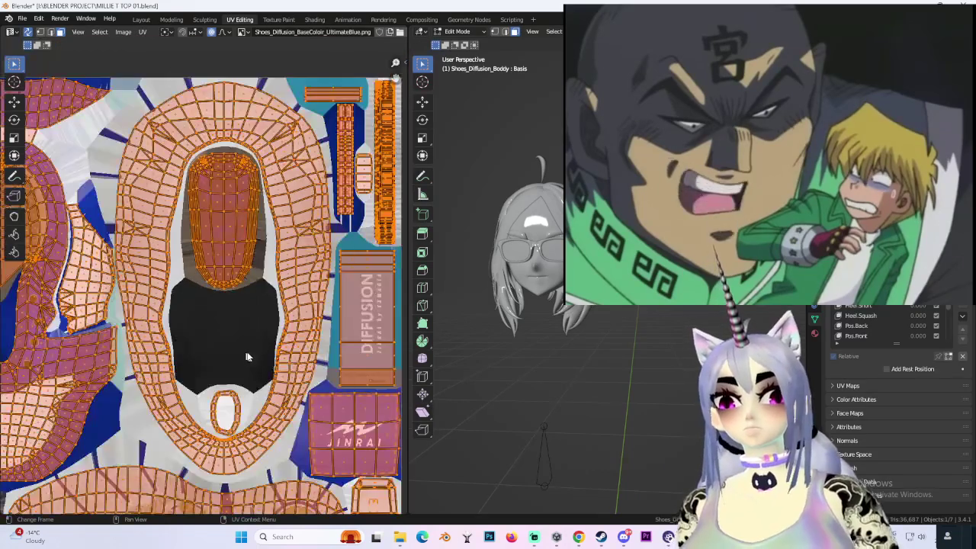
scroll(239, 349, up, 2)
scroll(234, 294, up, 2)
scroll(233, 295, up, 1)
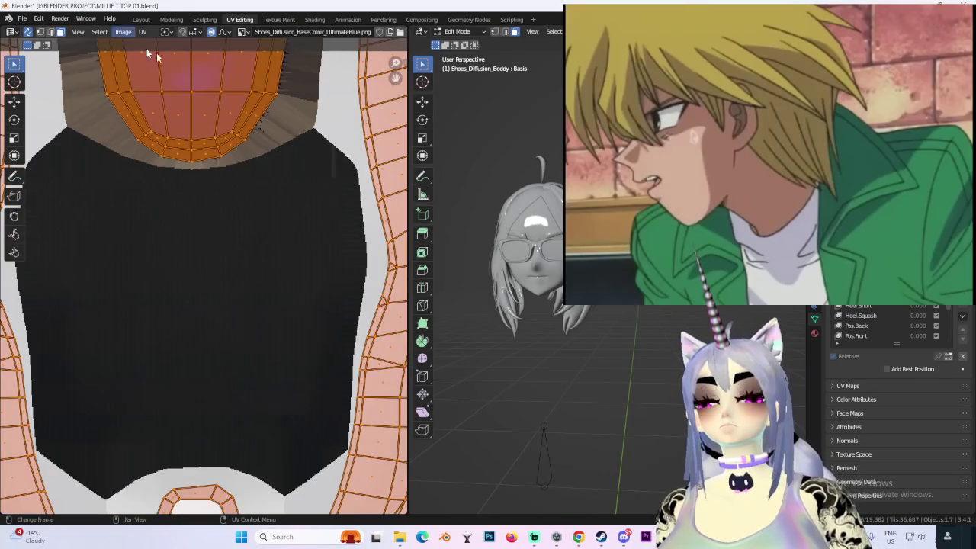
click(141, 19)
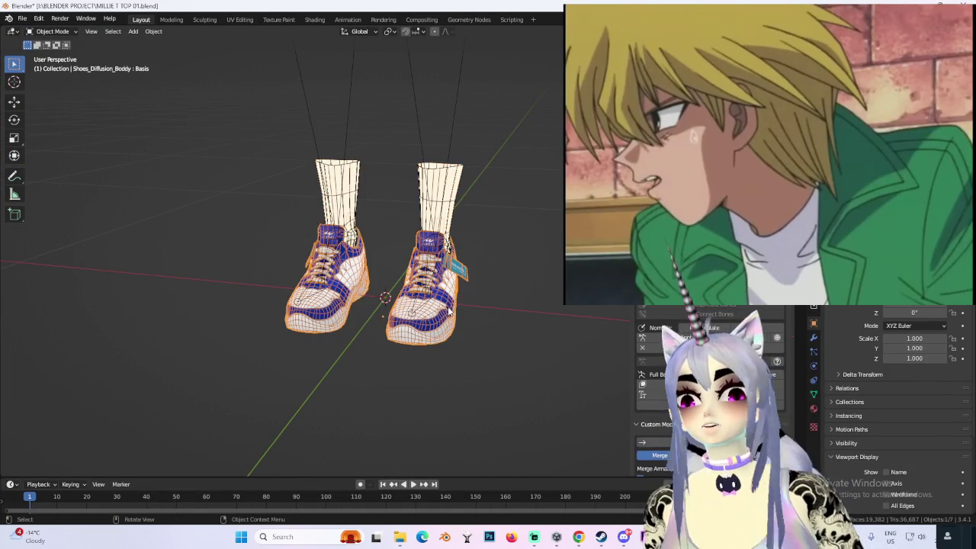
- Assign the Shoes_Diffusion material to the lower-leg mesh BODY.004
click(461, 183)
click(815, 408)
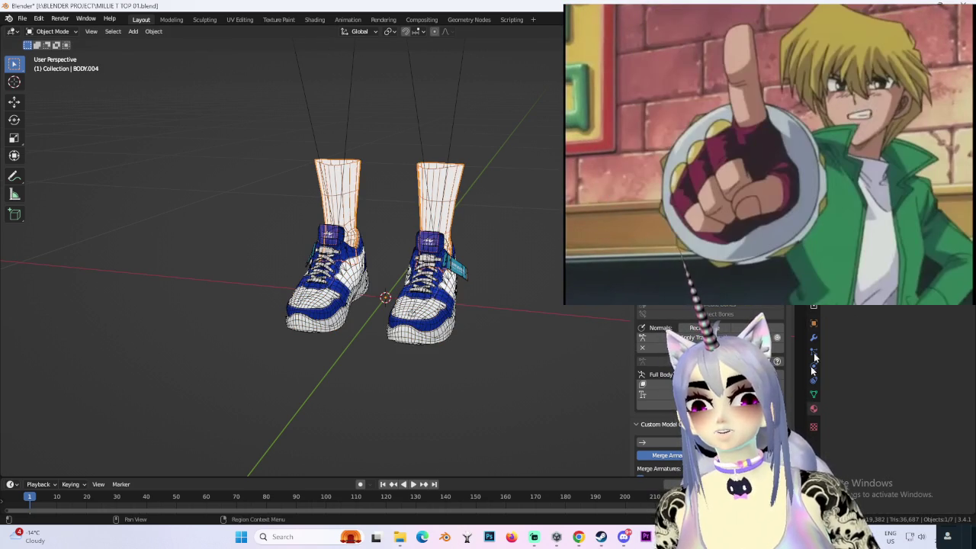
click(835, 405)
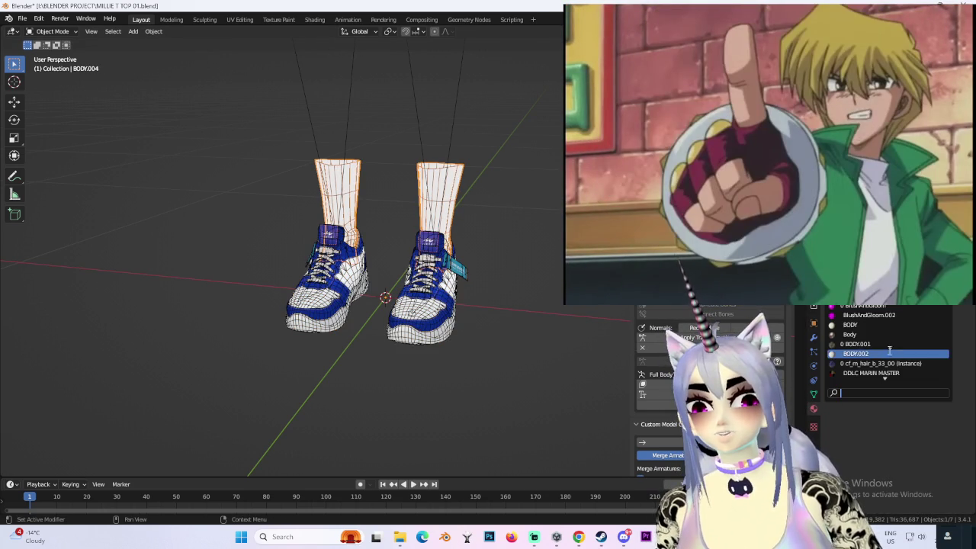
text(s)
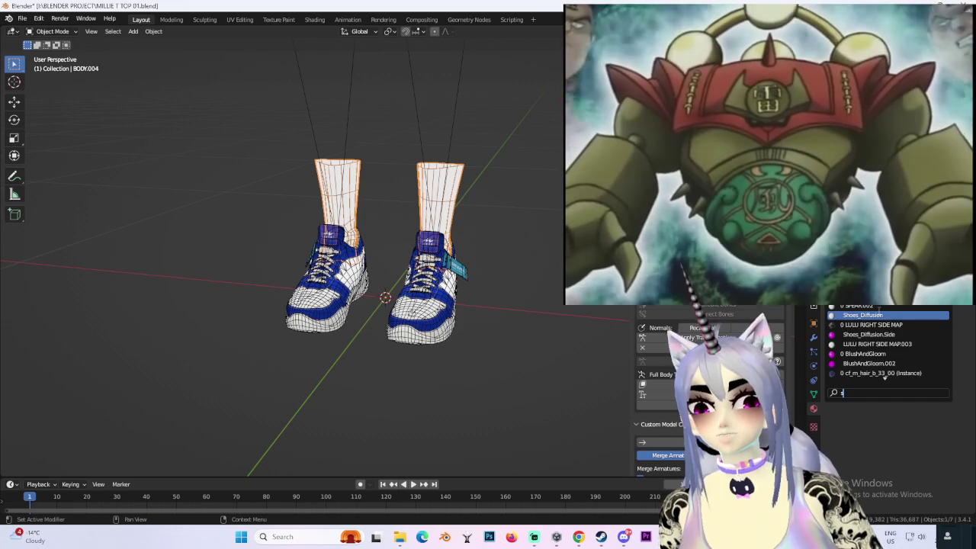
click(897, 316)
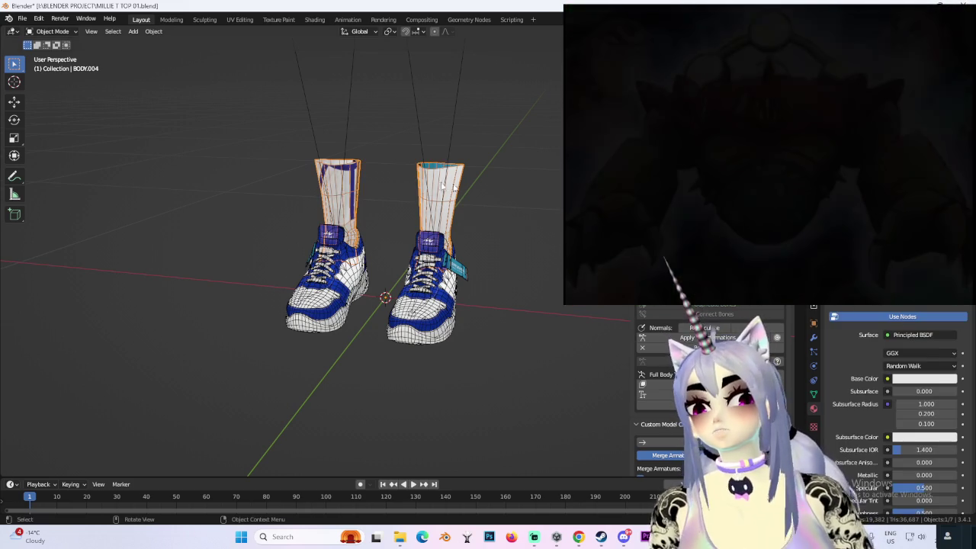
- Show the Shoes_Diffusion_BaseColor_UltimateBlue.png texture in the UV Editing workspace
click(228, 20)
scroll(289, 232, down, 3)
scroll(299, 229, down, 5)
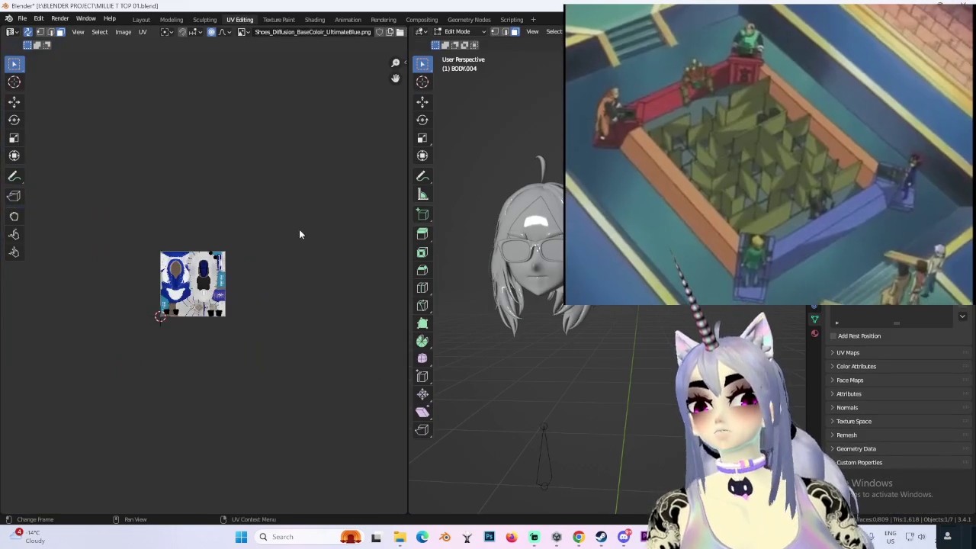
- Move the leg mesh's UV pieces onto the black sock area of the shoe texture
scroll(291, 319, up, 5)
scroll(309, 341, up, 4)
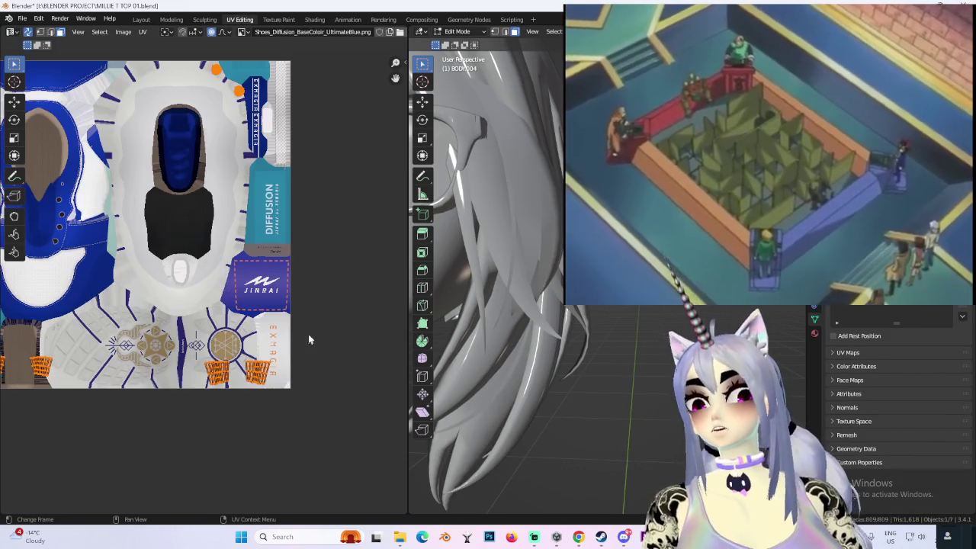
middle_drag(176, 476, 293, 433)
key(g)
key(x)
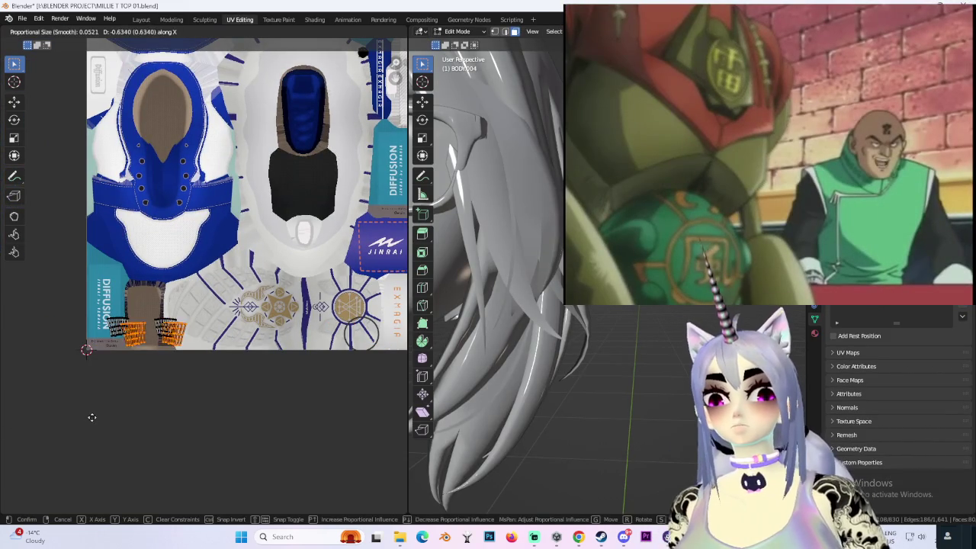
right_click(80, 412)
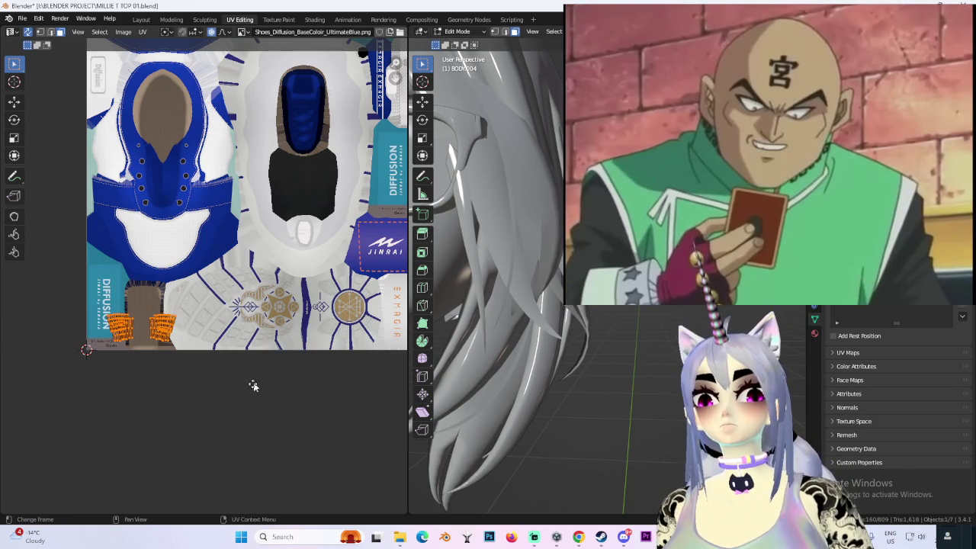
key(Home)
key(g)
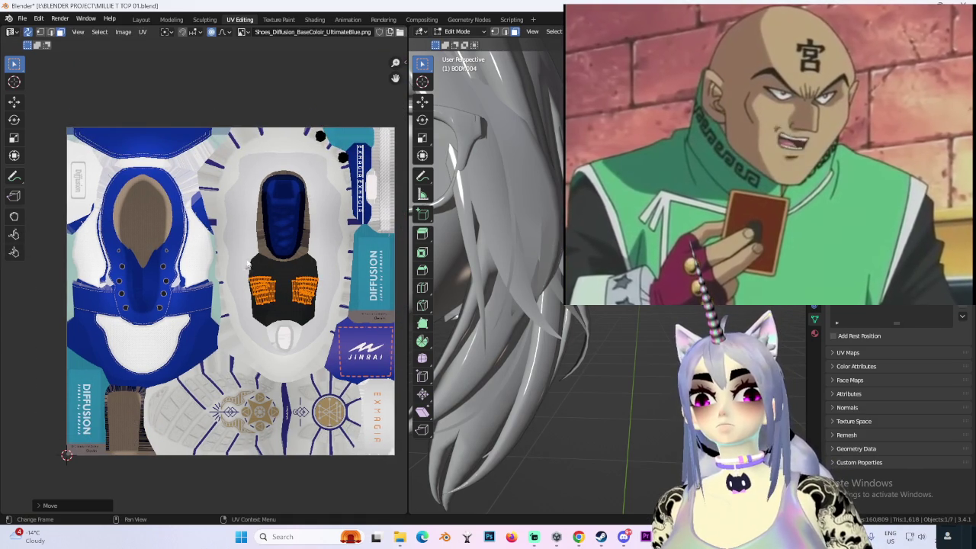
scroll(240, 358, up, 2)
scroll(241, 358, up, 2)
click(240, 357)
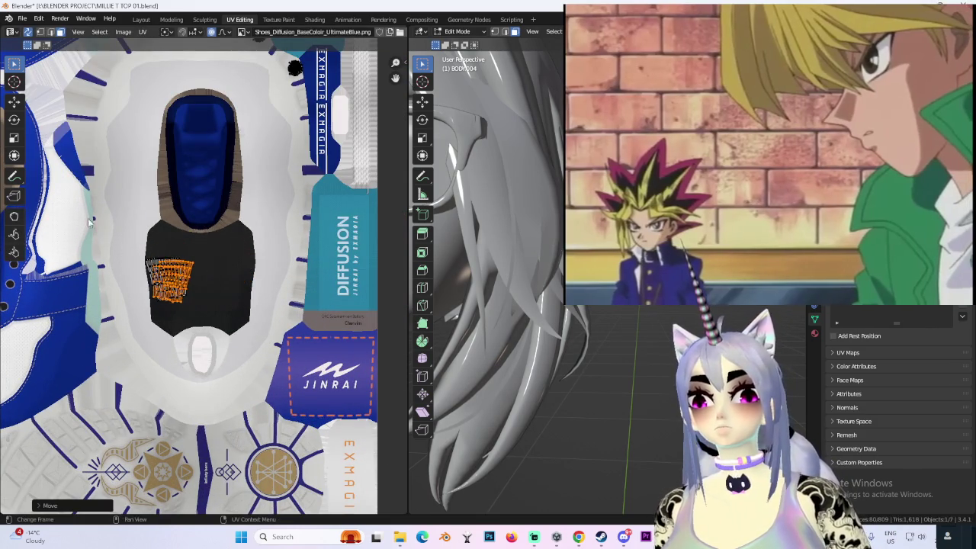
- Enlarge and nudge the leg UVs to cover the sock area, then check the black legs in Layout
key(s)
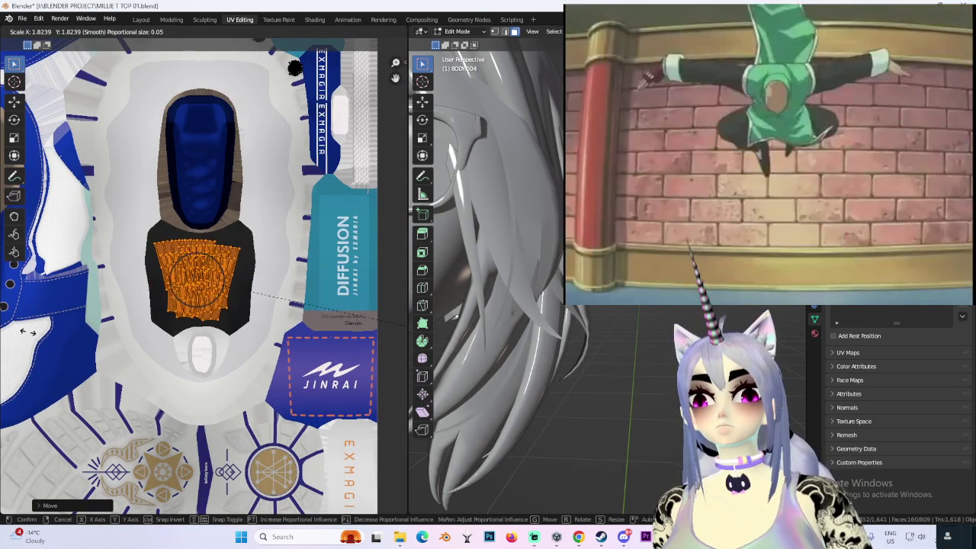
click(304, 307)
scroll(260, 153, up, 1)
scroll(155, 97, down, 3)
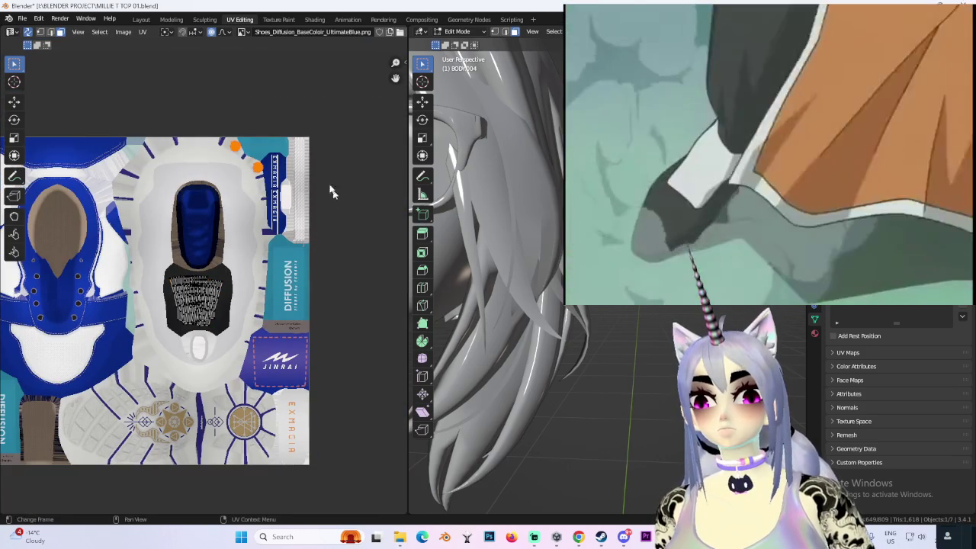
key(g)
click(331, 353)
key(s)
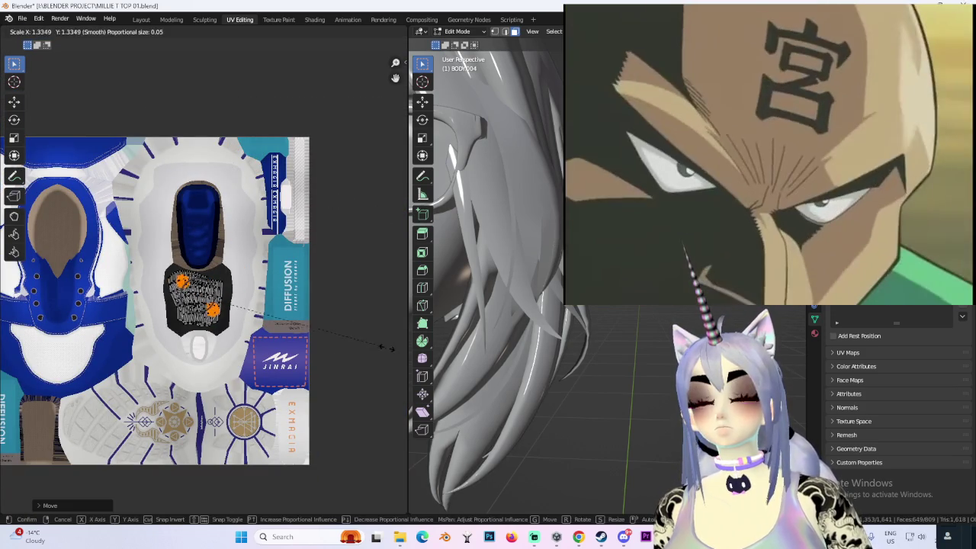
key(Escape)
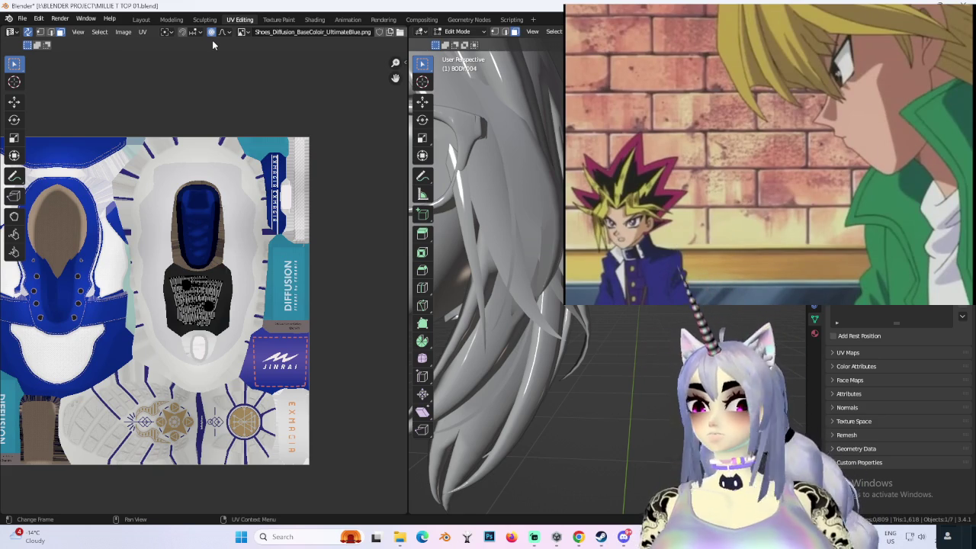
click(140, 21)
mouse_move(542, 239)
middle_down()
mouse_move(470, 314)
mouse_move(492, 464)
mouse_move(490, 449)
mouse_move(549, 451)
mouse_move(458, 229)
mouse_move(545, 289)
middle_up()
- Inspect the black socks above the sneakers from an orbited and numpad-3 side view
scroll(469, 324, up, 2)
click(457, 229)
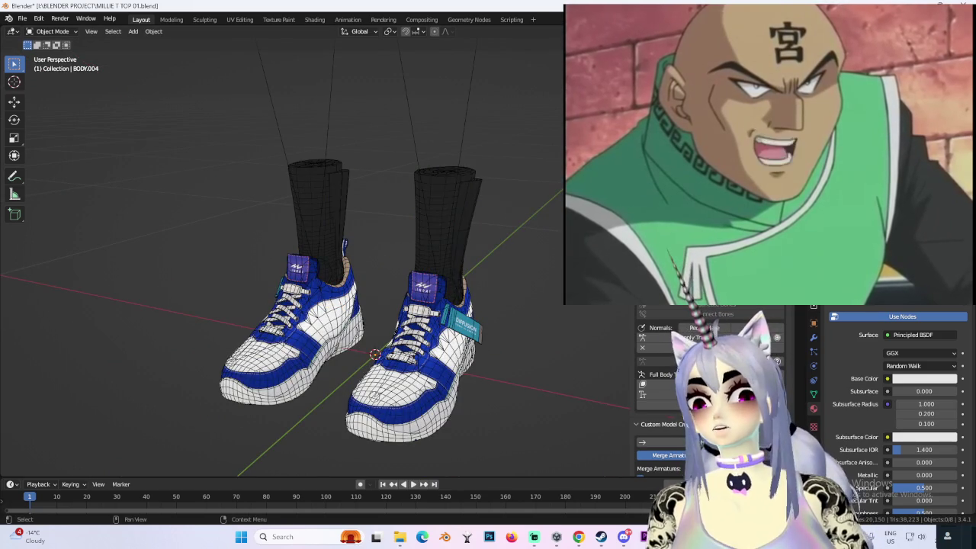
click(446, 221)
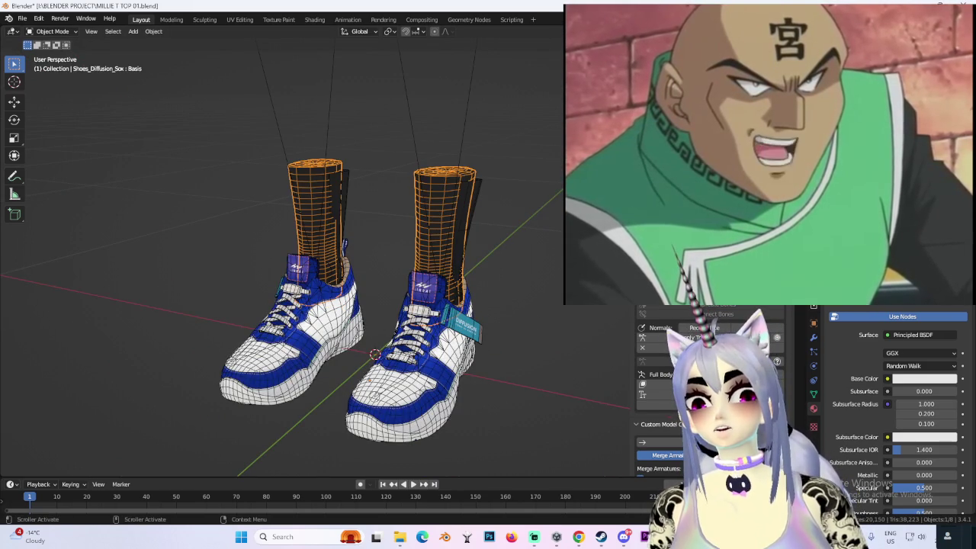
click(343, 229)
middle_drag(343, 228, 383, 231)
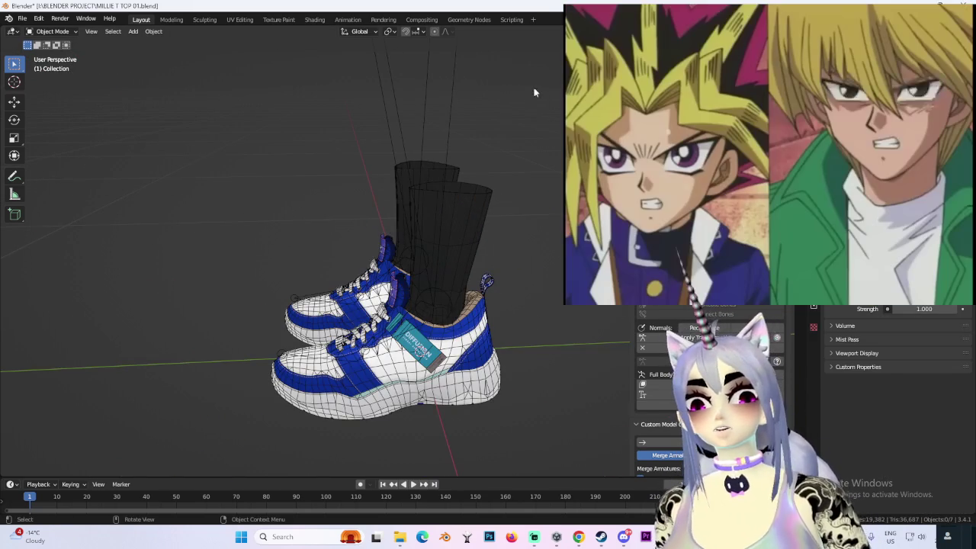
key(KP_3)
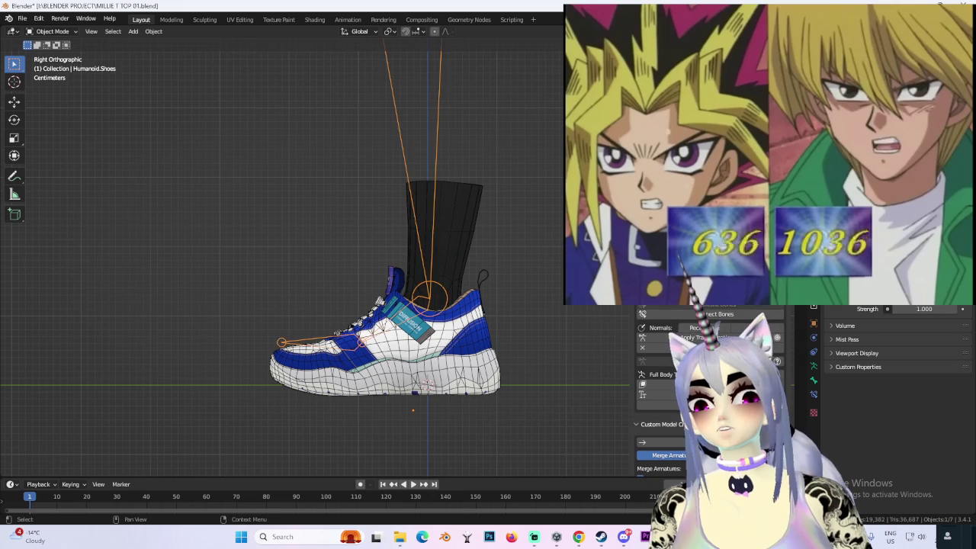
scroll(462, 199, down, 2)
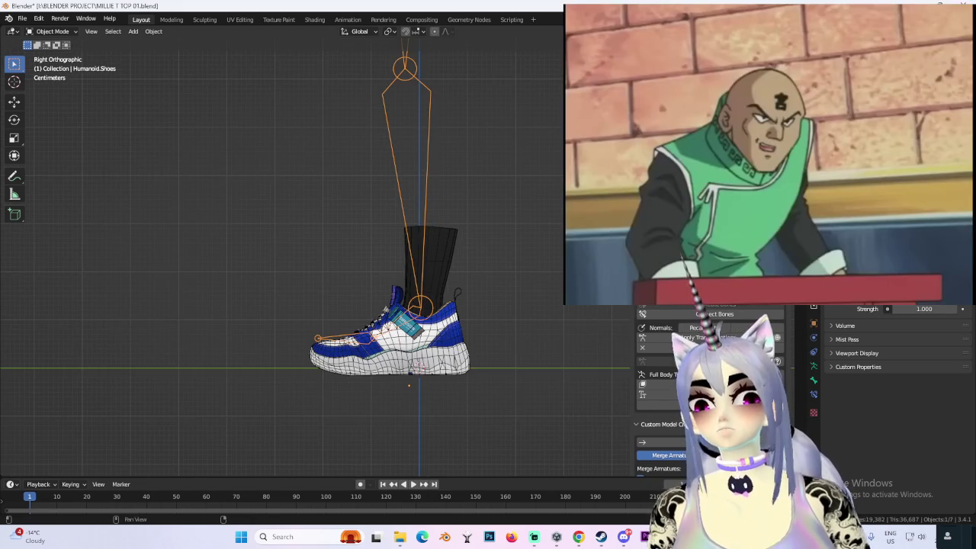
middle_drag(435, 336, 529, 287)
scroll(709, 382, down, 3)
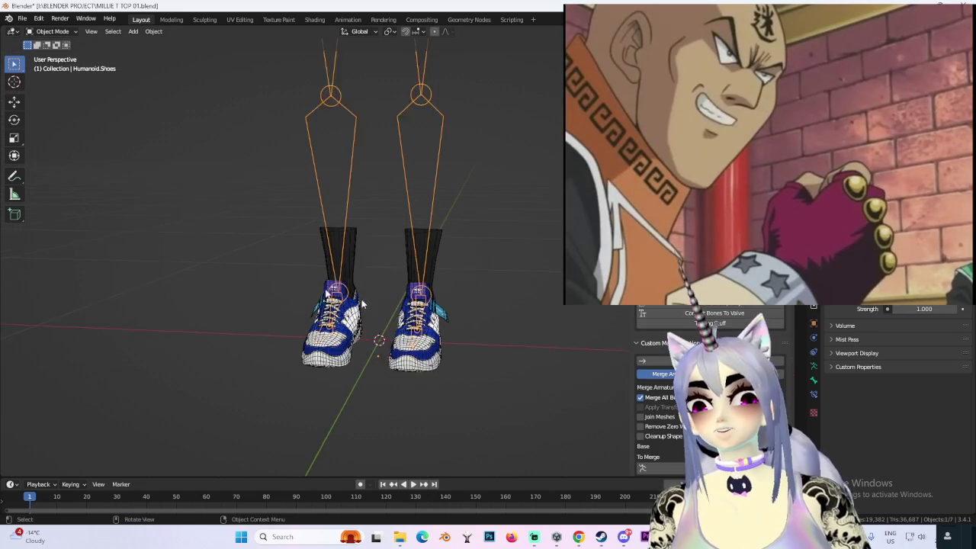
scroll(515, 337, down, 2)
- Save the project as MILLIE T TOP 02.blend
click(23, 19)
click(32, 98)
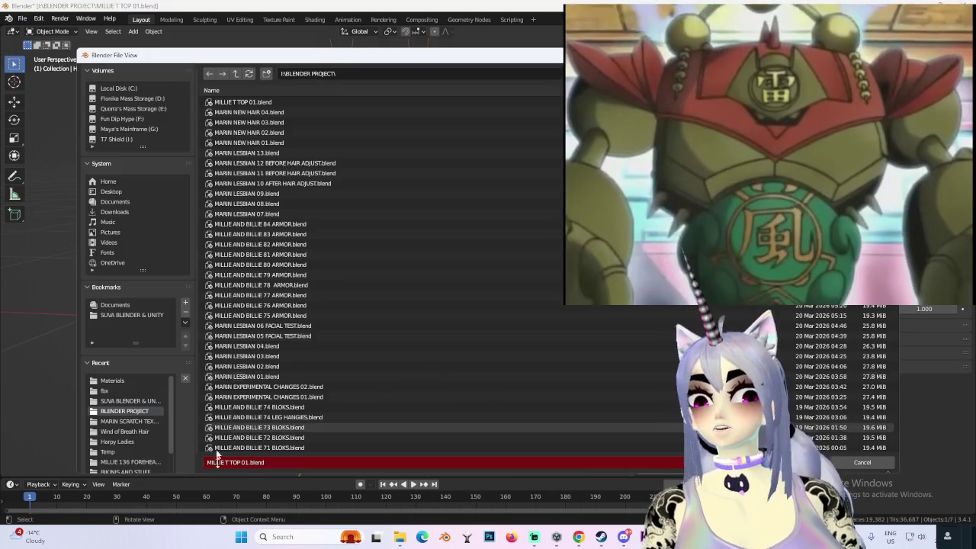
key(Return)
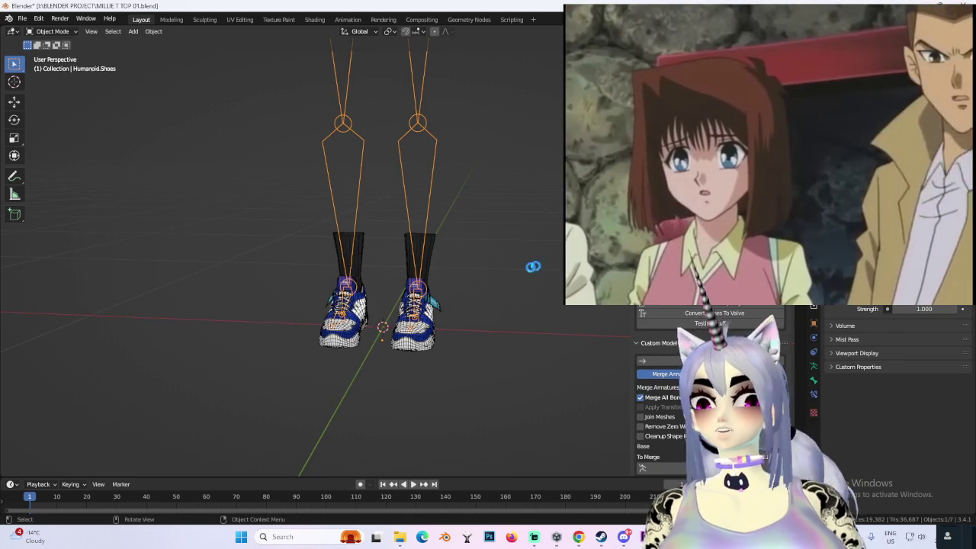
middle_drag(523, 267, 488, 275)
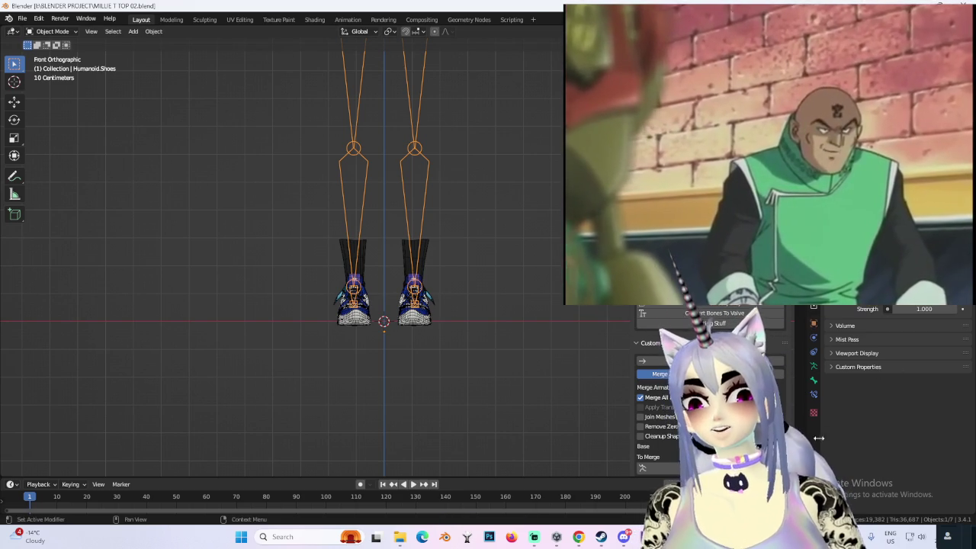
scroll(686, 382, down, 3)
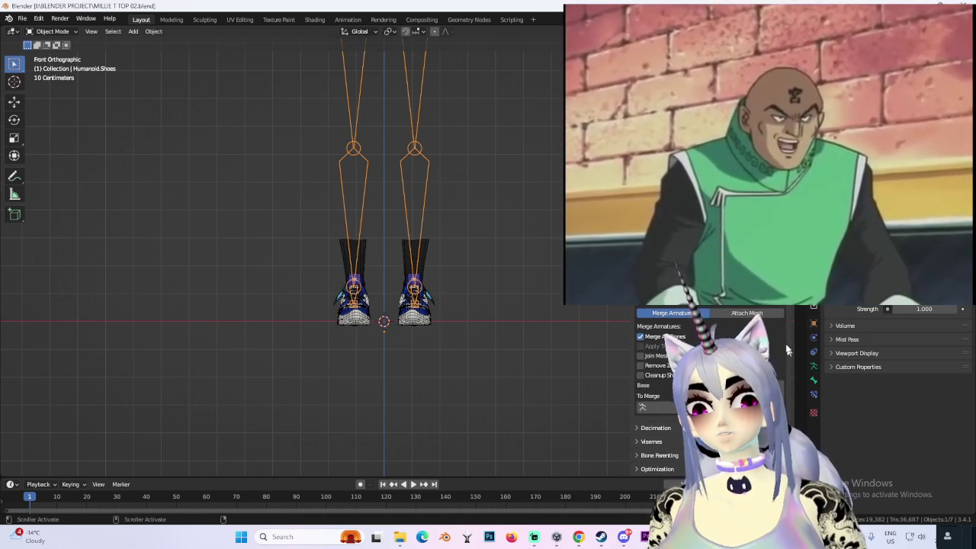
scroll(687, 366, down, 3)
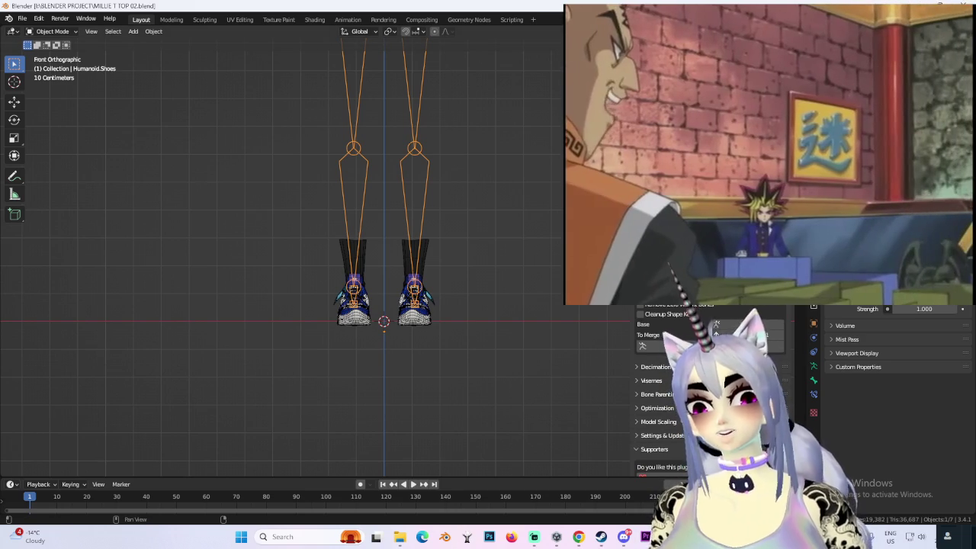
- Choose Humanoid.Shoes as the armature to merge and the main Armature as the base
click(763, 335)
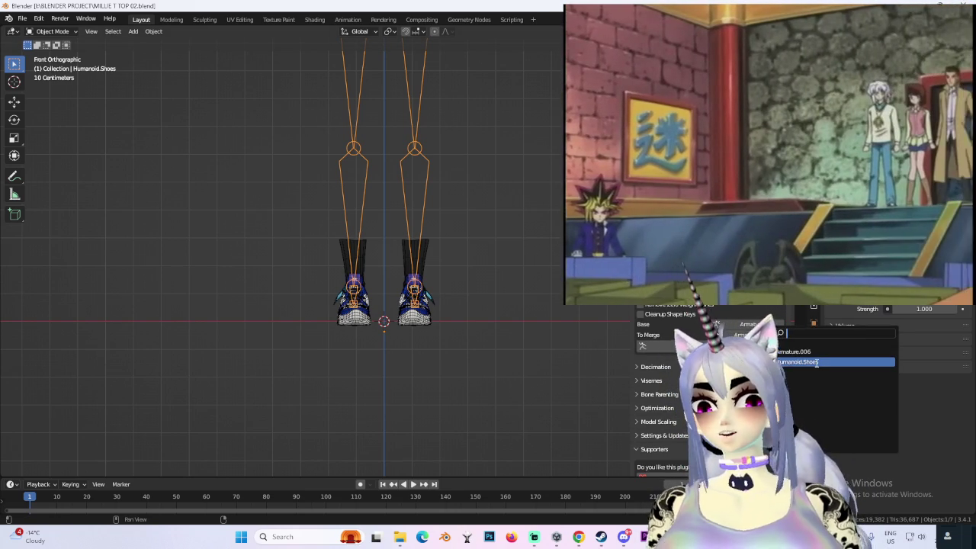
click(814, 360)
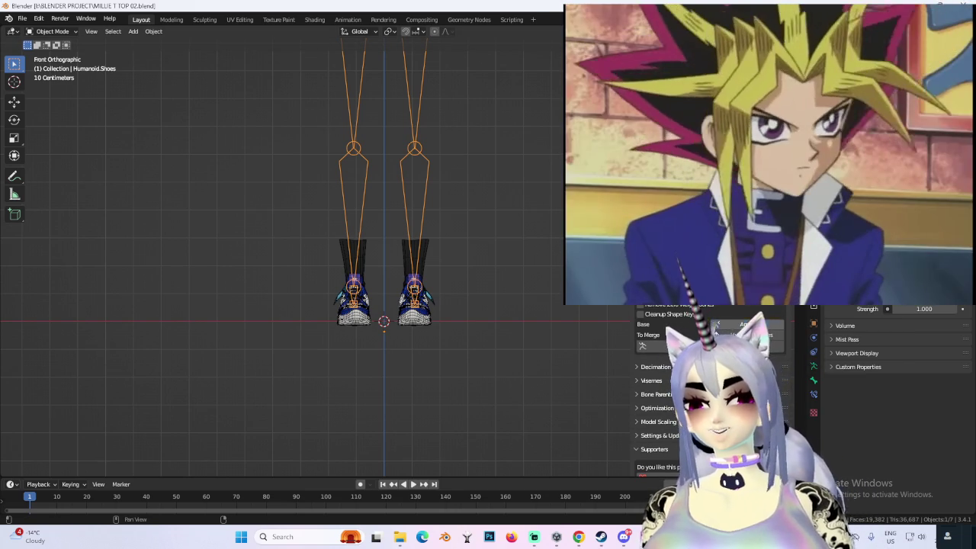
click(716, 325)
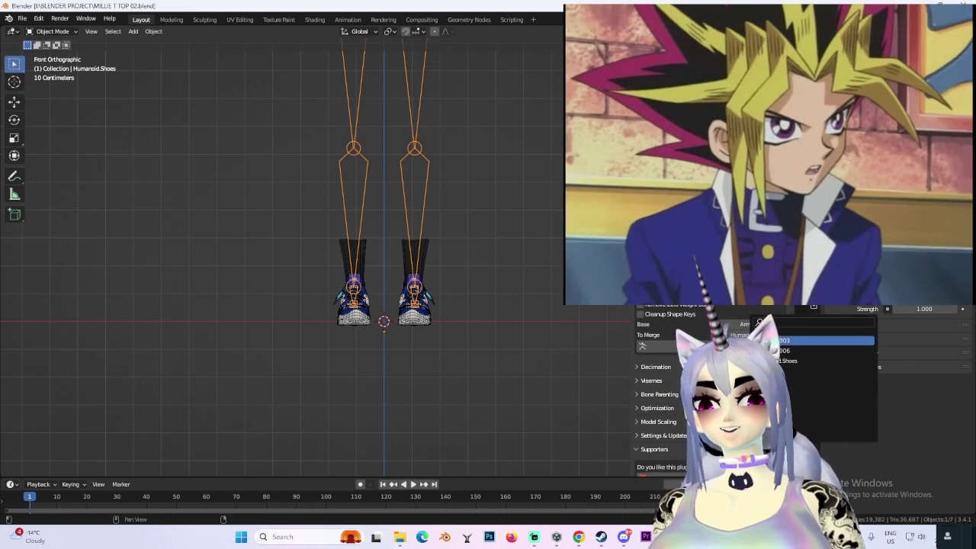
click(762, 340)
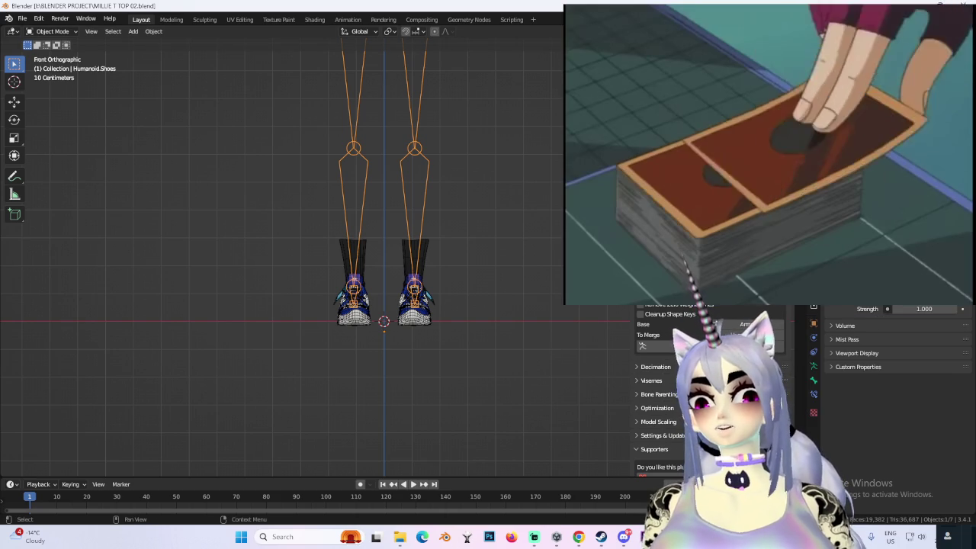
scroll(483, 194, down, 4)
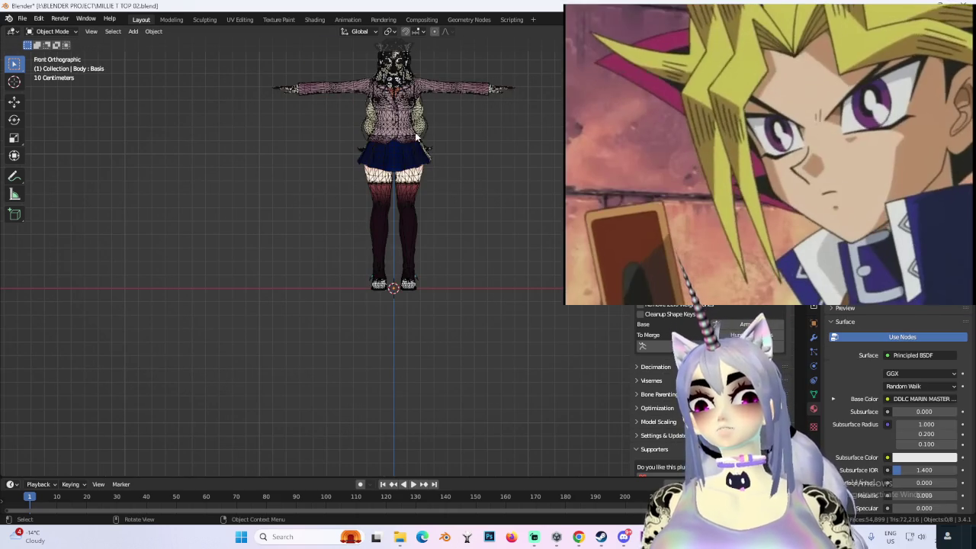
- Hide the body mesh, frame the head, and hide the glasses to inspect the head alone
click(425, 161)
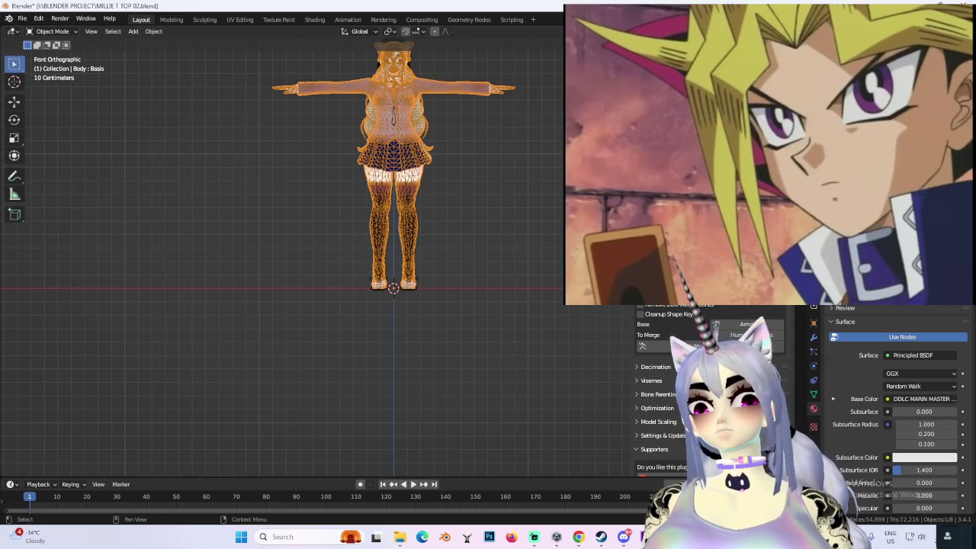
key(h)
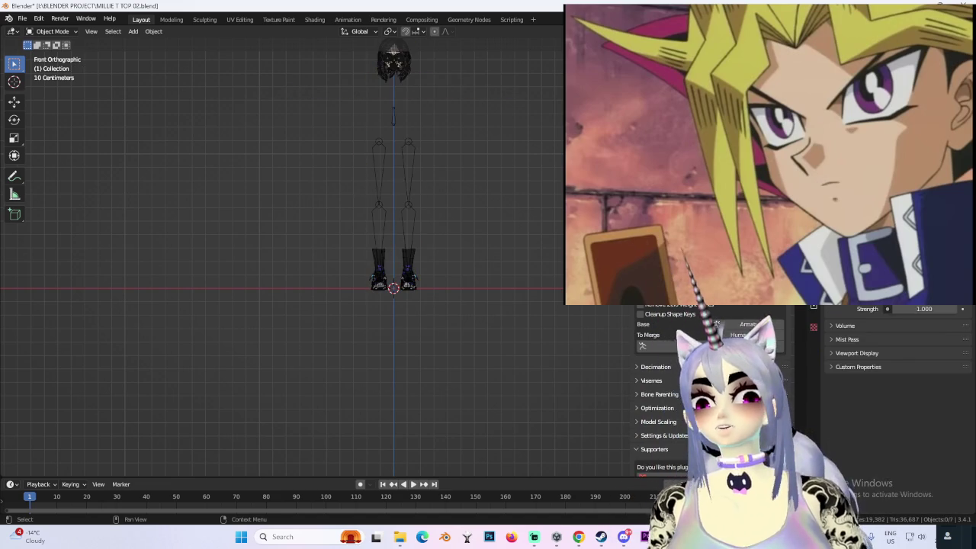
key(KP_Decimal)
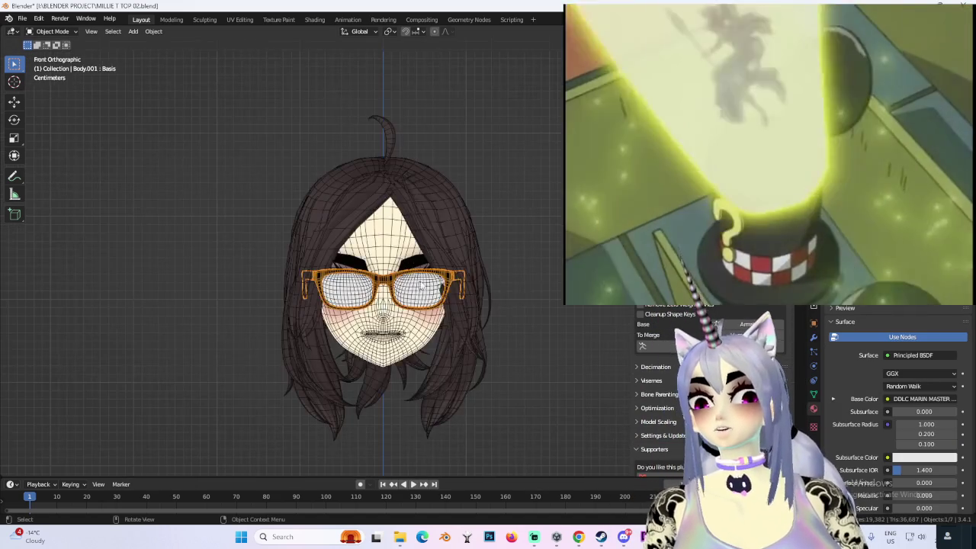
middle_drag(485, 283, 427, 290)
scroll(427, 290, up, 2)
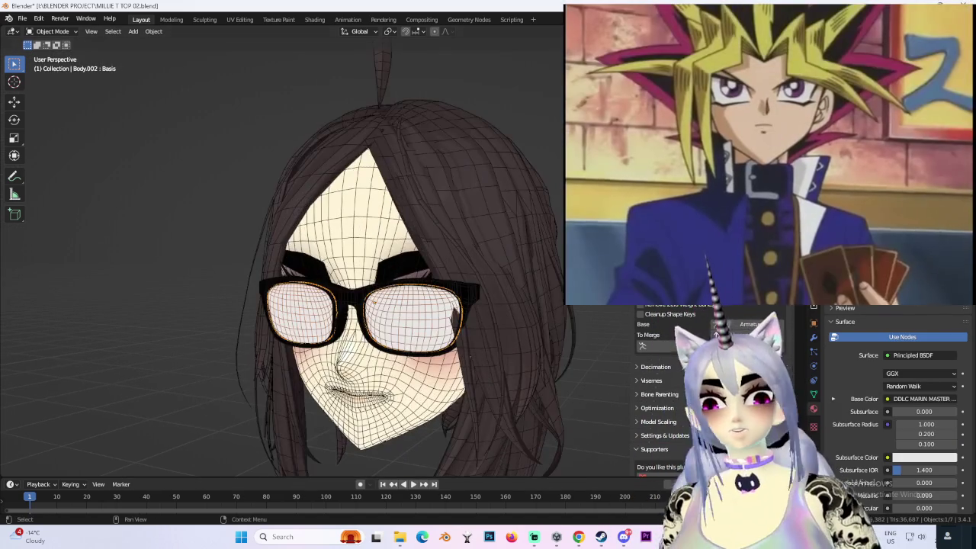
key(h)
scroll(546, 228, down, 5)
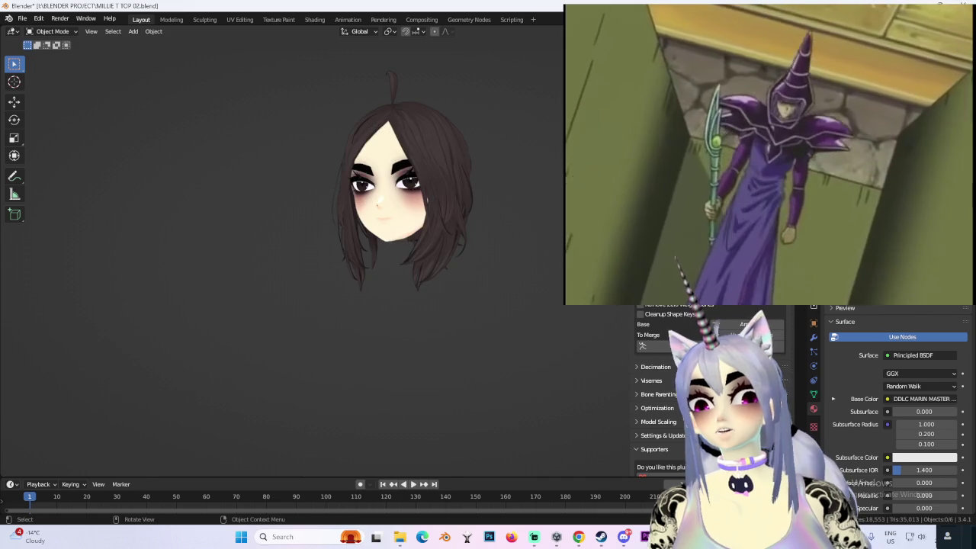
- Unhide all objects and bring the legs and sneakers back into view
key(alt+h)
scroll(490, 196, down, 3)
mouse_move(490, 196)
shift+middle_down()
mouse_move(453, 279)
mouse_move(410, 254)
mouse_move(527, 299)
mouse_move(464, 342)
mouse_move(440, 296)
mouse_move(453, 241)
mouse_move(516, 242)
mouse_move(481, 224)
mouse_move(447, 272)
shift+middle_up()
scroll(453, 241, down, 2)
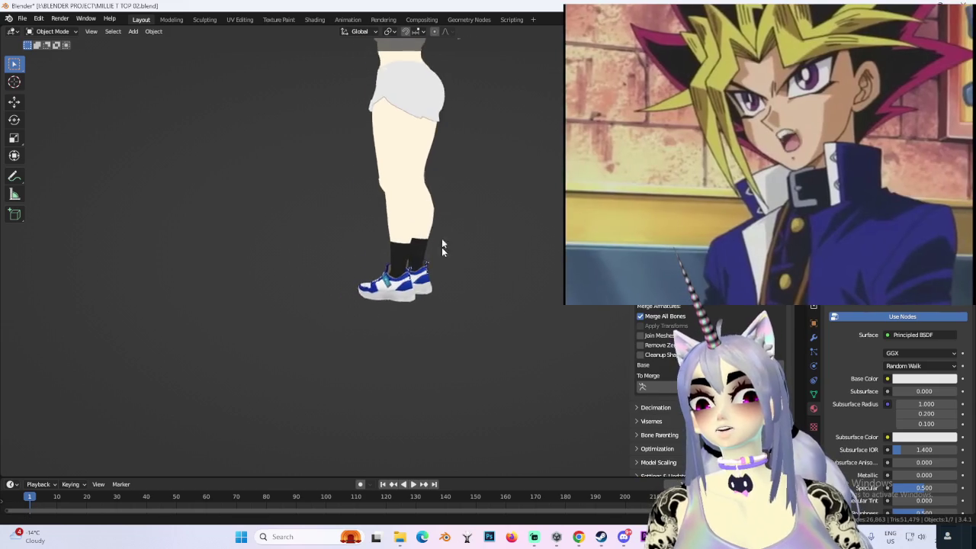
- Move the sneakers onto the feet and scale them down to fit
scroll(447, 272, up, 2)
scroll(447, 273, up, 2)
scroll(446, 272, up, 2)
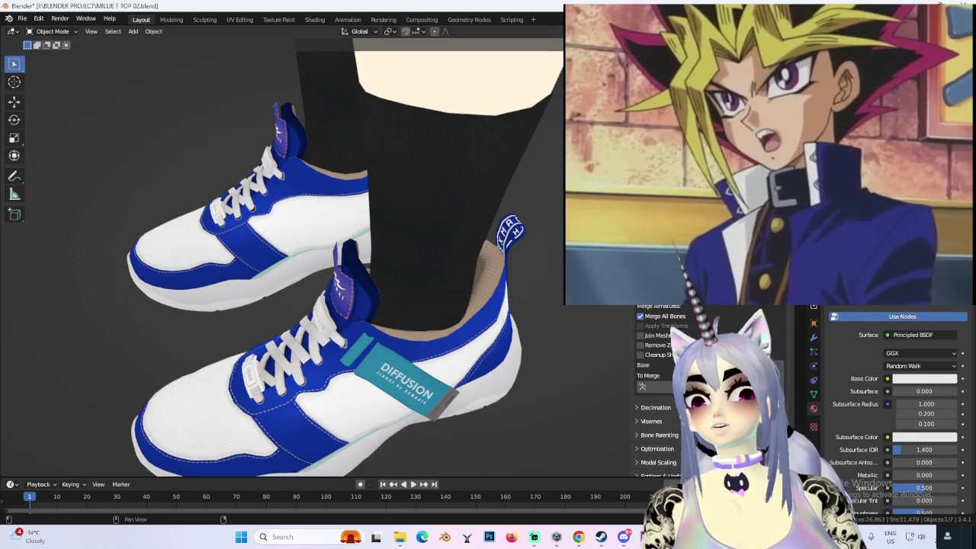
mouse_move(473, 259)
middle_down()
mouse_move(497, 231)
mouse_move(501, 254)
mouse_move(453, 263)
mouse_move(556, 238)
mouse_move(474, 258)
mouse_move(487, 224)
mouse_move(510, 223)
mouse_move(488, 263)
mouse_move(429, 282)
mouse_move(549, 216)
mouse_move(553, 327)
middle_up()
key(s)
click(503, 226)
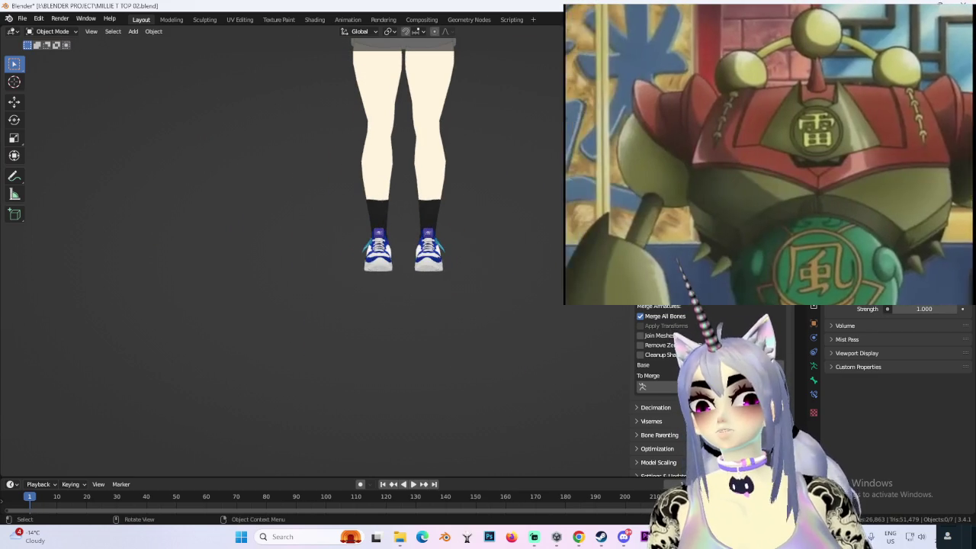
- Check the sneakers' fit from side, front and three-quarter views
key(KP_3)
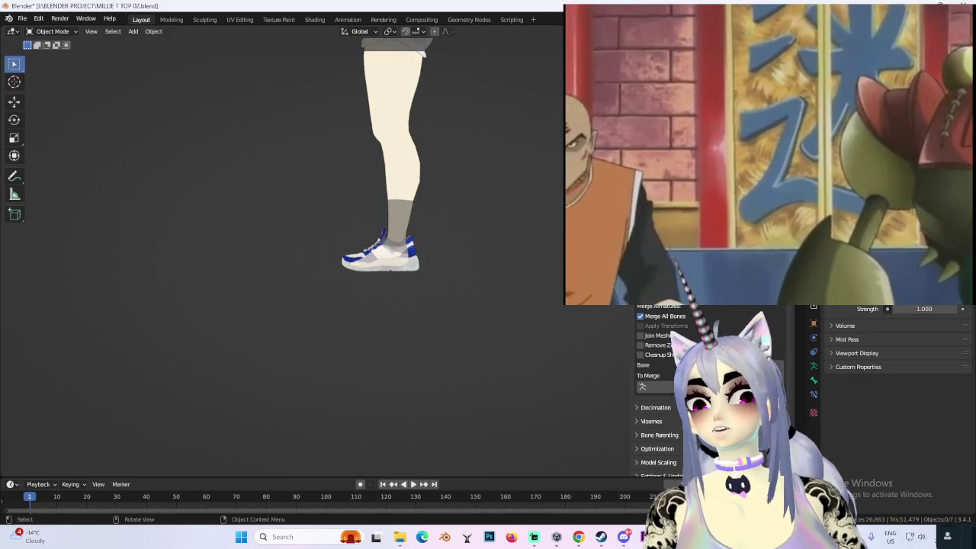
shift+scroll(462, 342, up, 3)
shift+scroll(455, 290, up, 2)
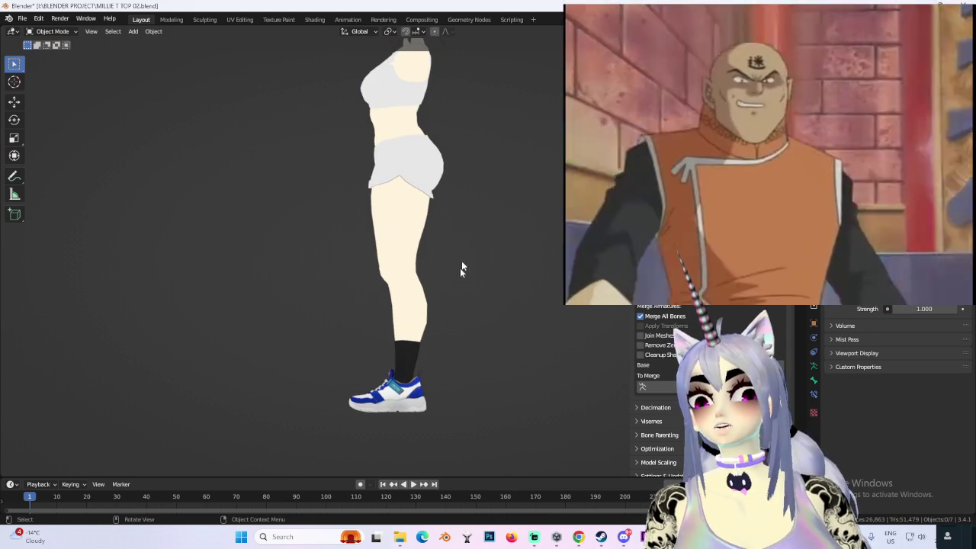
key(KP_1)
scroll(534, 277, up, 2)
scroll(523, 290, up, 2)
middle_drag(523, 290, 549, 282)
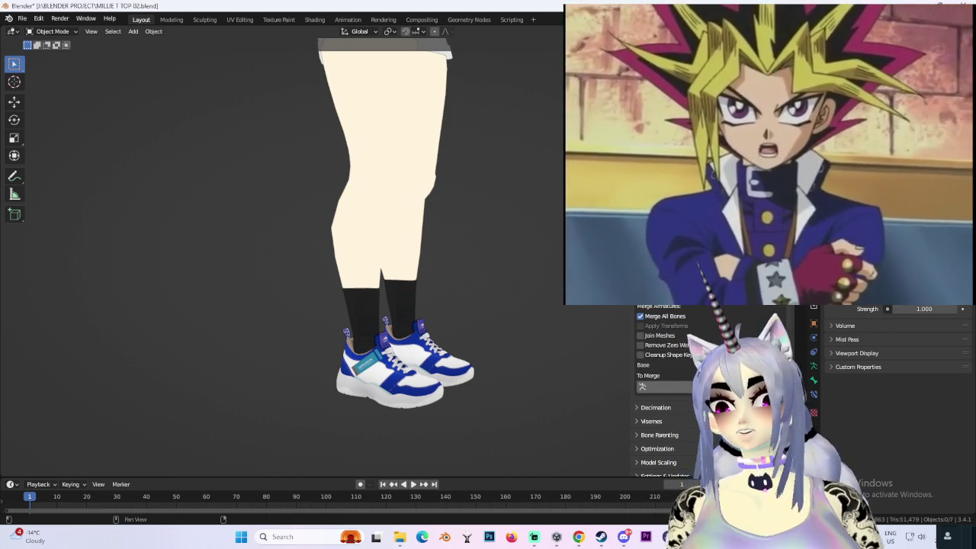
key(KP_1)
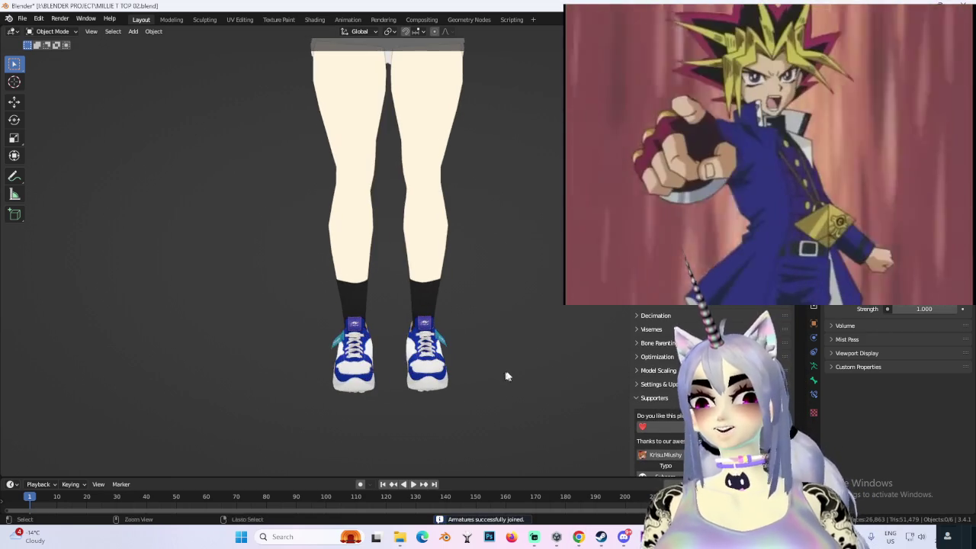
- Toggle into Pose Mode and back, then apply the current pose as the rest pose
middle_drag(527, 330, 483, 289)
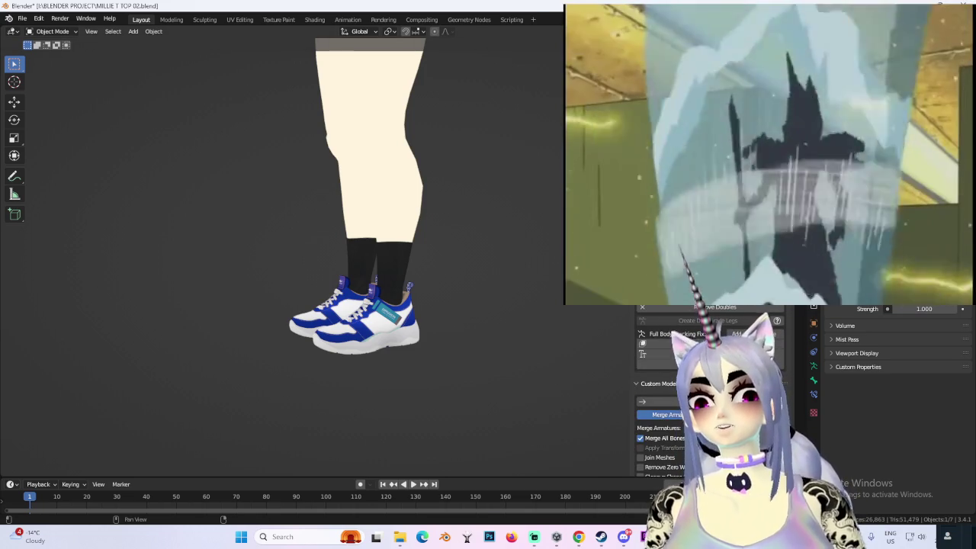
key(ctrl+Tab)
key(ctrl+Tab)
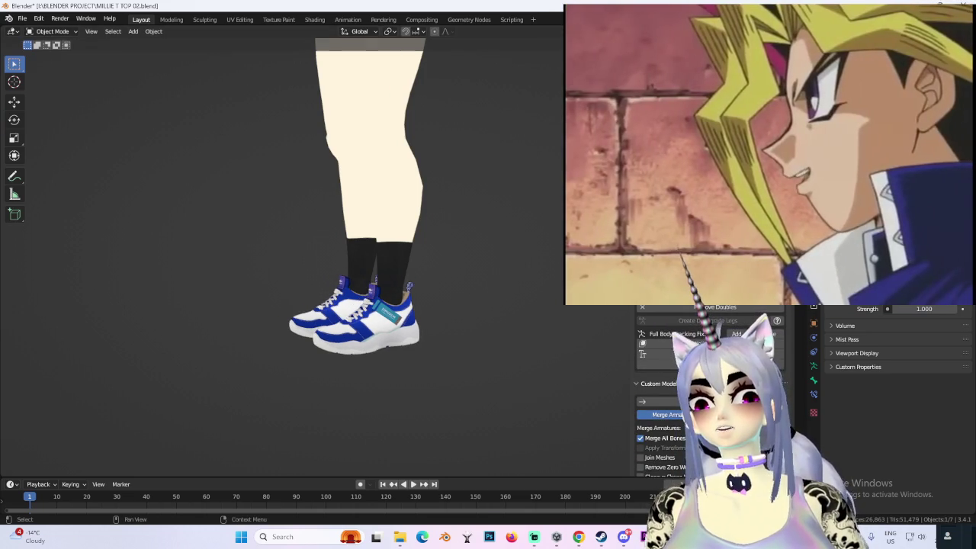
key(ctrl+Tab)
click(717, 339)
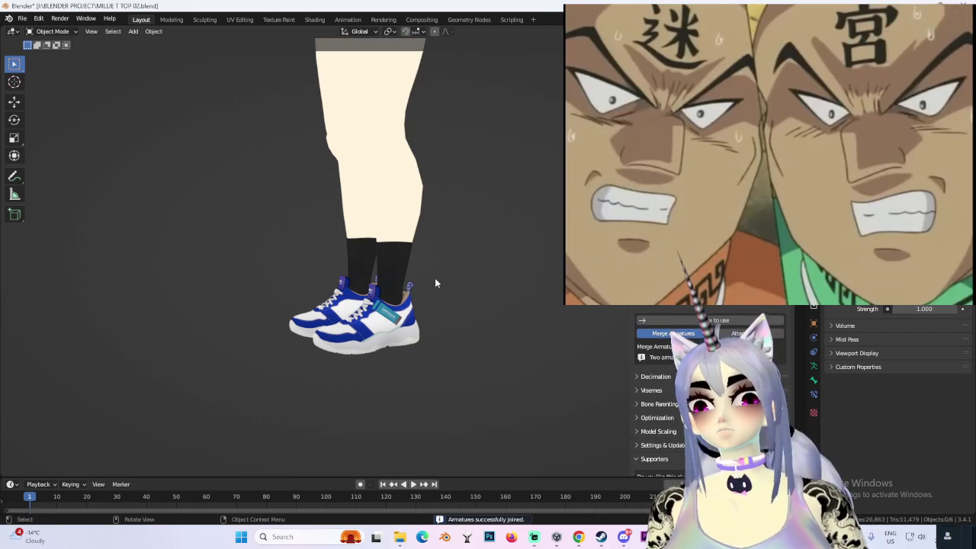
middle_drag(455, 287, 473, 286)
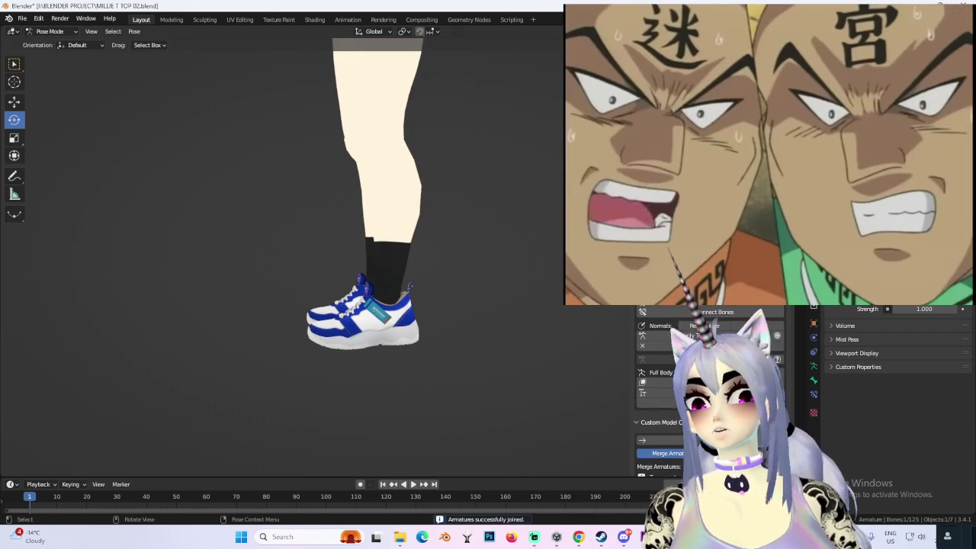
- Bend the left knee in Pose Mode to test the sneakers, then undo and return to Object Mode
key(ctrl+Tab)
middle_drag(412, 251, 428, 258)
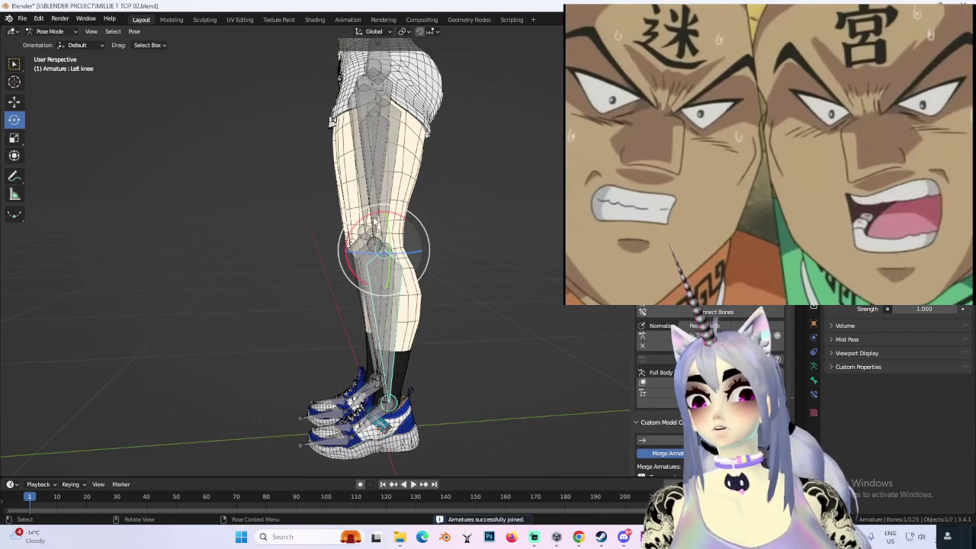
drag(374, 221, 461, 268)
mouse_move(462, 269)
middle_down()
mouse_move(488, 244)
mouse_move(482, 227)
mouse_move(527, 256)
middle_up()
click(436, 229)
key(ctrl+z)
key(ctrl+Tab)
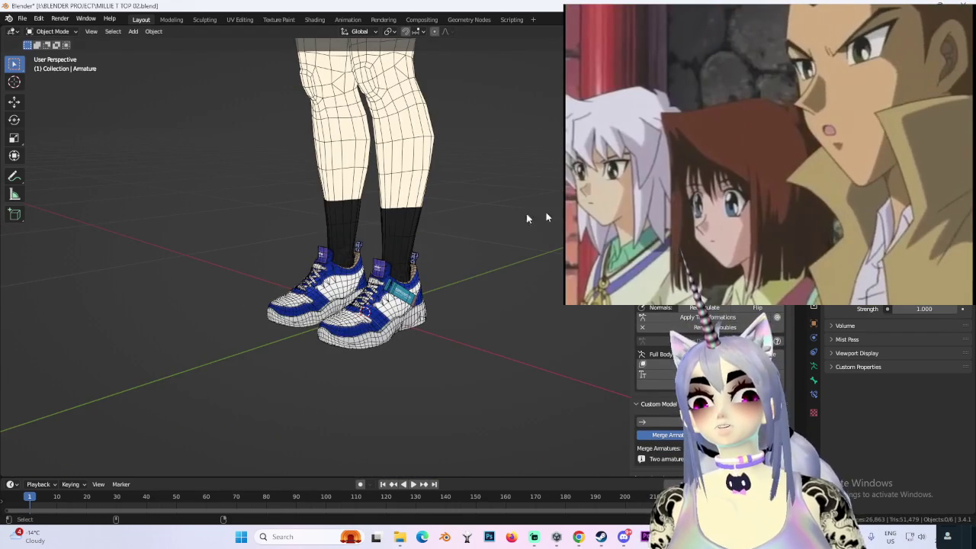
key(ctrl+z)
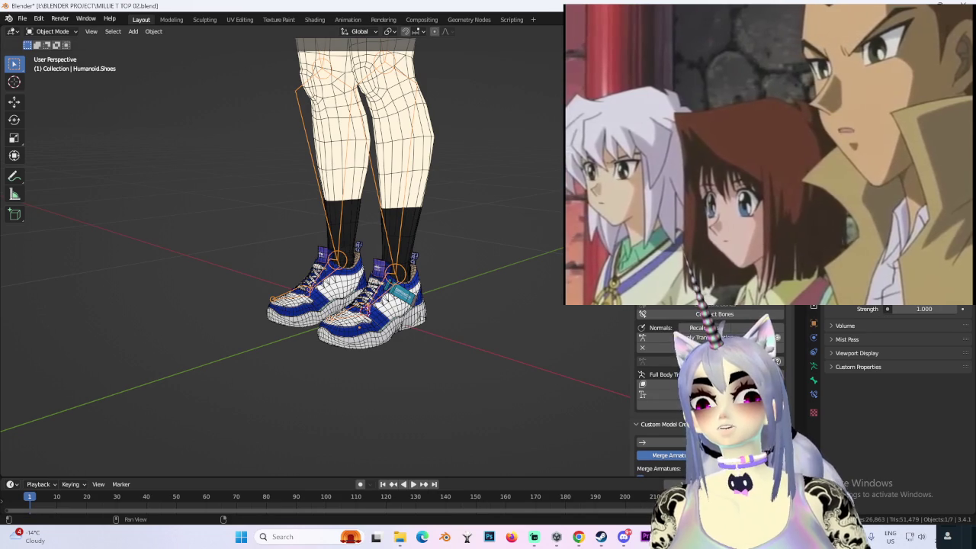
- Set Humanoid.Shoes as the armature to merge in CATS and join it into the main armature
click(686, 384)
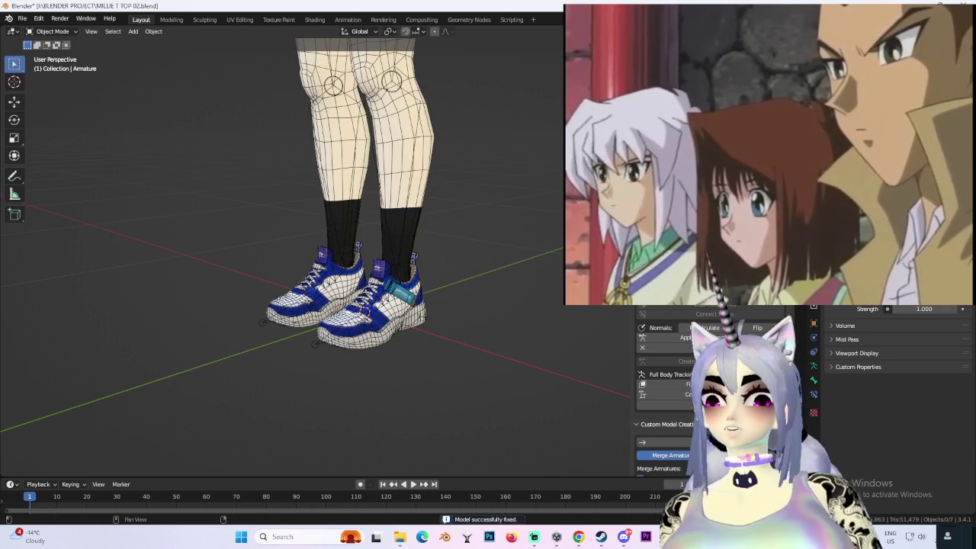
shift+middle_drag(529, 208, 546, 203)
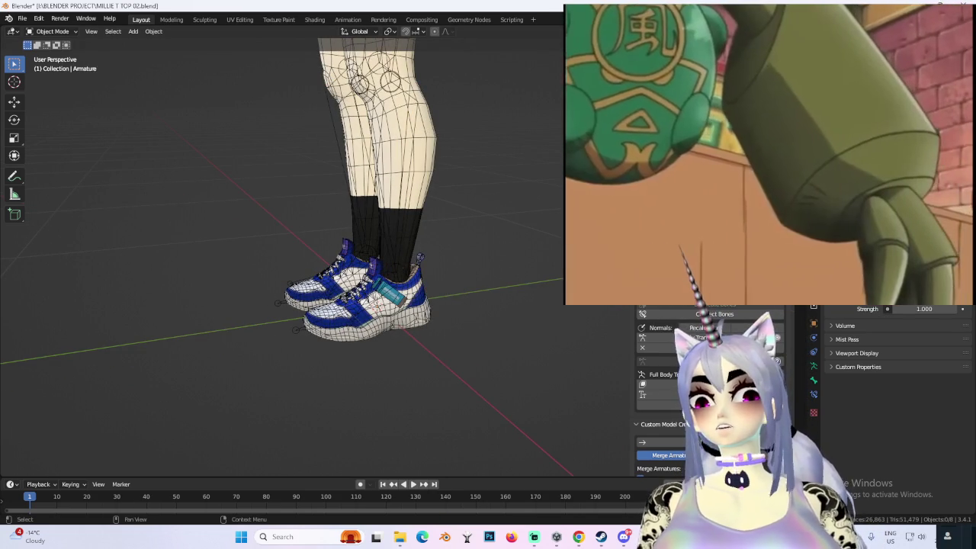
mouse_move(417, 273)
middle_down()
mouse_move(408, 278)
mouse_move(469, 274)
middle_up()
scroll(469, 273, up, 2)
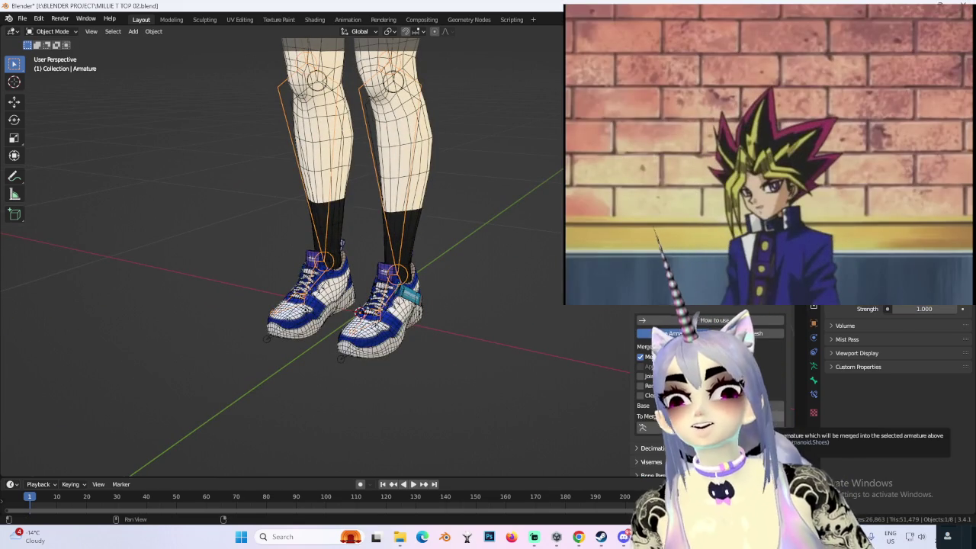
click(732, 427)
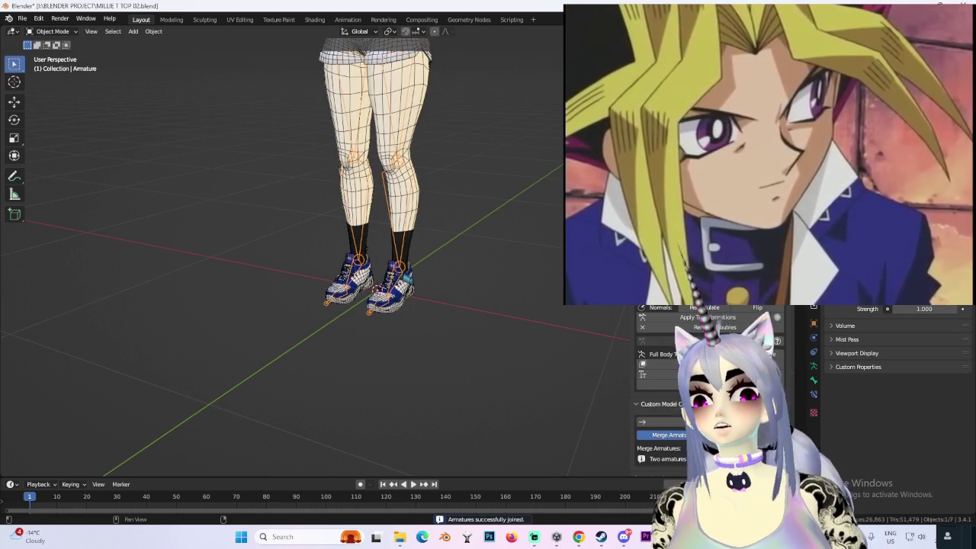
- Rotate the left lower leg at the knee, retrying after undos, to confirm the sneaker follows
drag(387, 122, 375, 139)
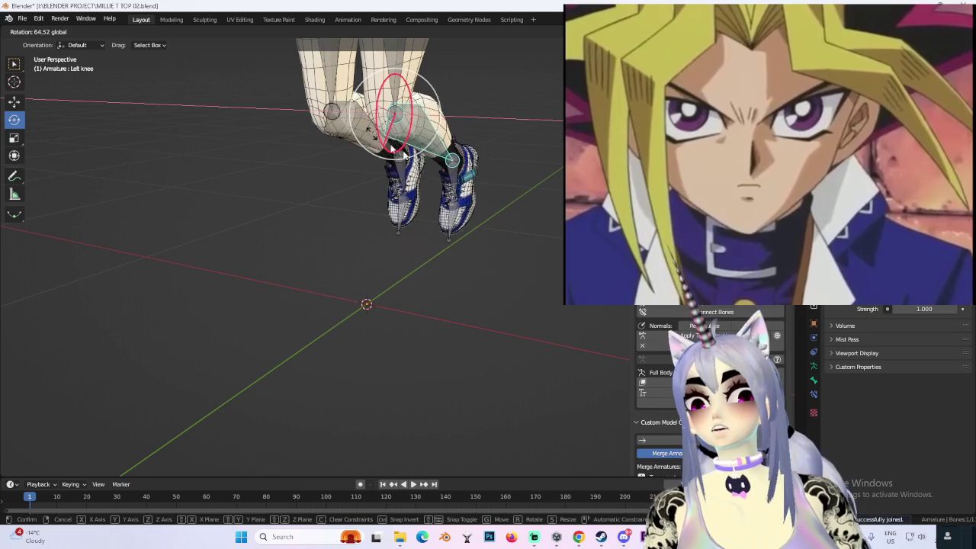
key(ctrl+z)
mouse_move(414, 177)
mouse_down()
mouse_move(396, 194)
mouse_move(435, 179)
mouse_move(416, 194)
mouse_up()
key(ctrl+z)
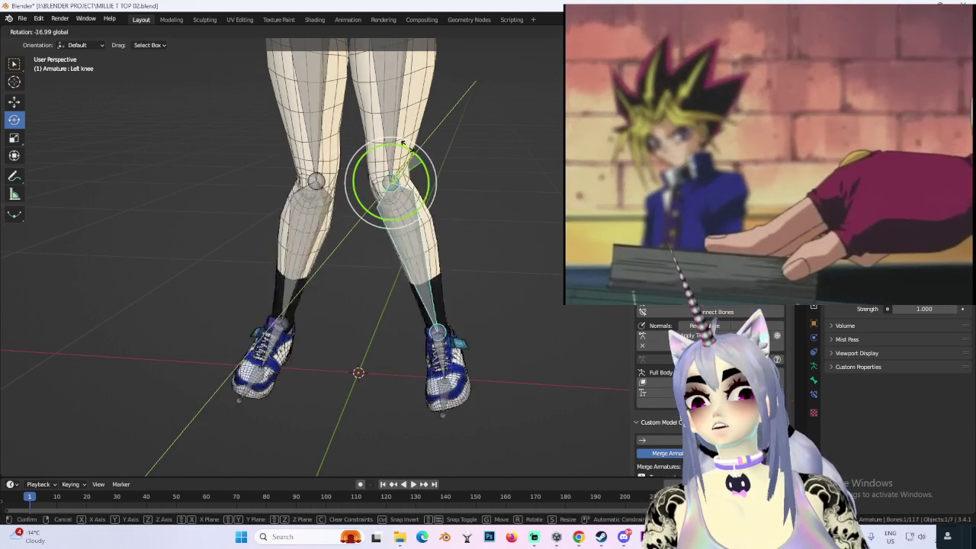
mouse_move(415, 194)
middle_down()
mouse_move(388, 152)
mouse_move(404, 164)
middle_up()
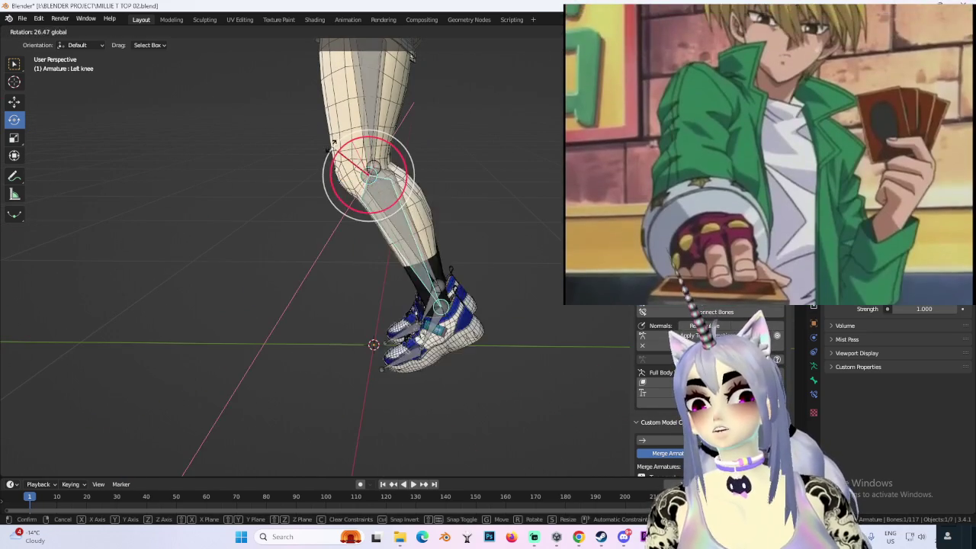
drag(408, 164, 552, 137)
middle_drag(488, 214, 496, 221)
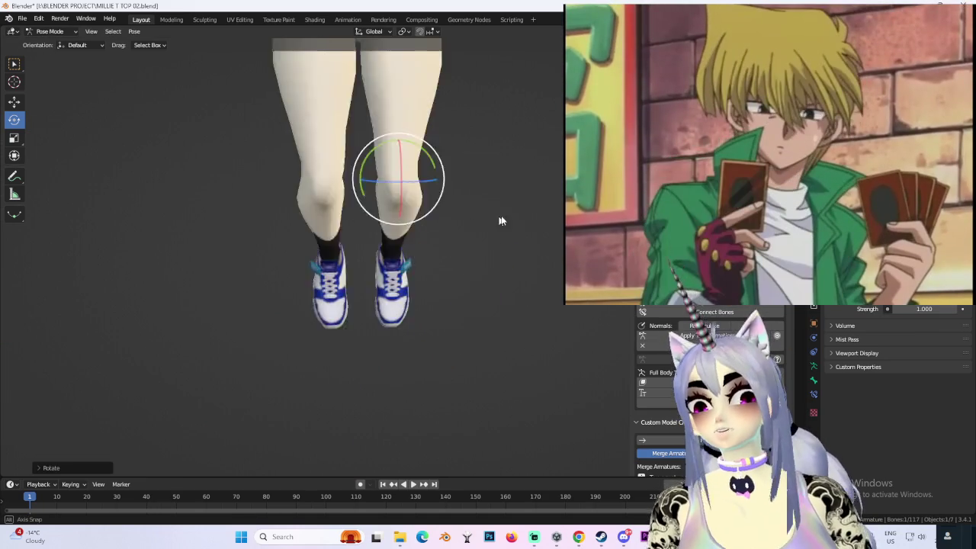
scroll(497, 220, down, 2)
scroll(427, 252, down, 2)
mouse_move(414, 299)
middle_down()
mouse_move(374, 284)
mouse_move(368, 352)
middle_up()
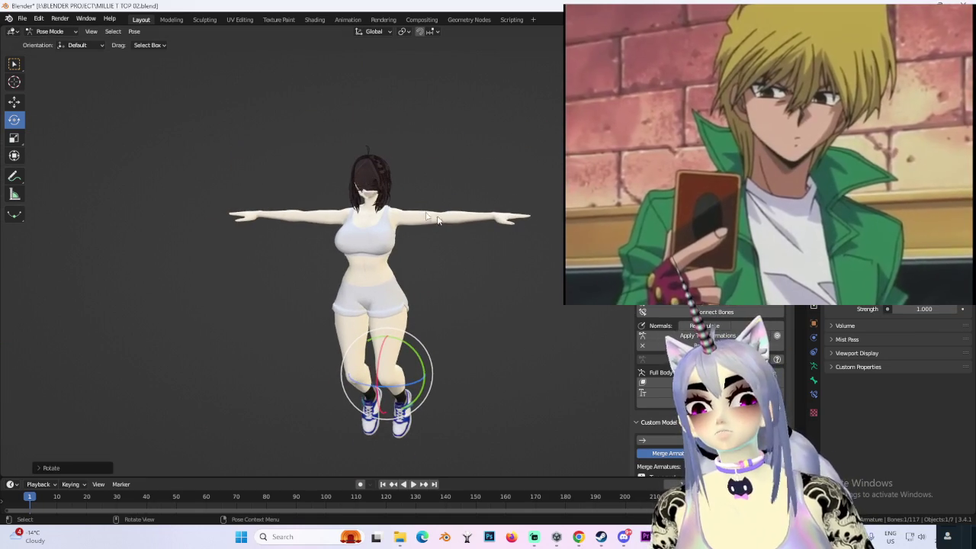
- Zoom and orbit around the head to inspect the glasses, then return to Object Mode
scroll(525, 217, up, 2)
scroll(525, 216, up, 3)
middle_drag(458, 290, 485, 273)
scroll(486, 273, up, 4)
scroll(469, 250, up, 3)
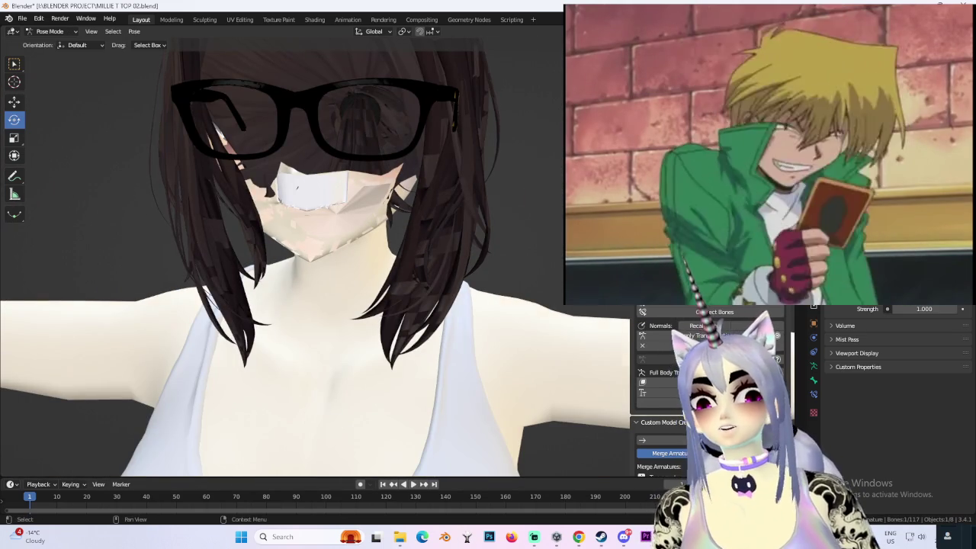
scroll(525, 252, down, 4)
scroll(512, 221, down, 2)
scroll(512, 221, up, 2)
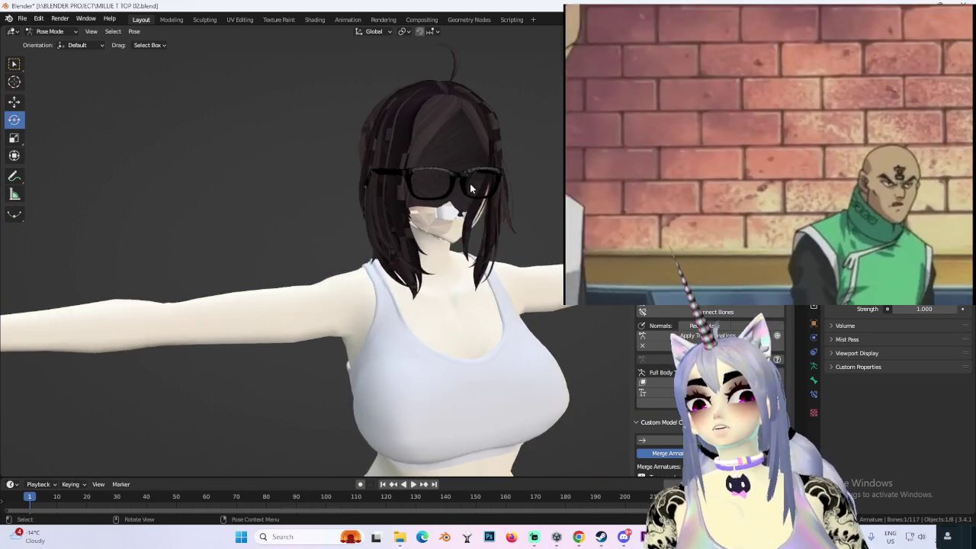
mouse_move(467, 187)
middle_down()
mouse_move(454, 219)
mouse_move(539, 158)
middle_up()
scroll(495, 241, down, 3)
key(ctrl+Tab)
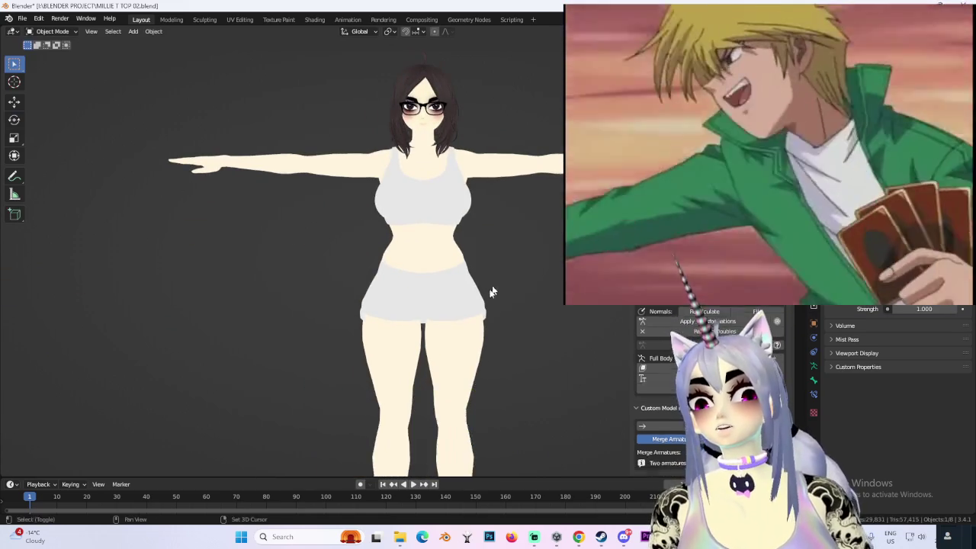
- Zoom in on the legs and shoes, with the wireframe overlays shown
scroll(515, 263, up, 3)
scroll(447, 285, down, 3)
scroll(454, 293, up, 2)
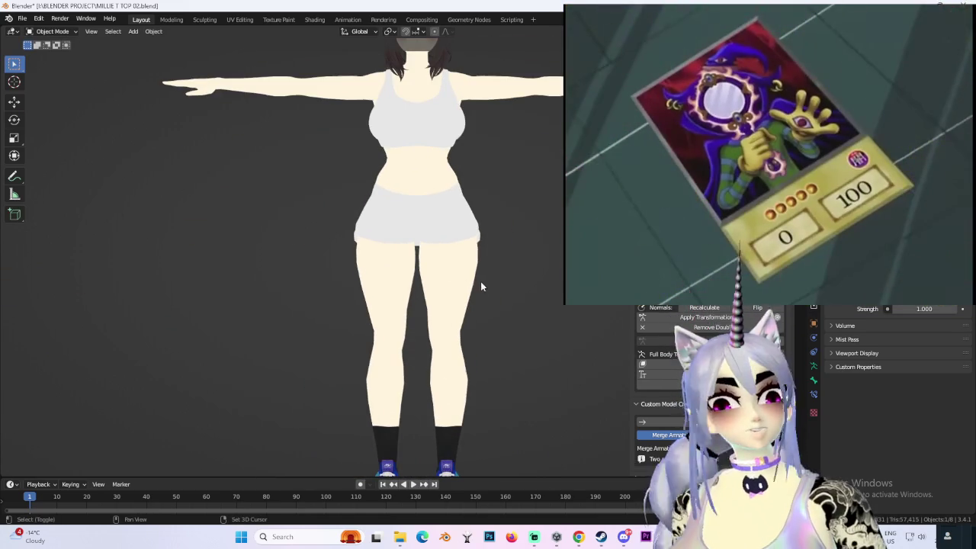
scroll(469, 263, up, 2)
scroll(466, 305, up, 2)
shift+middle_drag(528, 365, 437, 286)
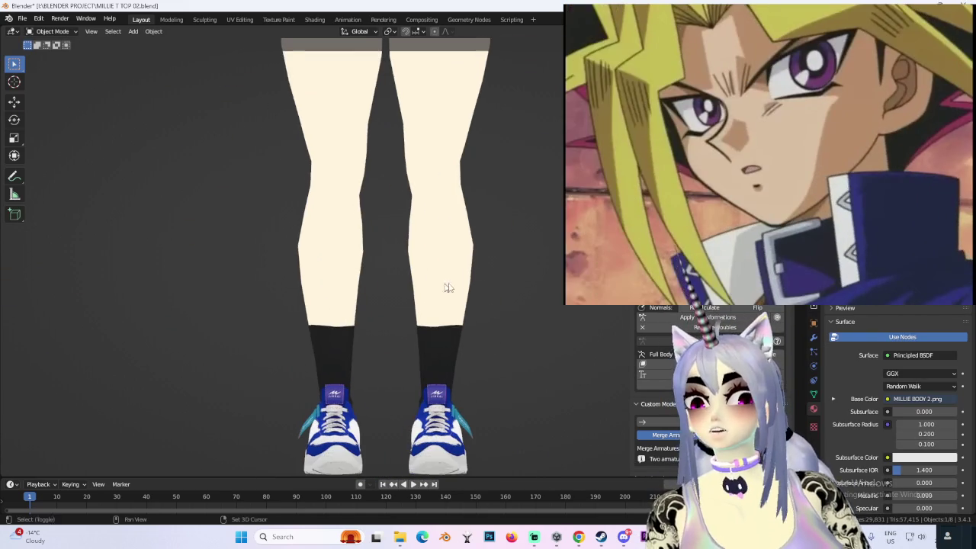
scroll(452, 280, up, 1)
key(shift+alt+z)
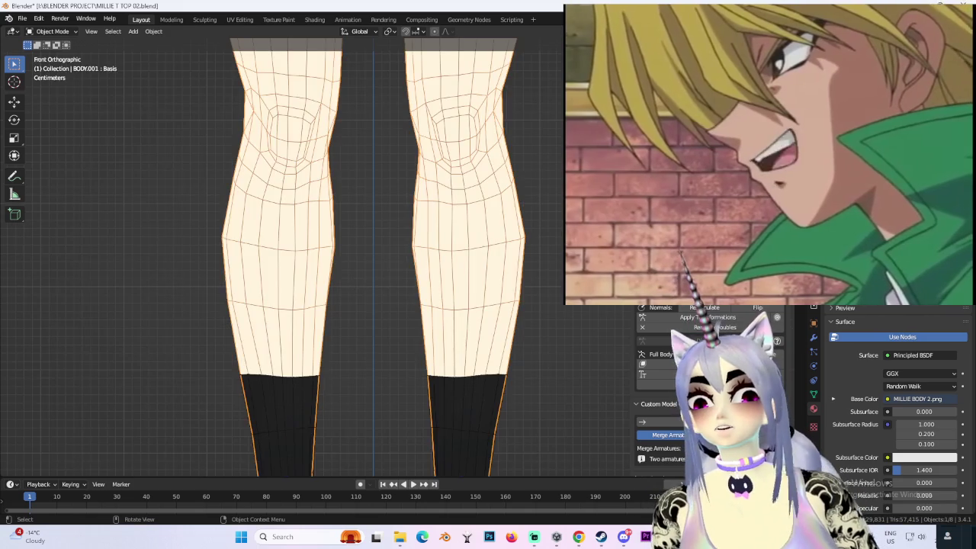
scroll(504, 305, down, 2)
scroll(489, 320, up, 2)
- Orbit around the legs and torso with the wireframe overlays hidden again
mouse_move(473, 305)
middle_down()
mouse_move(412, 288)
mouse_move(366, 289)
mouse_move(480, 239)
middle_up()
scroll(366, 290, up, 2)
scroll(435, 214, down, 2)
key(shift+alt+z)
scroll(457, 259, down, 2)
mouse_move(427, 259)
middle_down()
mouse_move(499, 255)
mouse_move(498, 290)
middle_up()
scroll(498, 290, down, 3)
scroll(540, 239, down, 1)
middle_drag(531, 240, 501, 265)
scroll(501, 266, up, 5)
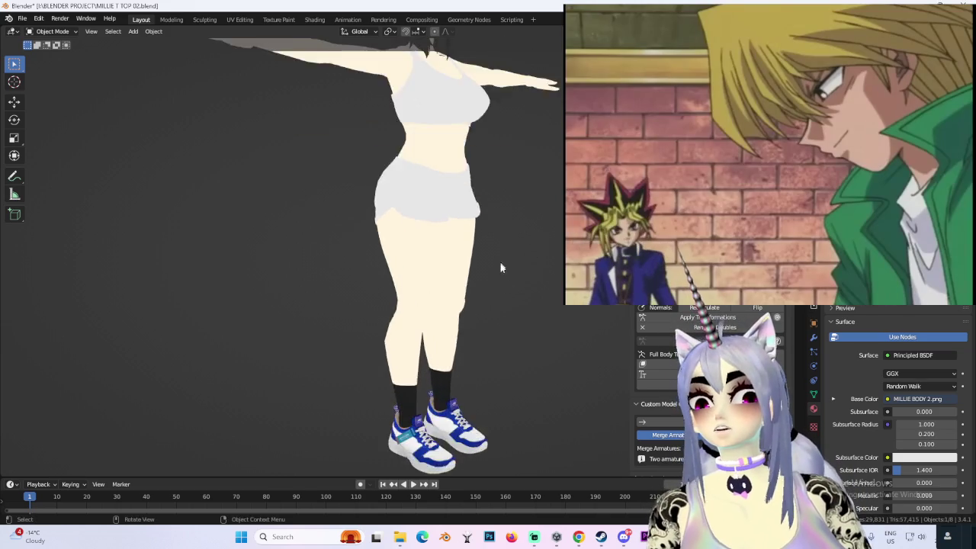
scroll(501, 265, up, 1)
scroll(473, 246, up, 3)
scroll(483, 283, up, 2)
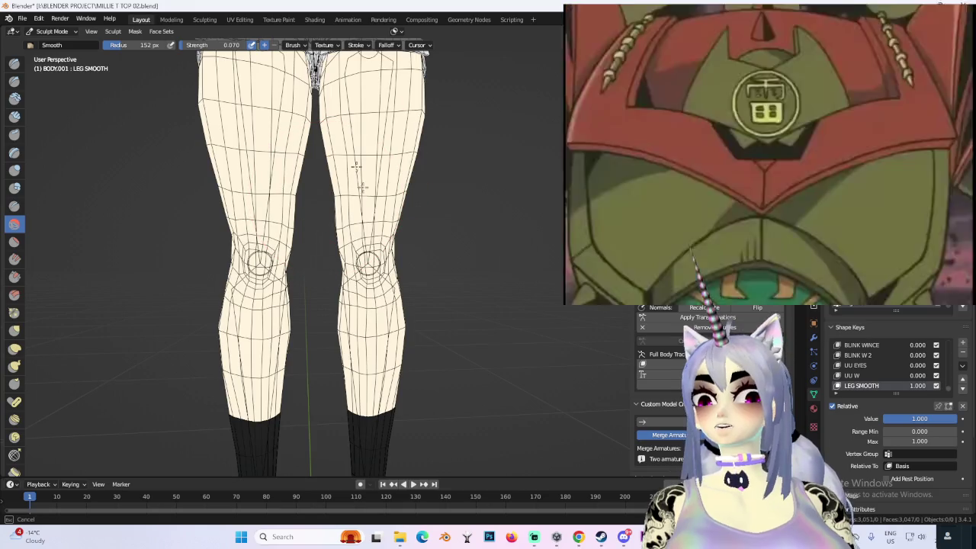
- Orbit around the knees, thighs and lower legs to find the areas needing smoothing
scroll(397, 252, up, 2)
mouse_move(396, 251)
middle_down()
mouse_move(438, 268)
mouse_move(384, 324)
middle_up()
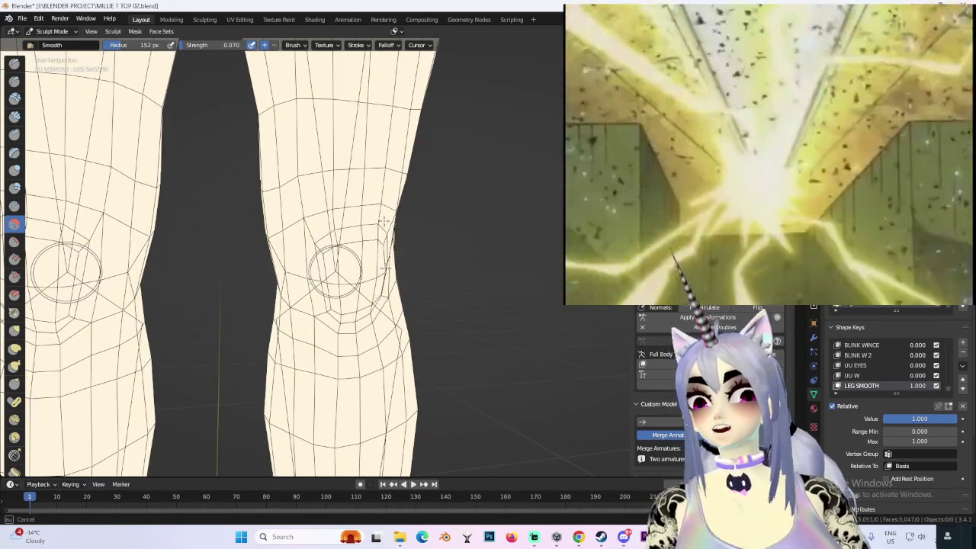
ctrl+middle_drag(373, 263, 378, 267)
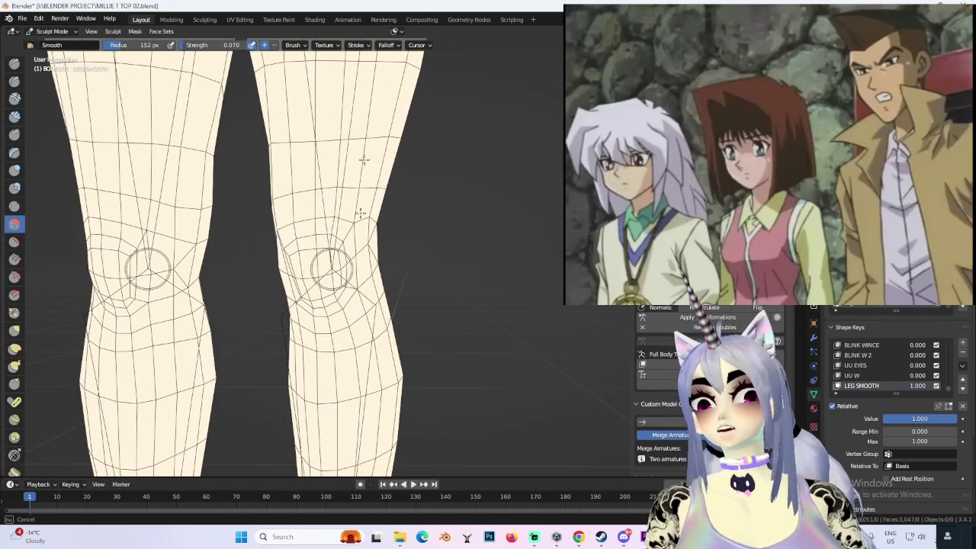
scroll(381, 275, down, 2)
scroll(382, 282, down, 2)
middle_drag(421, 330, 395, 347)
scroll(395, 347, up, 3)
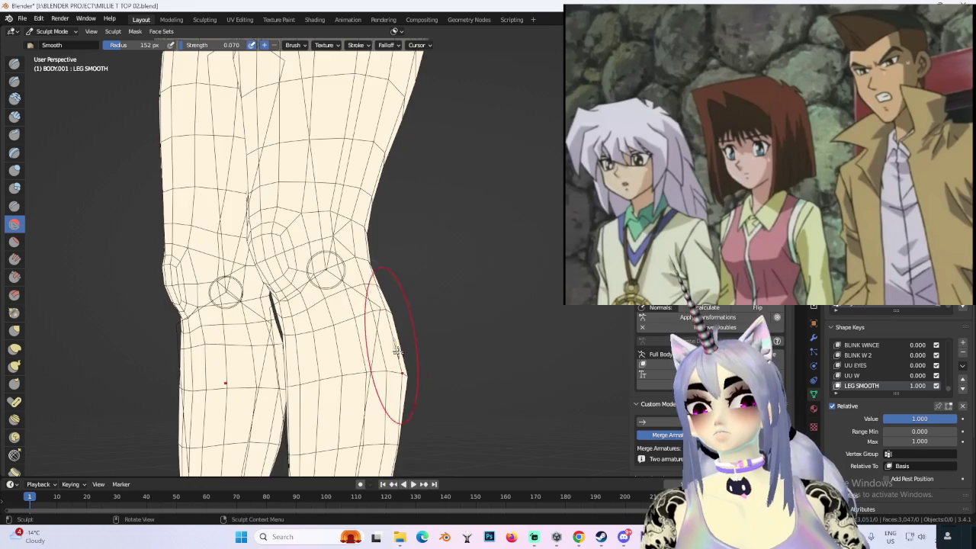
middle_drag(448, 373, 345, 354)
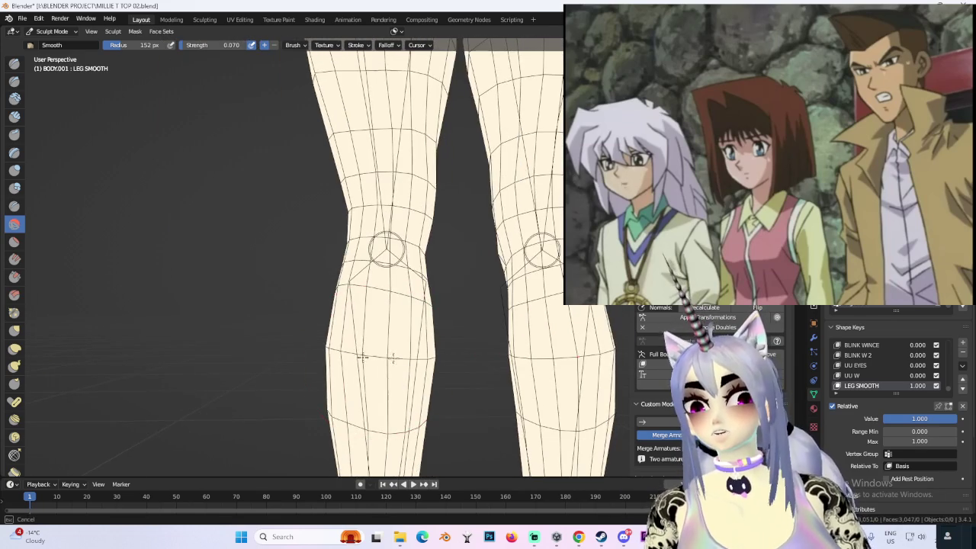
middle_drag(414, 361, 366, 370)
scroll(412, 321, down, 2)
mouse_move(458, 274)
shift+middle_down()
mouse_move(467, 263)
mouse_move(462, 314)
shift+middle_up()
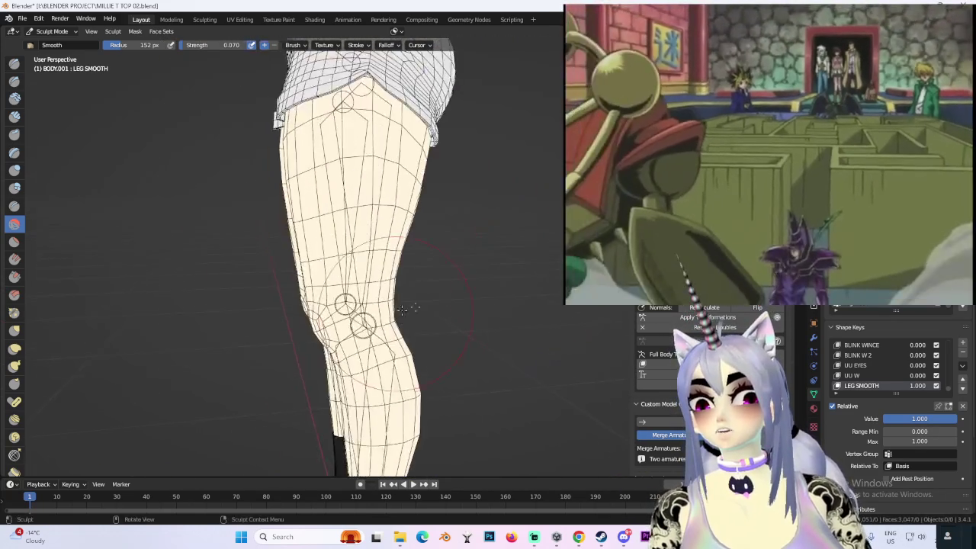
scroll(462, 314, up, 2)
scroll(462, 314, up, 2)
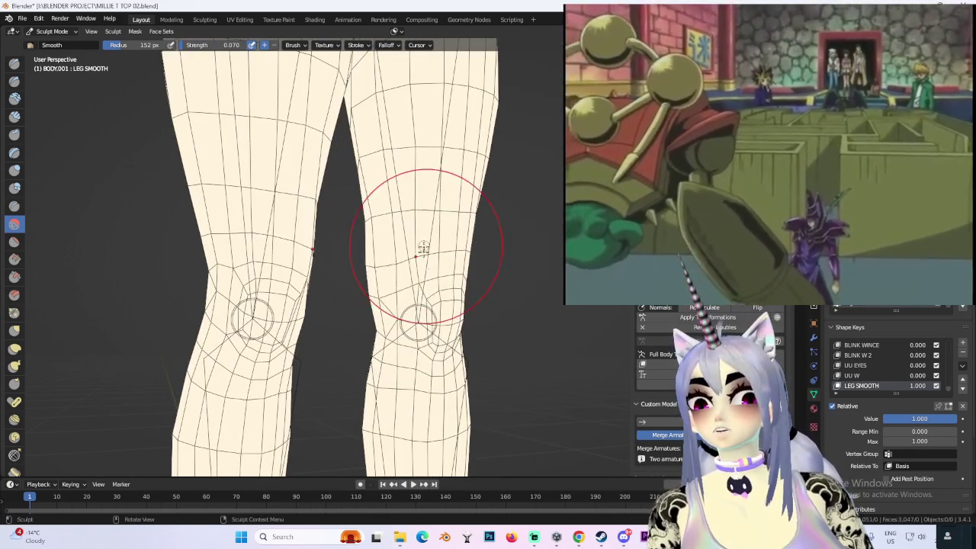
middle_drag(425, 240, 413, 319)
scroll(403, 260, down, 2)
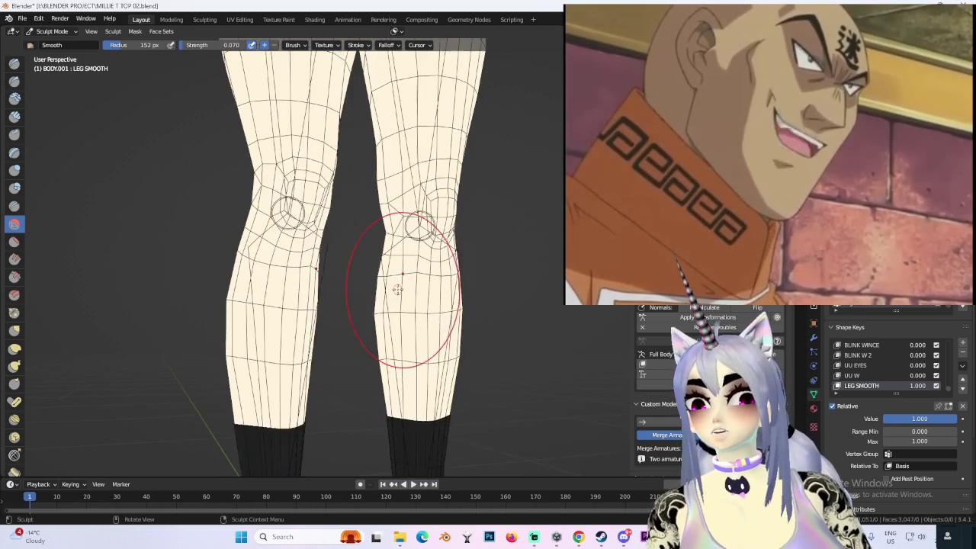
middle_drag(403, 259, 366, 236)
mouse_move(381, 308)
middle_down()
mouse_move(414, 273)
mouse_move(396, 289)
mouse_move(416, 328)
middle_up()
scroll(431, 313, down, 3)
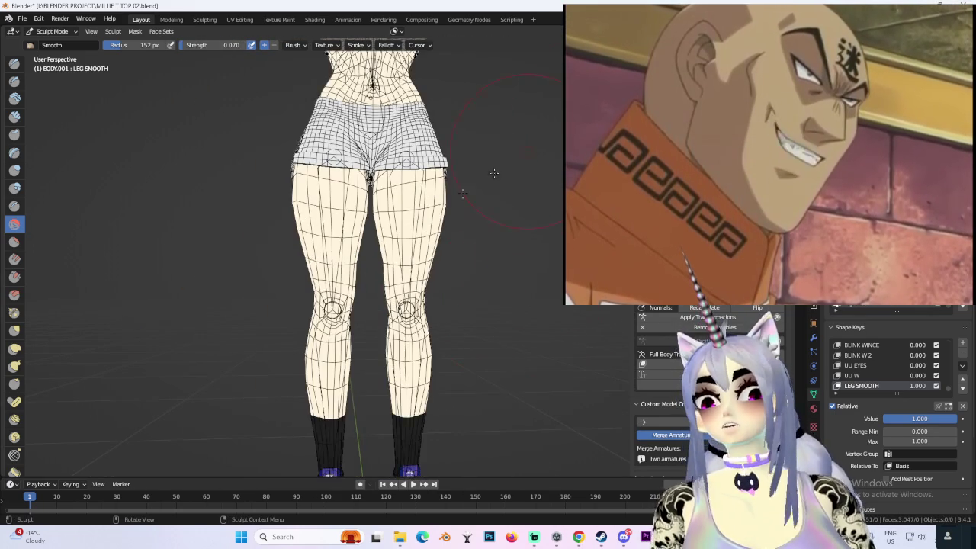
scroll(468, 218, down, 4)
- Hide the wireframe overlay and smooth the outer edge of the right leg and knee
key(shift+alt+z)
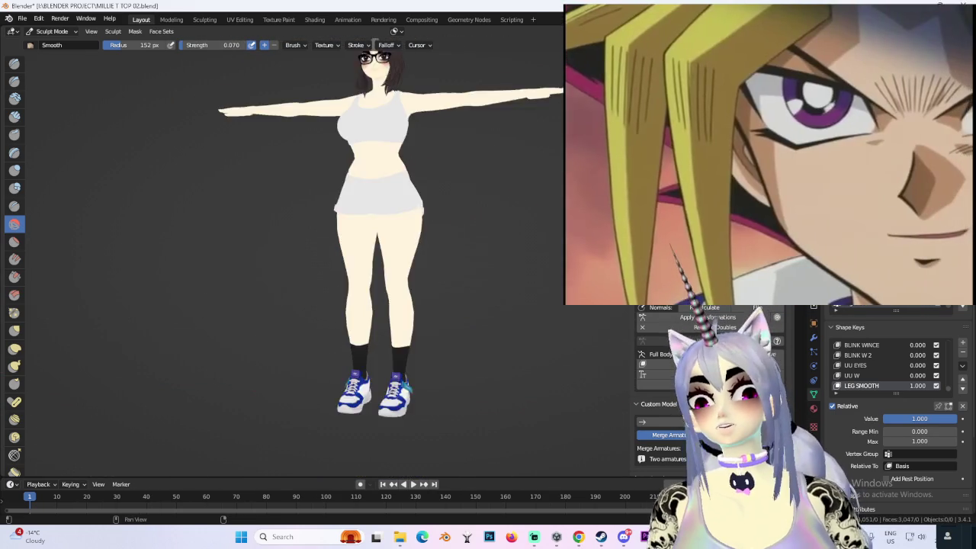
scroll(486, 293, up, 2)
scroll(486, 293, up, 1)
scroll(486, 286, up, 2)
scroll(458, 259, up, 2)
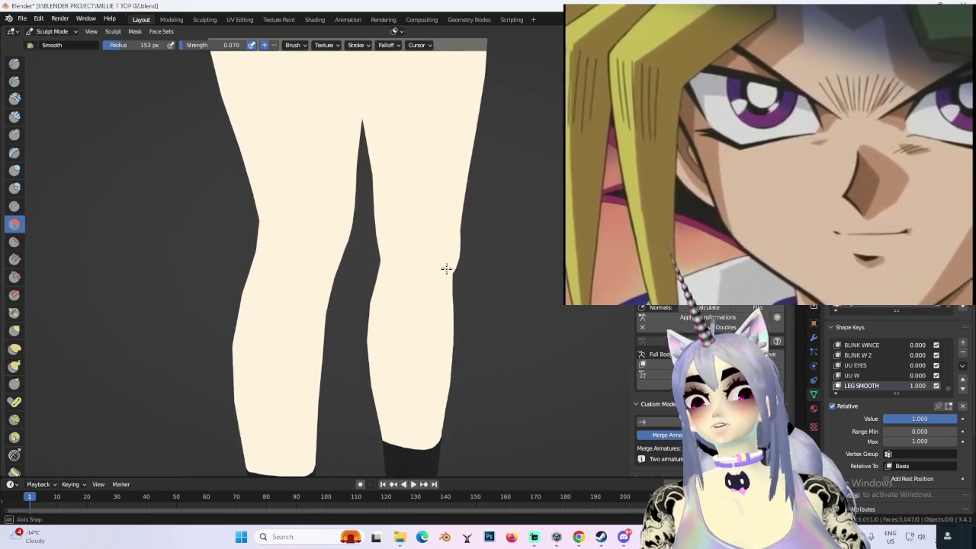
scroll(455, 256, up, 1)
scroll(512, 233, up, 3)
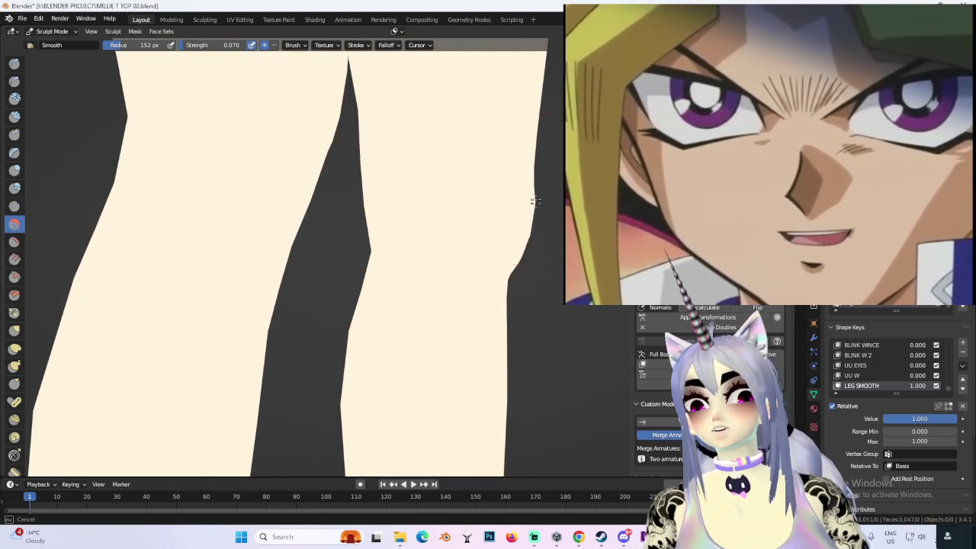
scroll(556, 229, up, 1)
scroll(484, 244, up, 1)
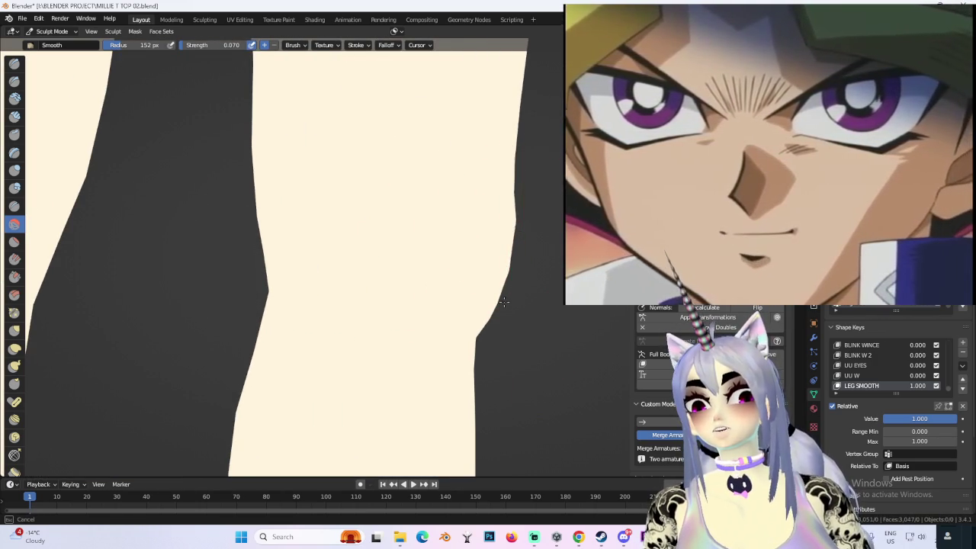
drag(499, 250, 503, 260)
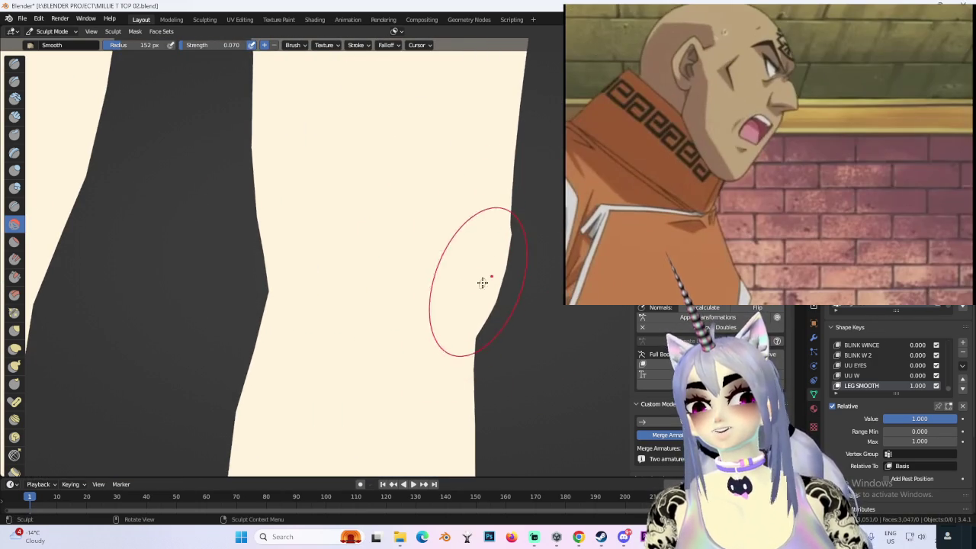
shift+middle_drag(483, 283, 430, 283)
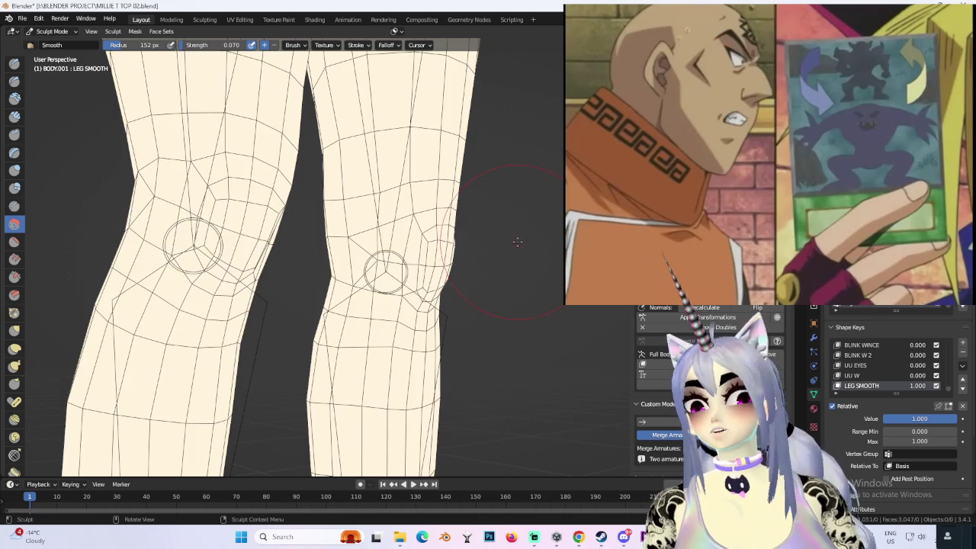
mouse_move(499, 257)
ctrl+middle_down()
mouse_move(412, 248)
mouse_move(368, 289)
ctrl+middle_up()
mouse_move(367, 246)
middle_down()
mouse_move(436, 207)
mouse_move(233, 250)
mouse_move(369, 228)
middle_up()
scroll(389, 179, down, 4)
middle_drag(431, 317, 328, 246)
mouse_move(433, 280)
middle_down()
mouse_move(384, 338)
mouse_move(505, 277)
mouse_move(447, 251)
mouse_move(381, 349)
mouse_move(381, 283)
middle_up()
- Inspect the smoothed legs from side, front and between-the-legs angles
scroll(384, 338, down, 2)
scroll(381, 267, up, 4)
scroll(434, 259, down, 3)
mouse_move(434, 259)
middle_down()
mouse_move(392, 338)
mouse_move(507, 276)
mouse_move(414, 206)
middle_up()
scroll(405, 249, up, 3)
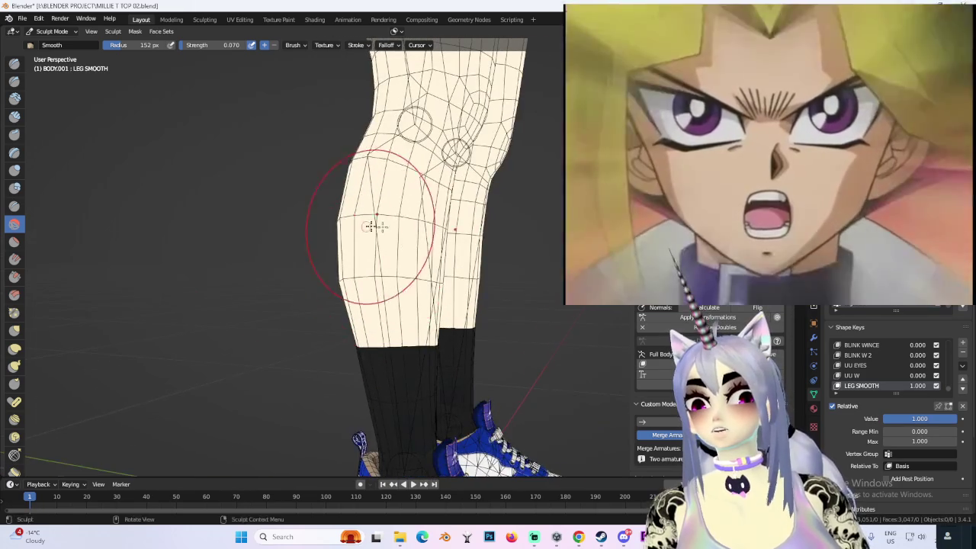
middle_drag(366, 227, 503, 212)
mouse_move(521, 263)
middle_down()
mouse_move(447, 276)
mouse_move(457, 274)
middle_up()
scroll(490, 266, up, 2)
scroll(458, 275, down, 2)
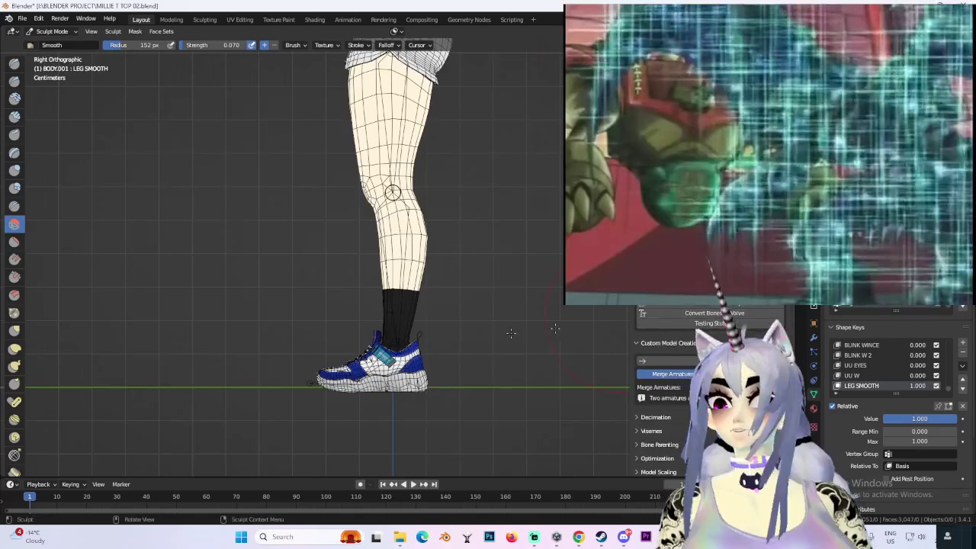
scroll(453, 229, down, 1)
scroll(453, 228, down, 3)
scroll(429, 268, up, 3)
scroll(372, 303, up, 4)
middle_drag(372, 303, 324, 290)
mouse_move(334, 333)
middle_down()
mouse_move(479, 322)
mouse_move(505, 294)
middle_up()
scroll(505, 294, down, 1)
scroll(444, 285, up, 2)
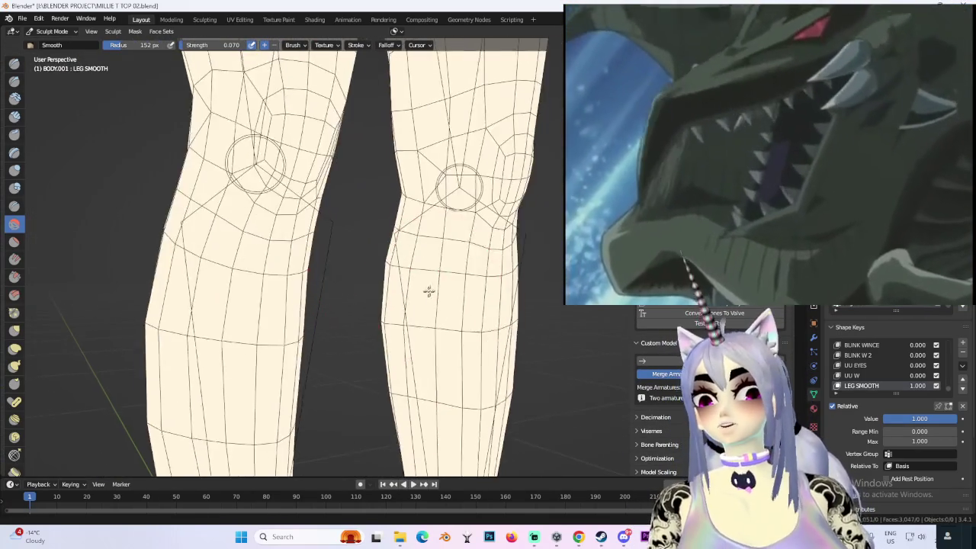
scroll(429, 289, up, 3)
middle_drag(429, 290, 381, 367)
scroll(363, 253, down, 4)
scroll(412, 268, down, 2)
middle_drag(412, 267, 512, 290)
scroll(473, 287, up, 1)
scroll(474, 287, down, 2)
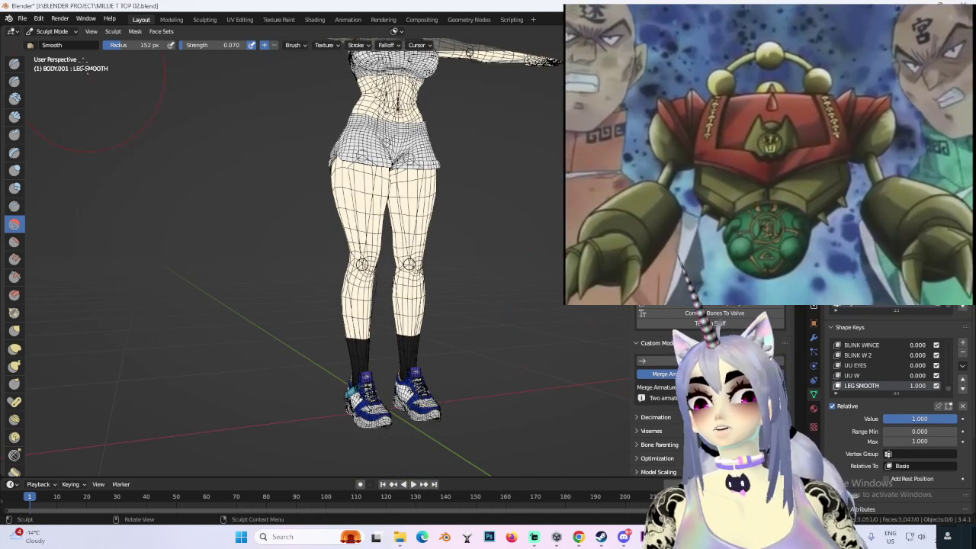
- Return from Sculpt Mode to Object Mode and frame a front close-up of the legs
click(73, 43)
scroll(521, 337, up, 4)
middle_drag(521, 338, 448, 329)
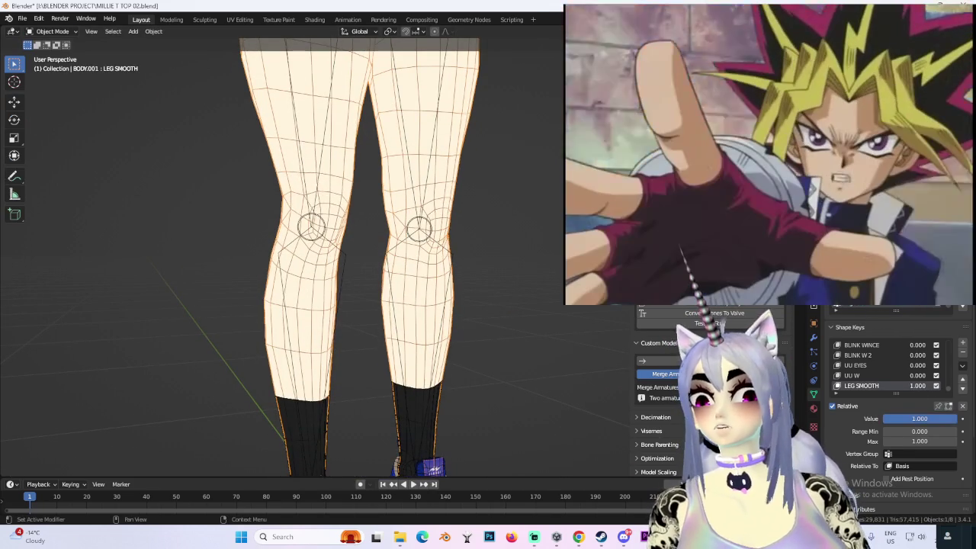
- Look over the legs, deselect the body and snap to the front orthographic view
scroll(553, 282, down, 2)
mouse_move(471, 270)
middle_down()
mouse_move(394, 269)
mouse_move(450, 283)
middle_up()
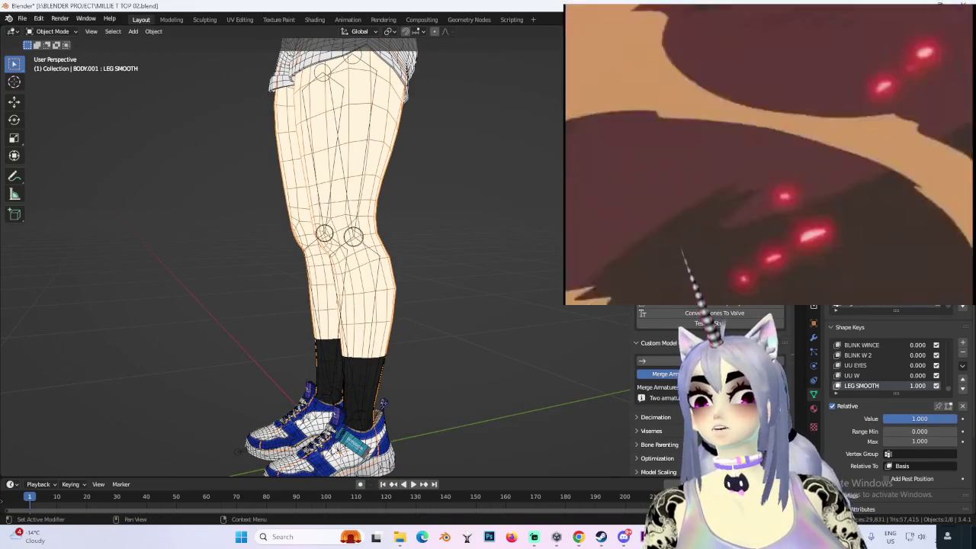
mouse_move(448, 278)
middle_down()
mouse_move(466, 282)
mouse_move(427, 290)
mouse_move(534, 261)
middle_up()
scroll(484, 287, up, 3)
scroll(427, 289, down, 2)
click(544, 281)
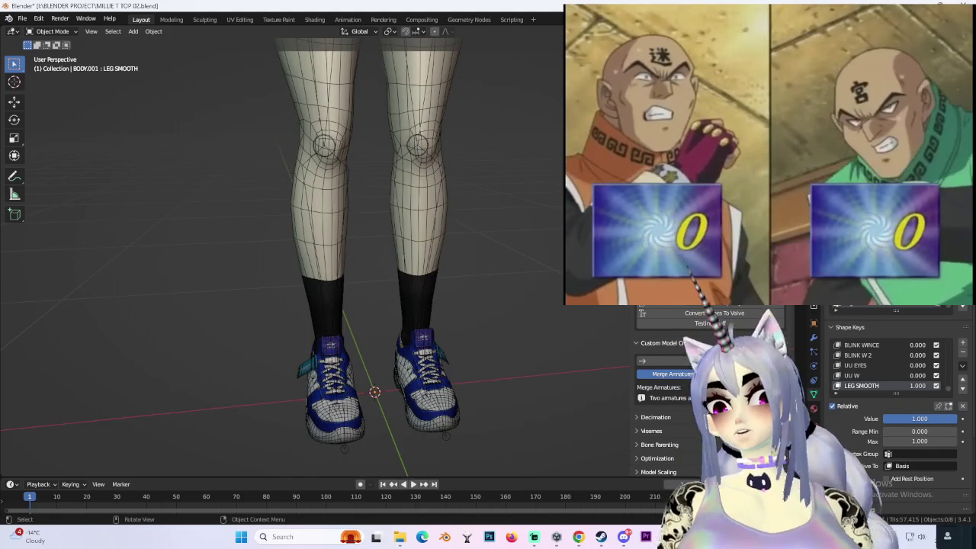
key(KP_1)
- Apply the LEG SMOOTH shape key to the Basis, then view the legs from behind
scroll(492, 277, down, 3)
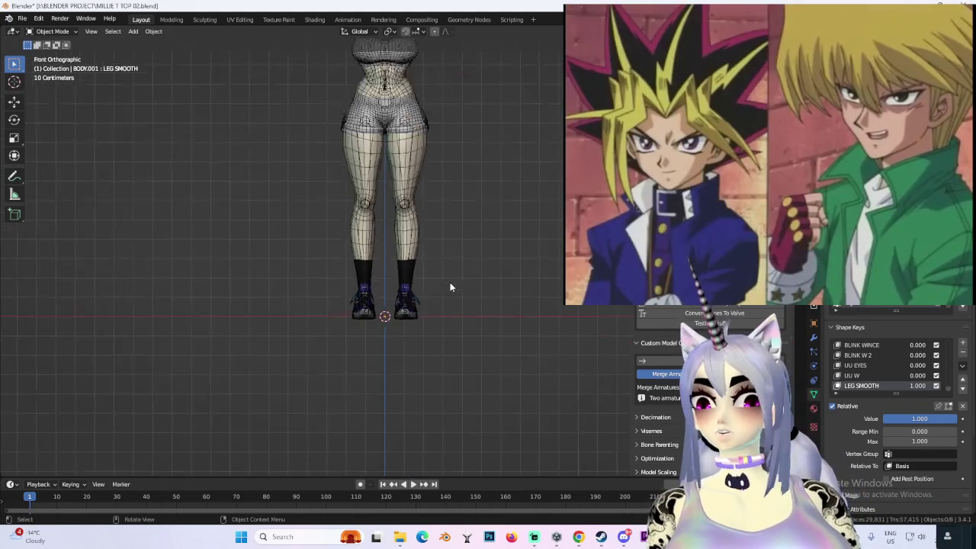
scroll(430, 237, up, 1)
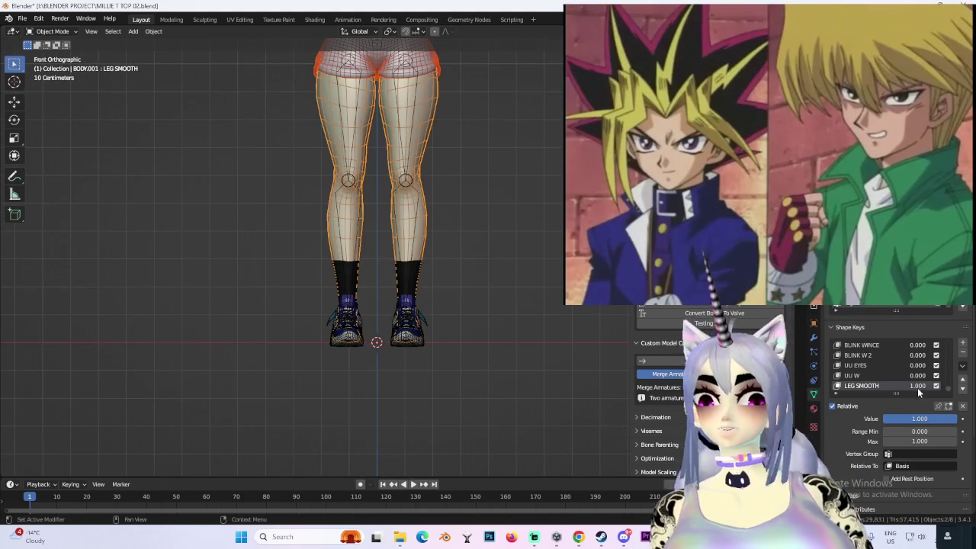
click(962, 366)
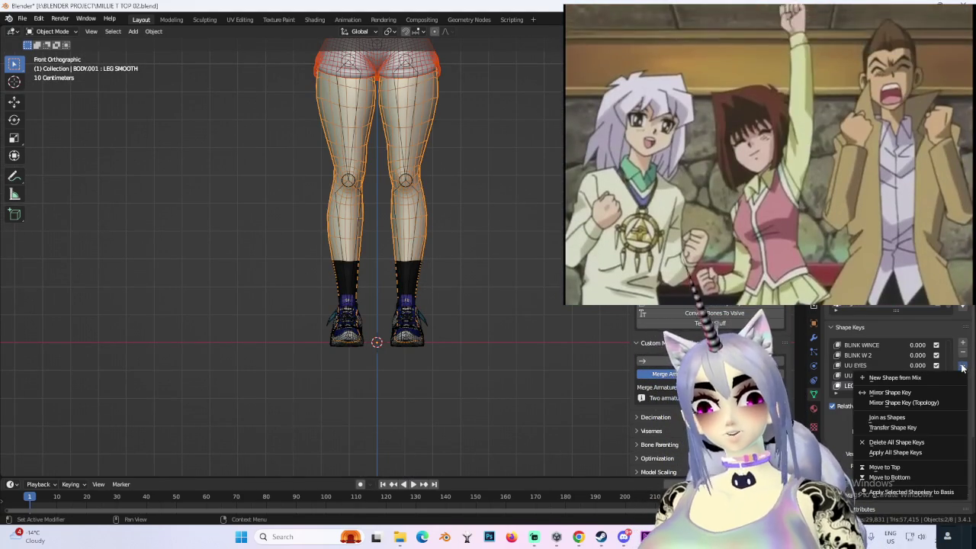
click(903, 494)
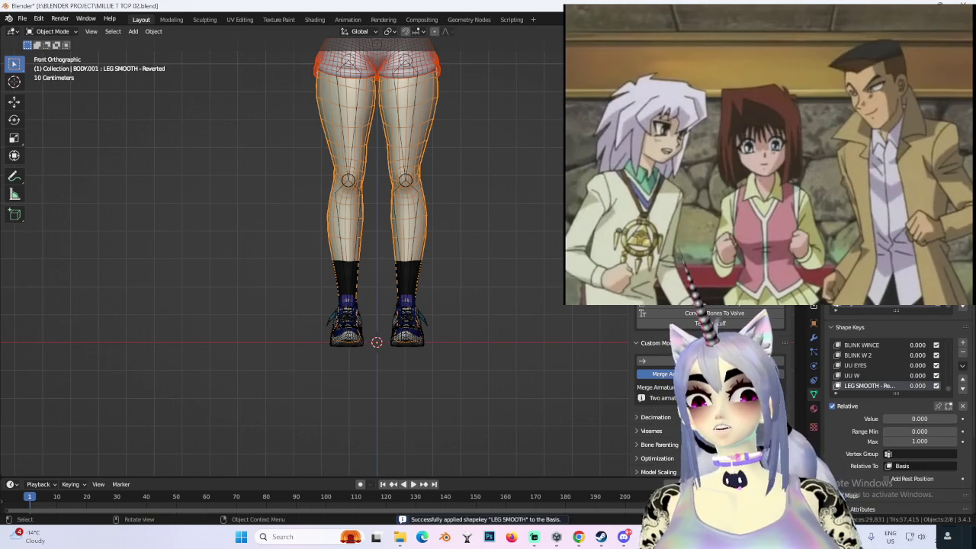
key(ctrl+KP_1)
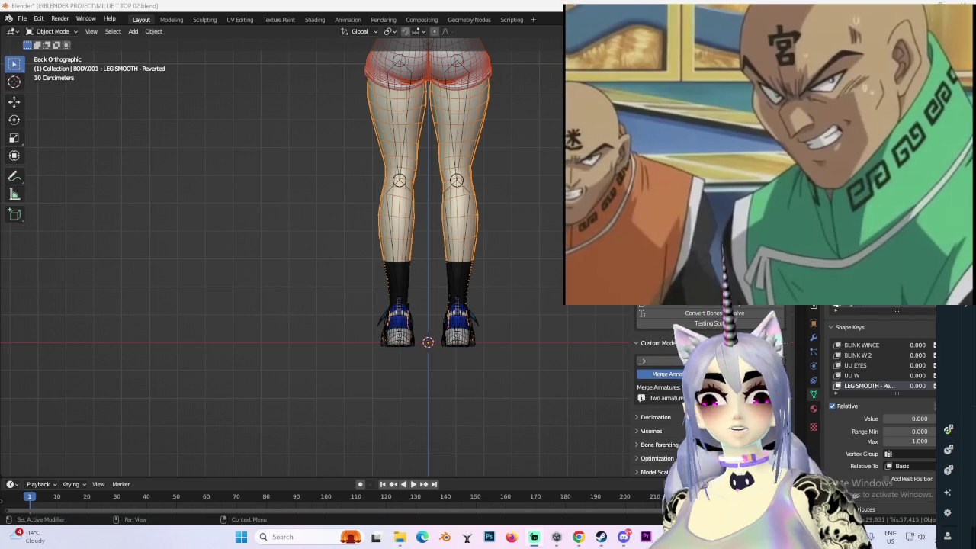
- Deselect the body and review the whole figure from the front with overlays hidden
click(532, 212)
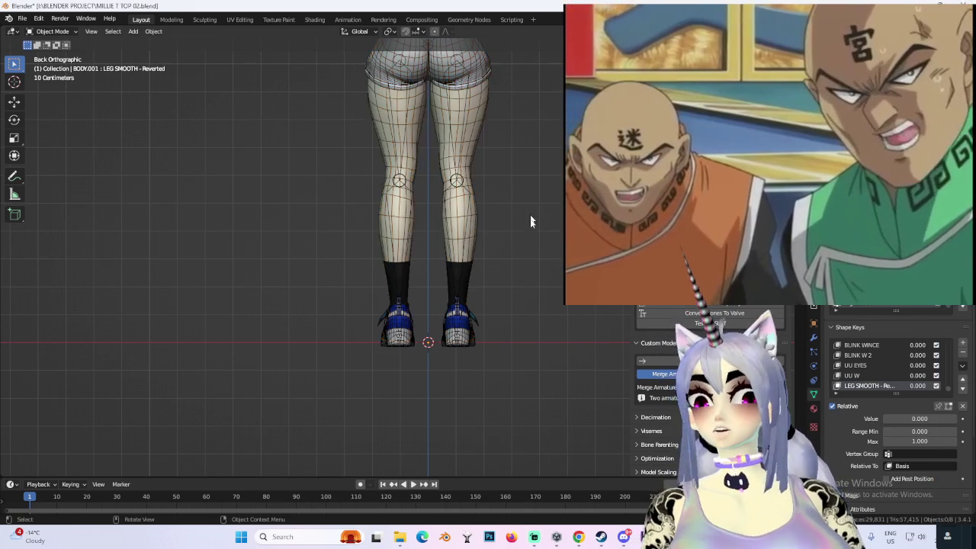
shift+middle_drag(533, 212, 552, 342)
scroll(496, 278, down, 3)
mouse_move(497, 279)
middle_down()
mouse_move(504, 290)
mouse_move(483, 206)
mouse_move(500, 263)
mouse_move(492, 311)
middle_up()
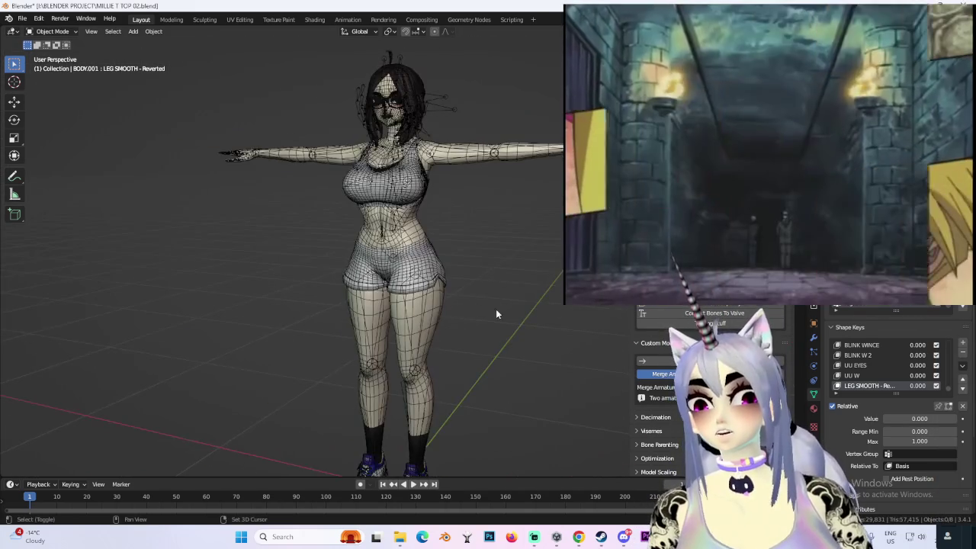
key(shift+alt+z)
scroll(511, 167, up, 2)
scroll(511, 168, up, 2)
mouse_move(511, 168)
middle_down()
mouse_move(484, 144)
mouse_move(492, 125)
middle_up()
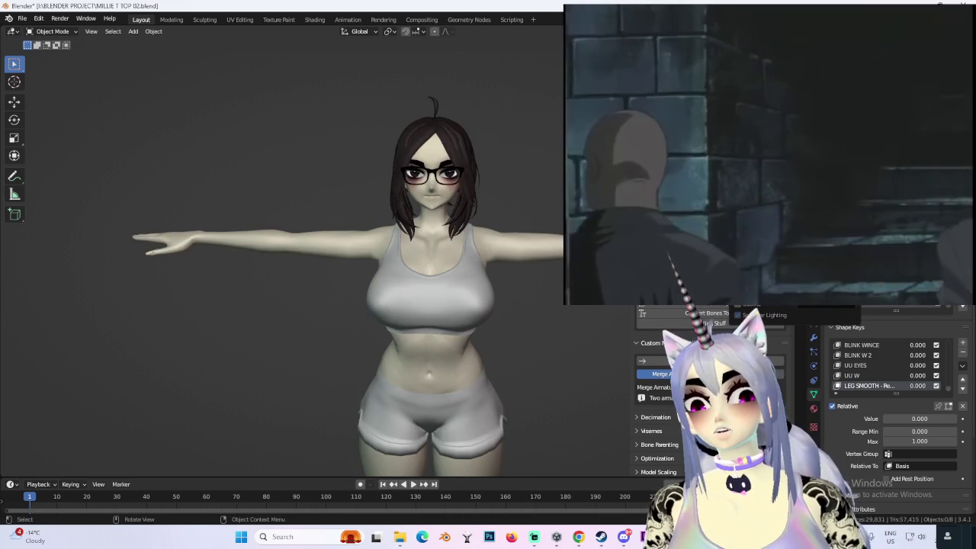
mouse_move(488, 229)
middle_down()
mouse_move(475, 213)
mouse_move(526, 204)
middle_up()
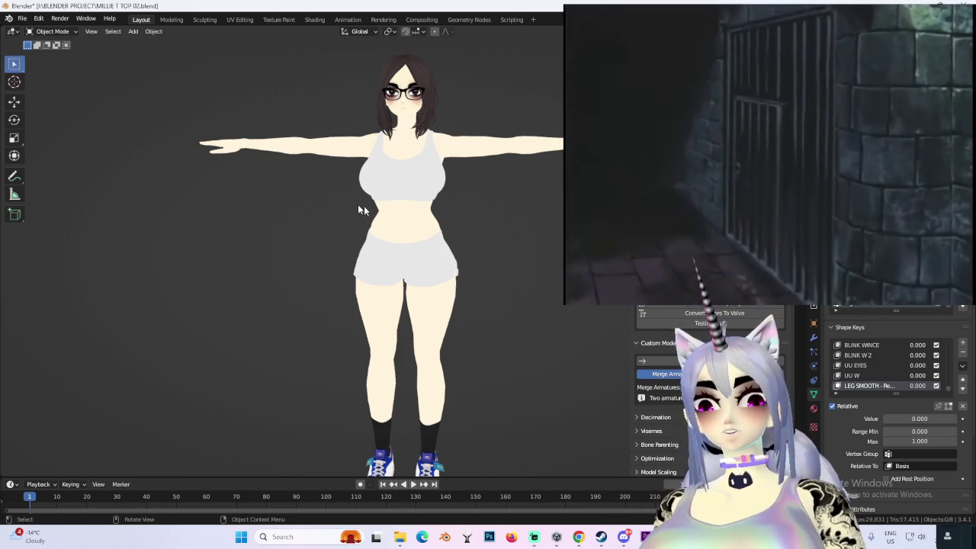
- Show the overlays again, zoom in on the legs and select the left knee bone
mouse_move(556, 380)
middle_down()
mouse_move(561, 369)
mouse_move(589, 384)
middle_up()
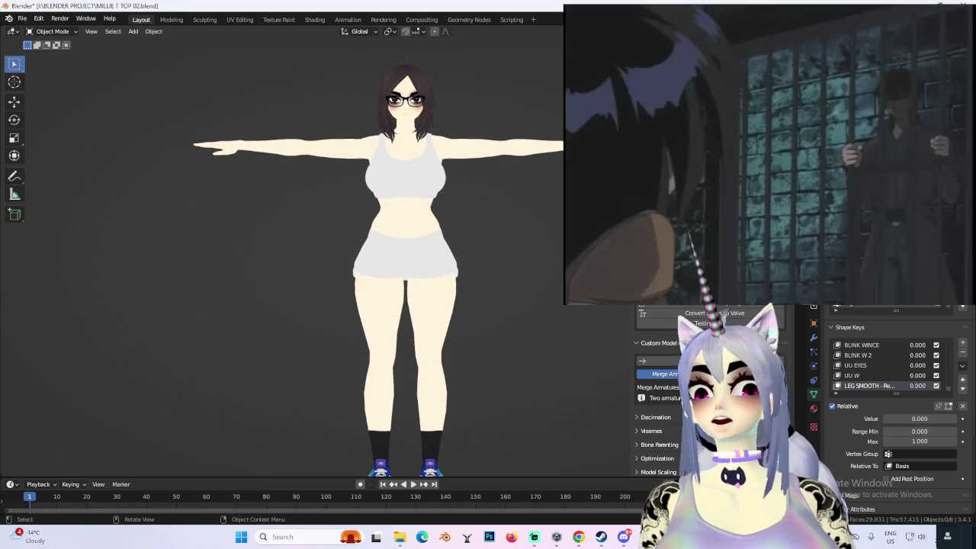
key(shift+alt+z)
shift+middle_drag(436, 453, 425, 394)
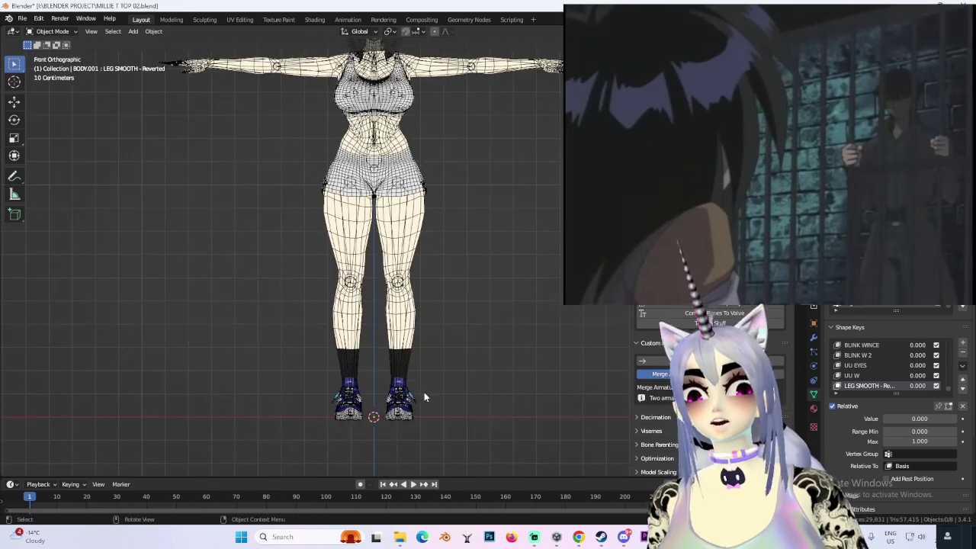
scroll(425, 394, up, 3)
scroll(464, 414, up, 3)
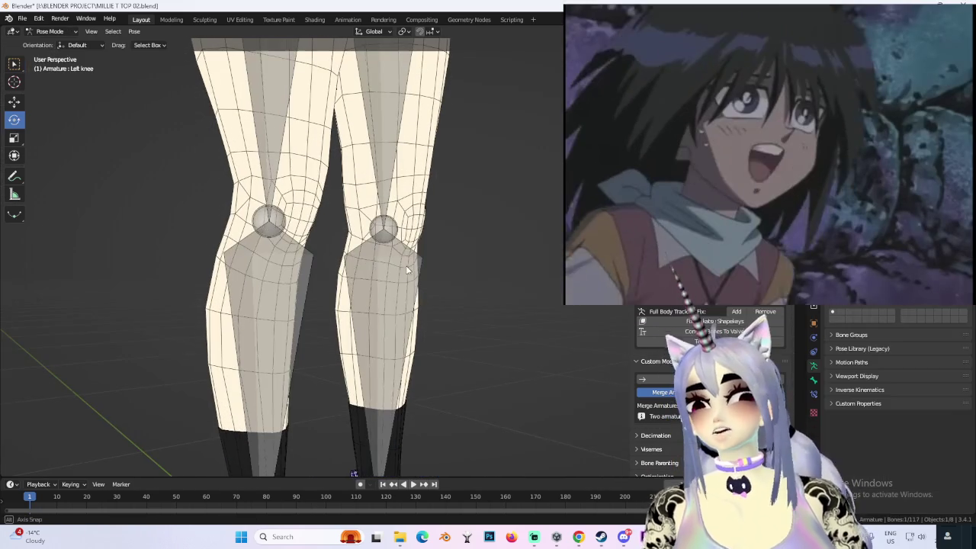
click(382, 229)
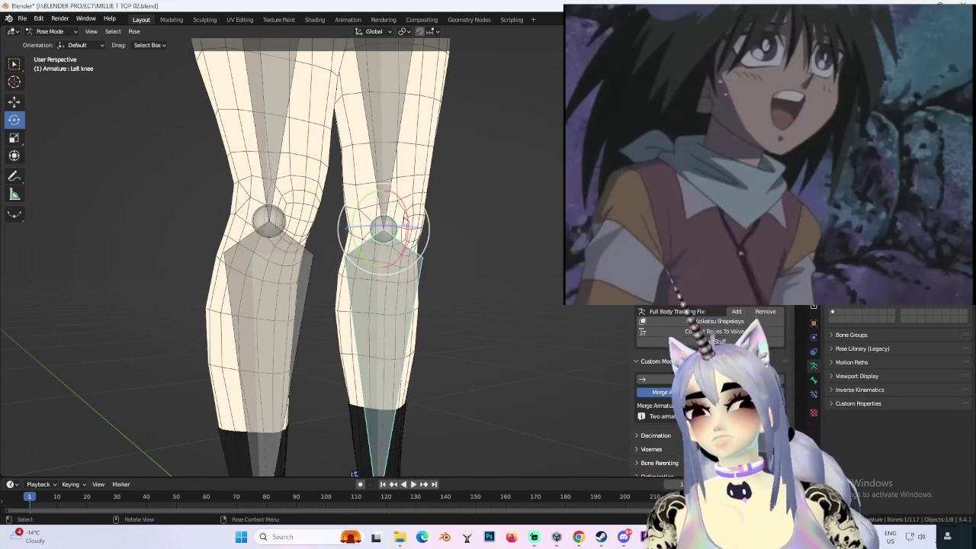
- Rotate the left knee bone to bend the leg, check the deformation, then return to Object Mode
key(r)
middle_drag(408, 242, 419, 196)
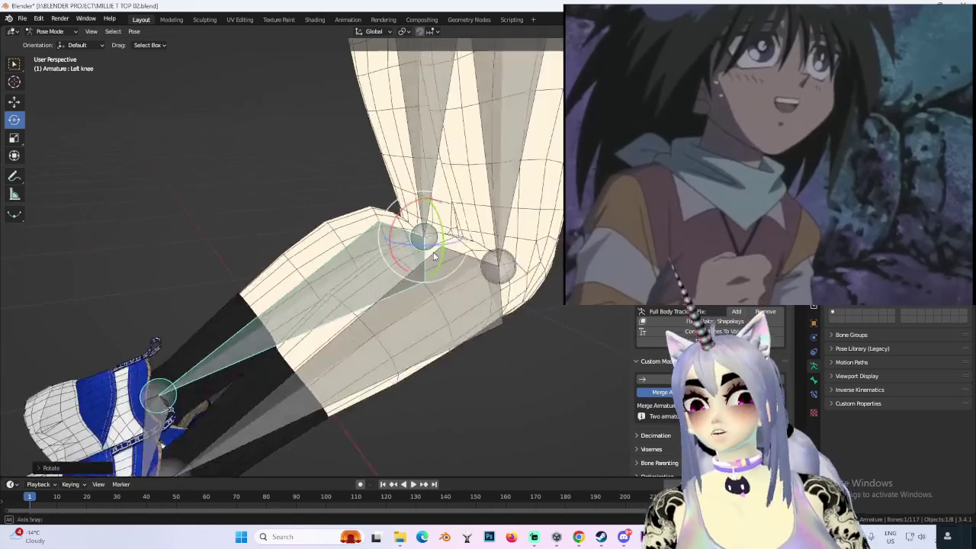
click(404, 202)
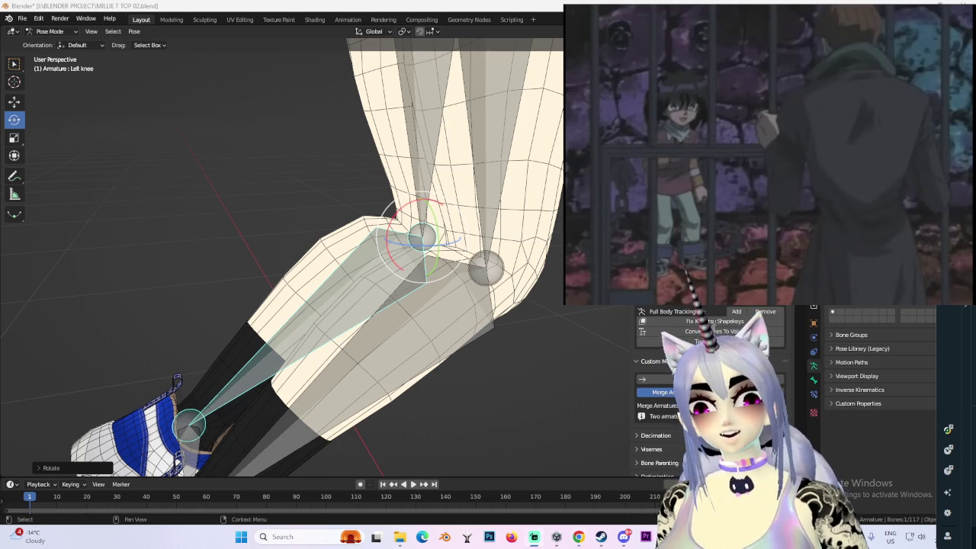
scroll(456, 214, down, 5)
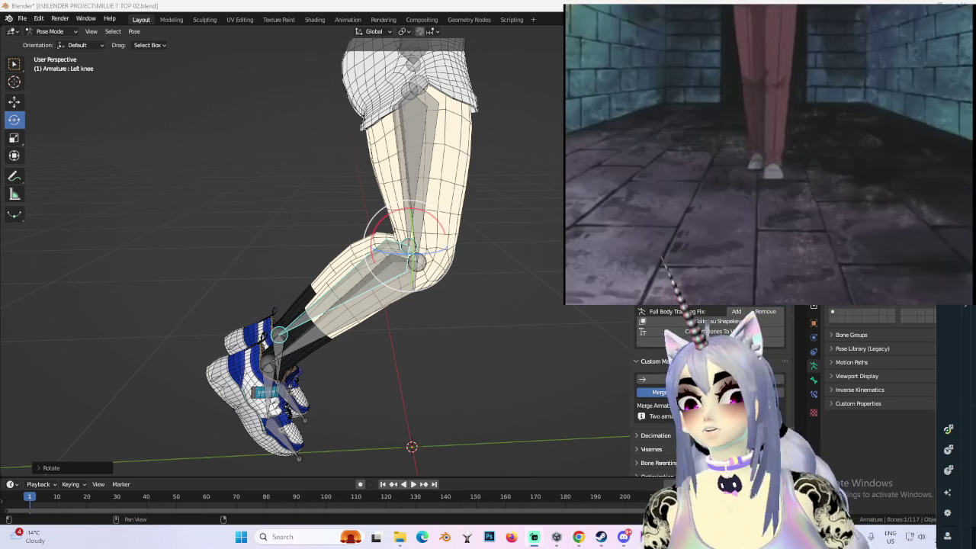
key(ctrl+Tab)
middle_drag(471, 219, 488, 278)
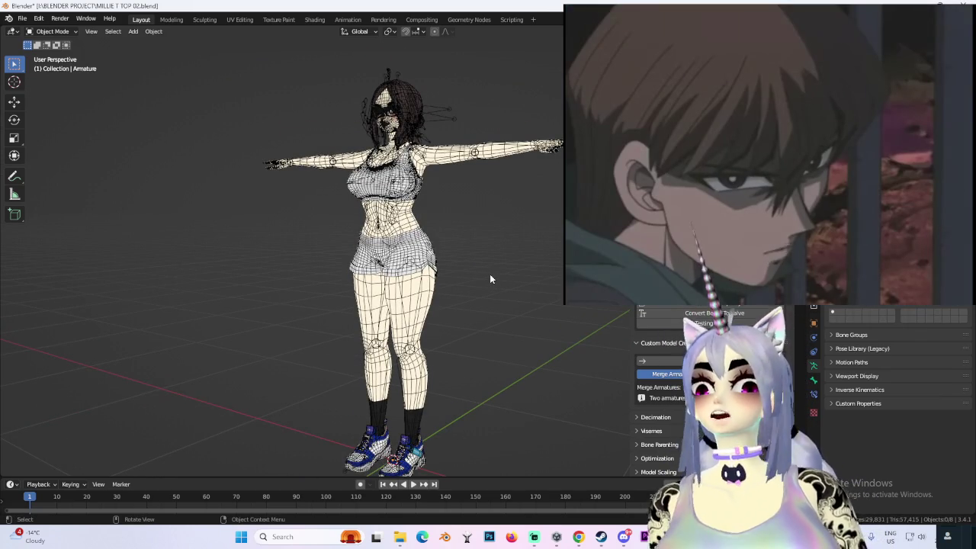
- Show the avatar in solid shading from straight front in Pose Mode, zoomed on the upper body
scroll(447, 284, up, 4)
mouse_move(446, 283)
middle_down()
mouse_move(508, 267)
mouse_move(532, 273)
mouse_move(514, 279)
mouse_move(532, 282)
mouse_move(473, 278)
mouse_move(495, 276)
mouse_move(488, 279)
middle_up()
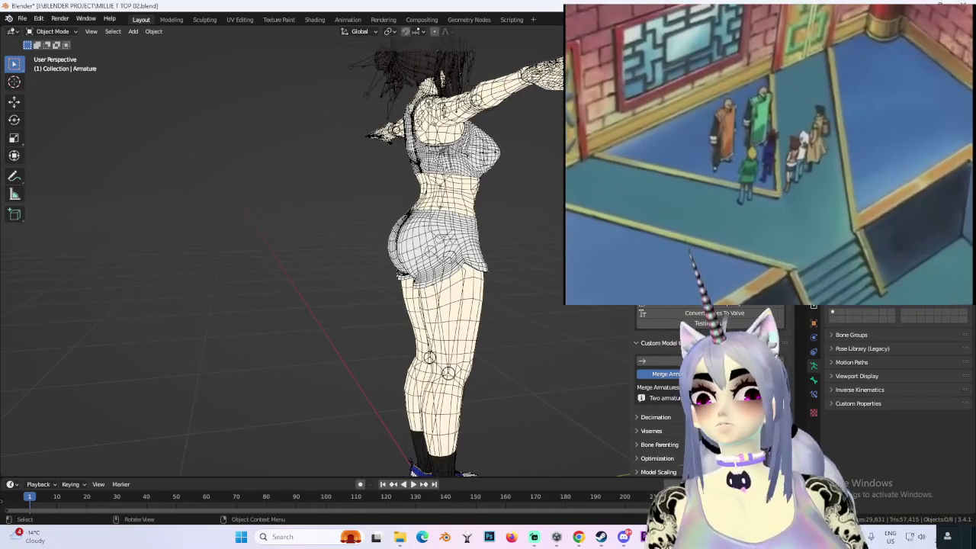
mouse_move(580, 183)
middle_down()
mouse_move(470, 199)
mouse_move(472, 163)
mouse_move(527, 164)
middle_up()
key(shift+z)
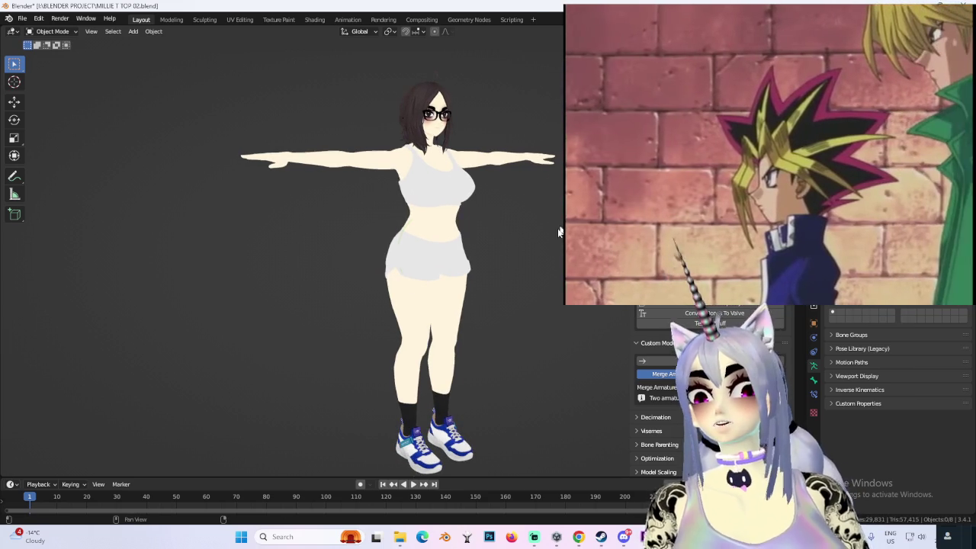
key(ctrl+Tab)
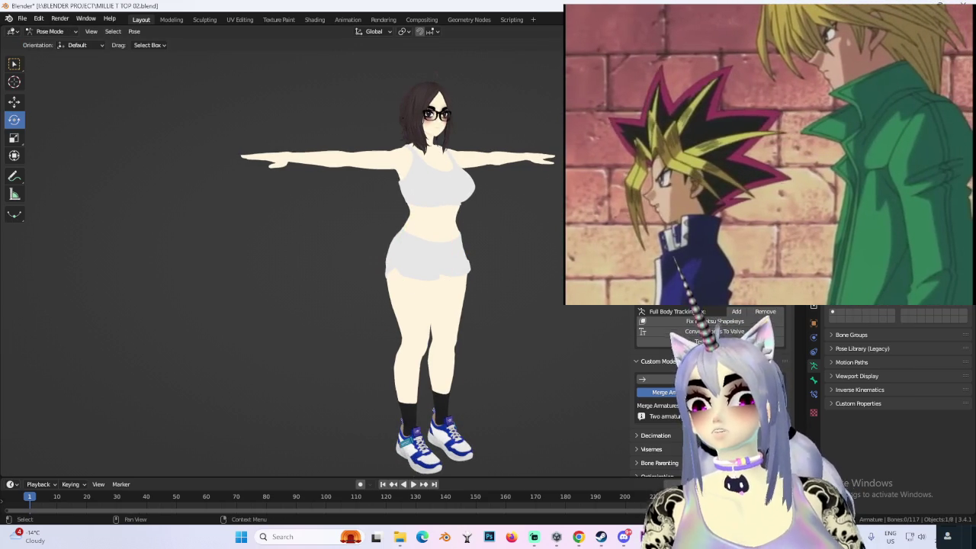
key(KP_1)
scroll(476, 186, up, 6)
scroll(467, 225, down, 2)
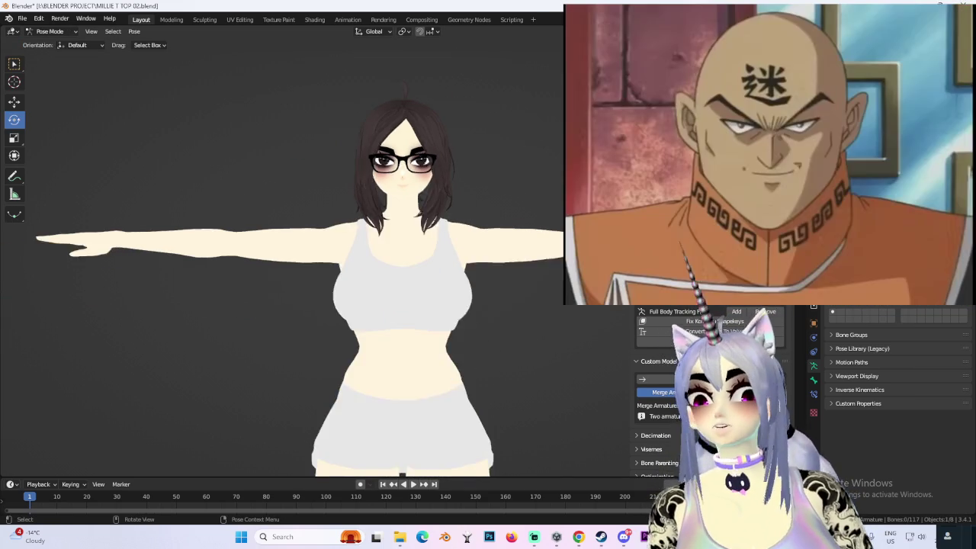
scroll(455, 159, up, 2)
click(50, 31)
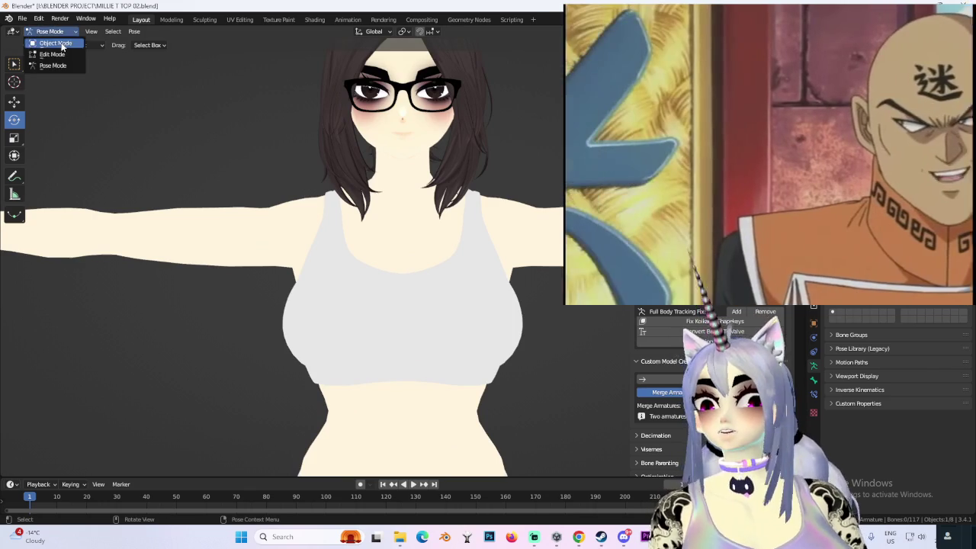
- Return to Object Mode with overlays shown and zoom in close on the glasses
click(48, 43)
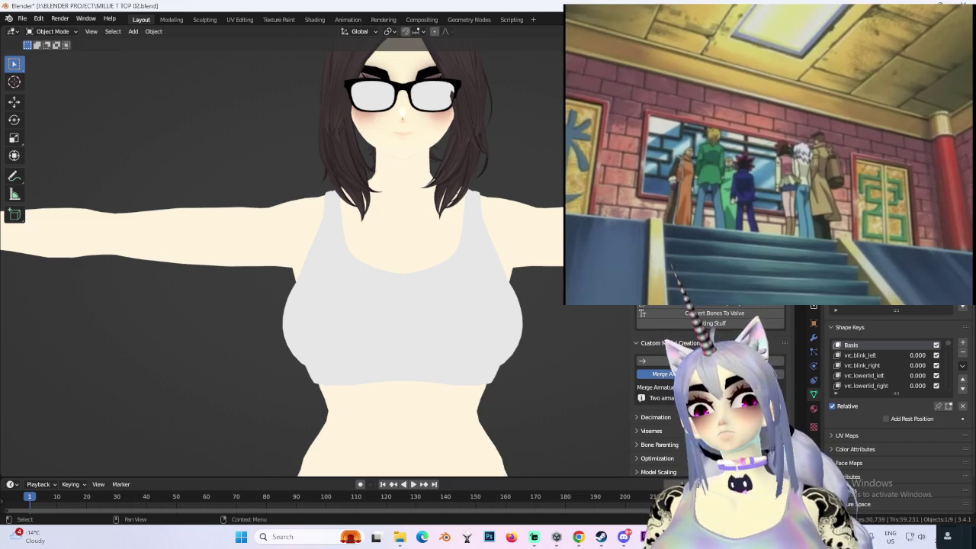
shift+scroll(320, 259, up, 3)
scroll(320, 259, up, 3)
key(shift+alt+z)
mouse_move(544, 165)
middle_down()
mouse_move(479, 175)
mouse_move(425, 201)
middle_up()
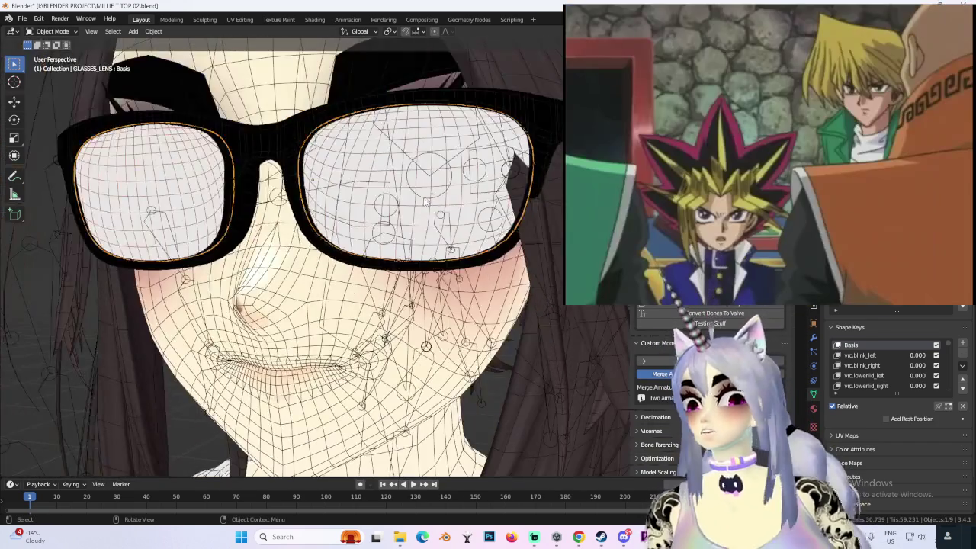
- Select the glasses frame and lens and attach them to the armature with CATS Attach Mesh
shift+click(481, 257)
shift+click(371, 158)
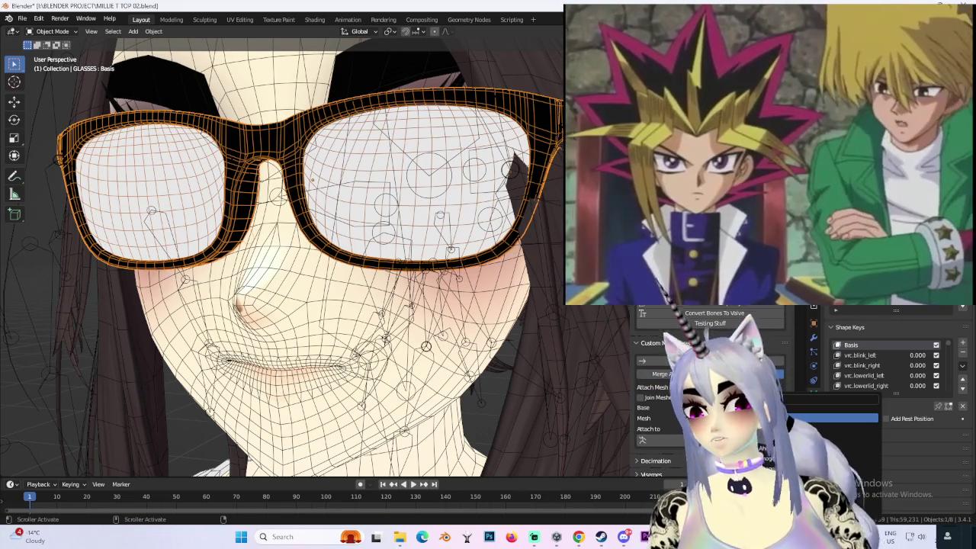
key(Escape)
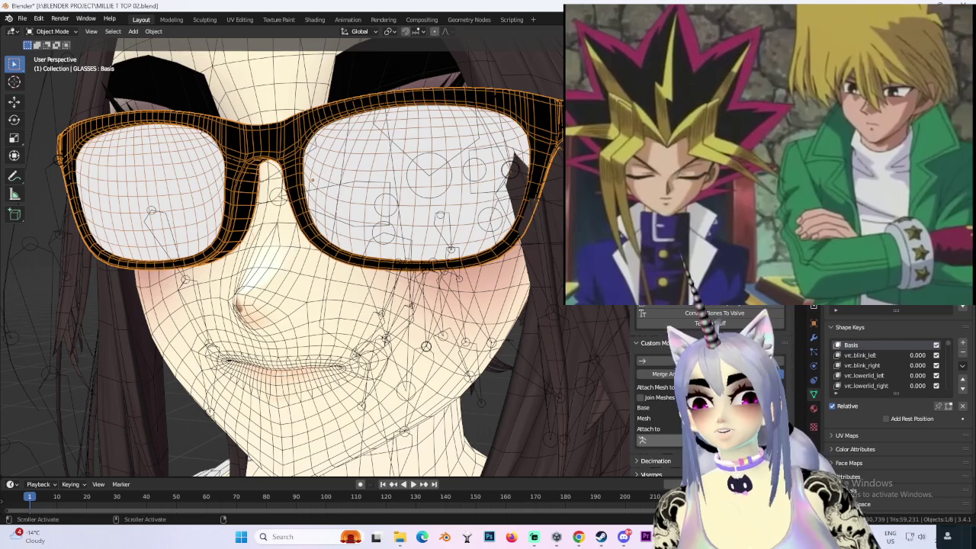
click(648, 440)
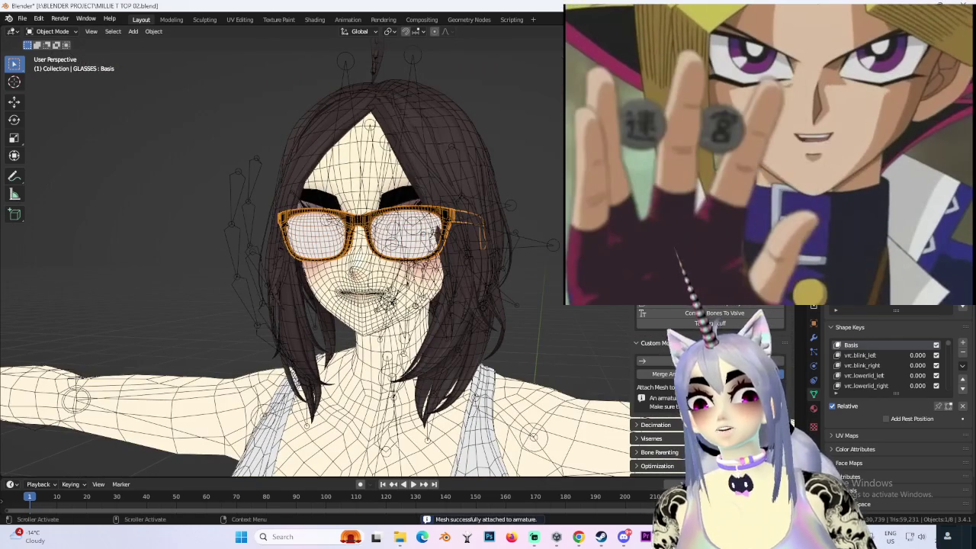
key(shift+alt+z)
scroll(520, 288, down, 2)
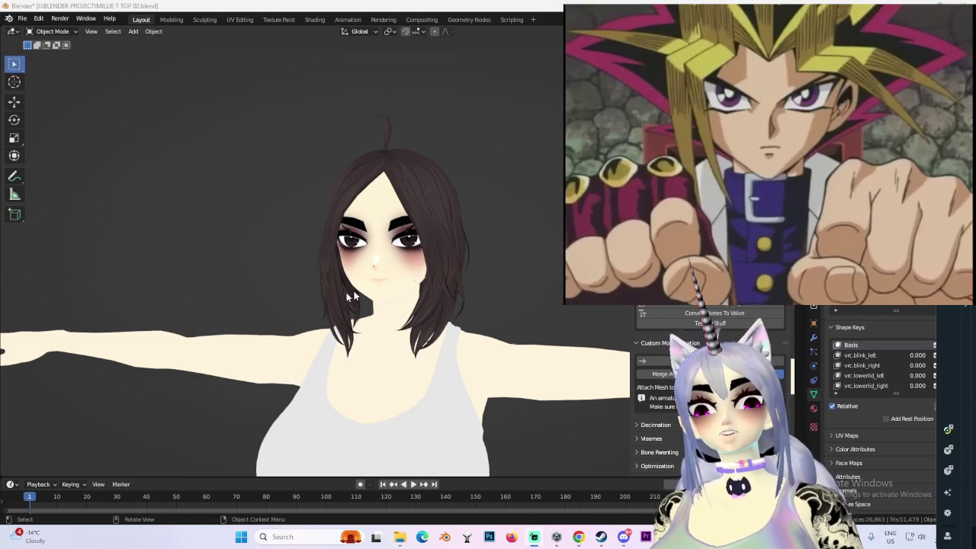
scroll(311, 310, down, 3)
key(KP_1)
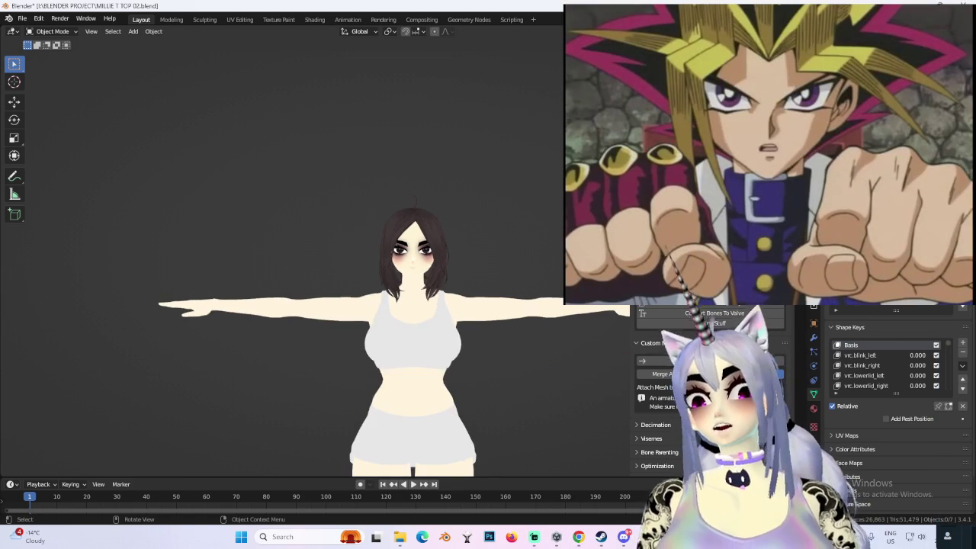
scroll(480, 305, down, 2)
mouse_move(465, 259)
middle_down()
mouse_move(521, 263)
mouse_move(427, 300)
middle_up()
scroll(426, 301, up, 2)
scroll(445, 296, up, 1)
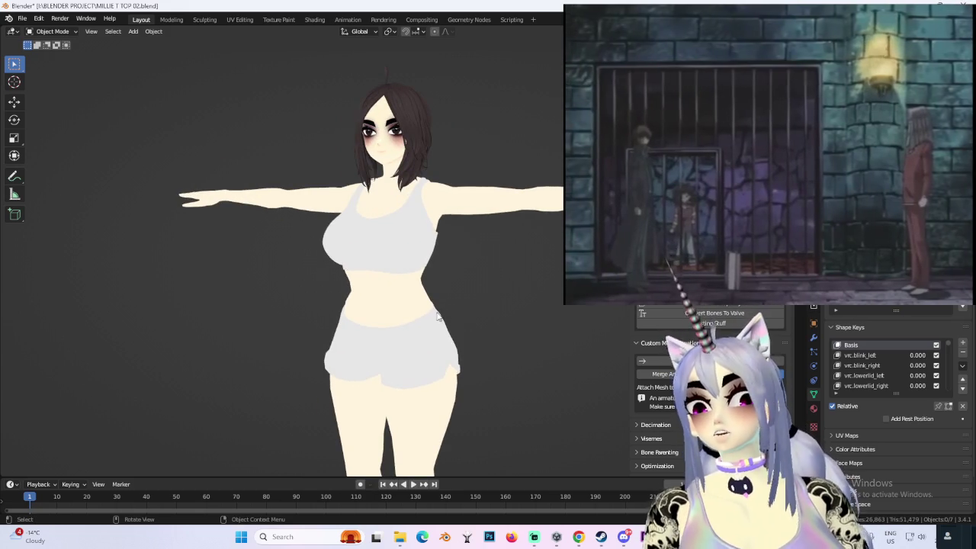
middle_drag(439, 315, 473, 227)
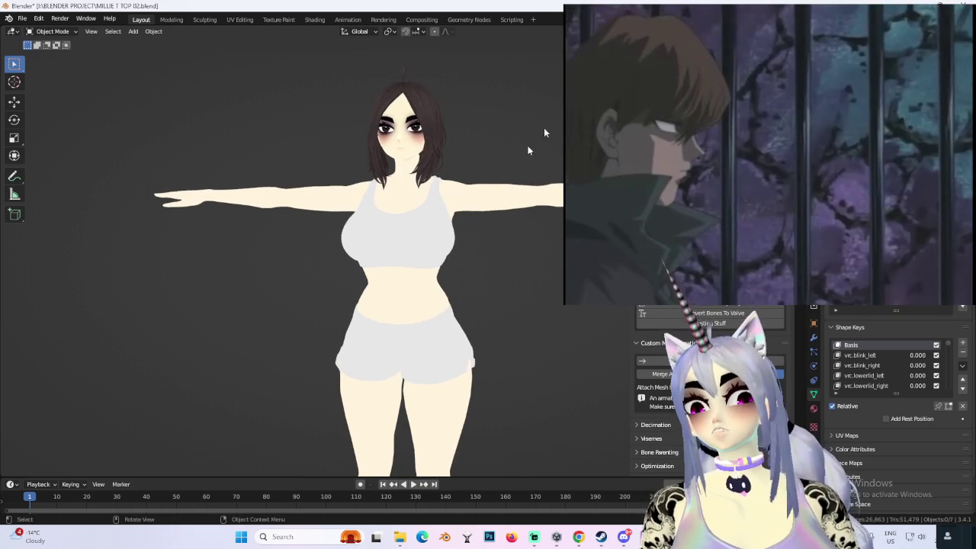
key(shift+alt+z)
scroll(479, 229, up, 2)
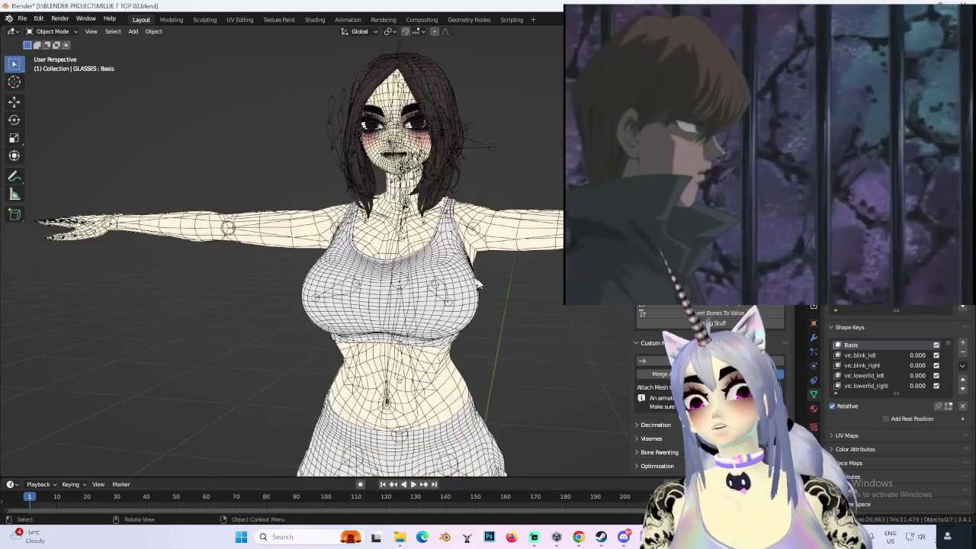
shift+middle_drag(480, 230, 561, 285)
key(KP_1)
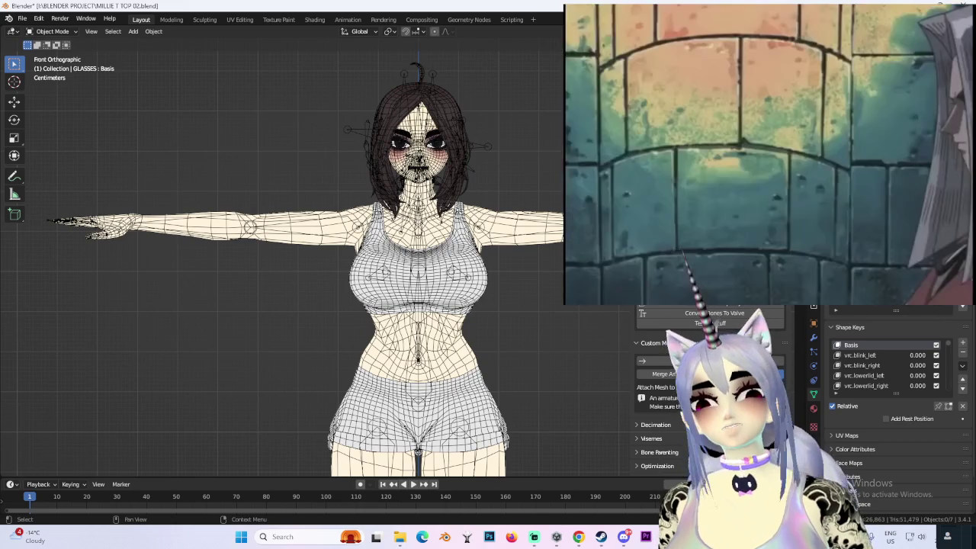
click(548, 125)
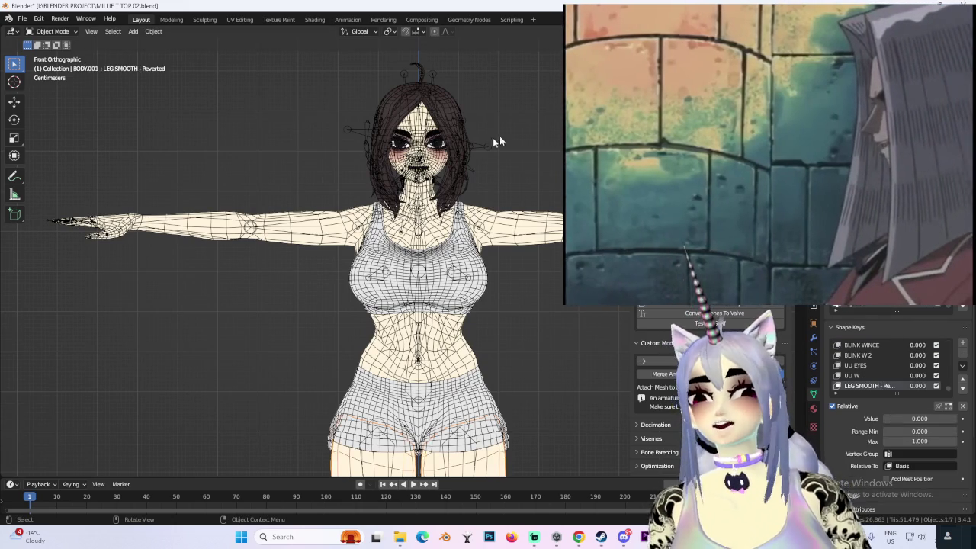
scroll(156, 88, down, 2)
scroll(430, 168, up, 3)
scroll(477, 259, up, 2)
mouse_move(477, 260)
shift+middle_down()
mouse_move(498, 211)
mouse_move(468, 225)
shift+middle_up()
mouse_move(349, 374)
middle_down()
mouse_move(403, 364)
mouse_move(458, 330)
middle_up()
click(347, 358)
mouse_move(347, 359)
middle_down()
mouse_move(446, 371)
mouse_move(489, 337)
middle_up()
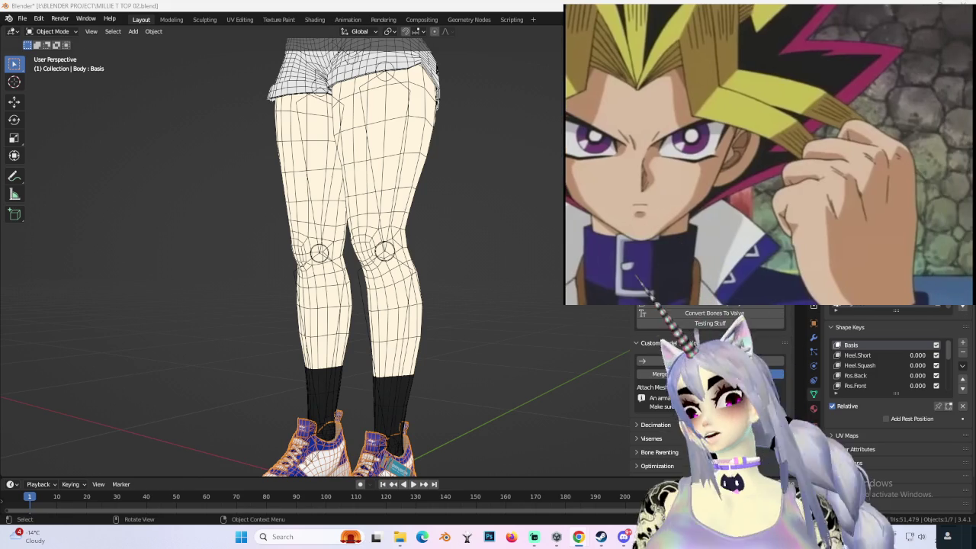
key(KP_1)
key(ctrl+KP_3)
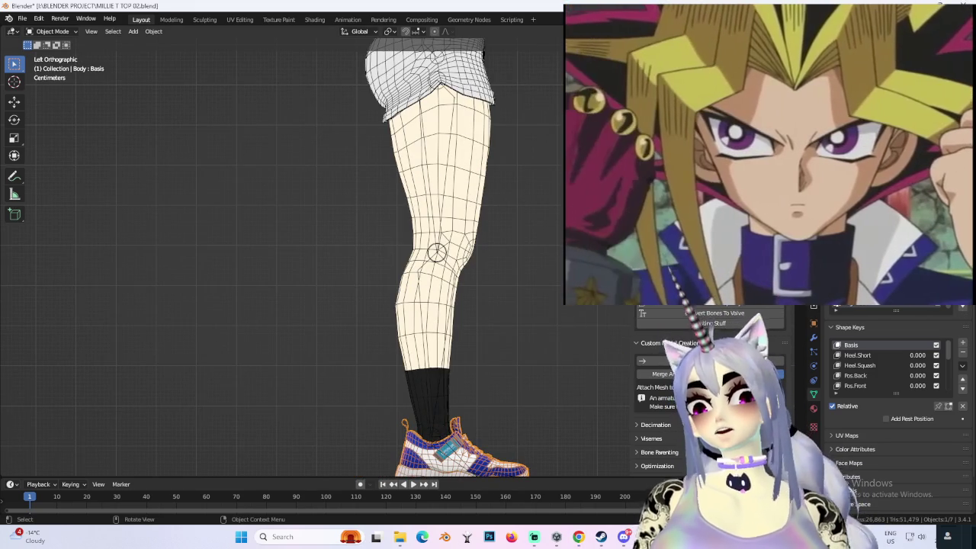
key(KP_1)
scroll(538, 180, down, 3)
mouse_move(537, 181)
middle_down()
mouse_move(508, 175)
mouse_move(561, 115)
middle_up()
scroll(415, 284, up, 3)
key(ctrl+Tab)
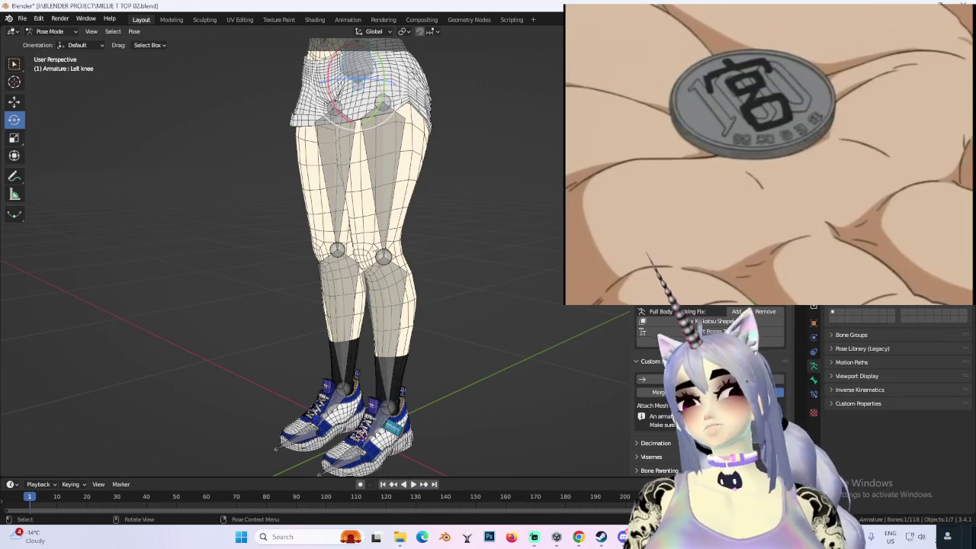
click(381, 267)
middle_drag(427, 244, 397, 229)
drag(359, 282, 442, 231)
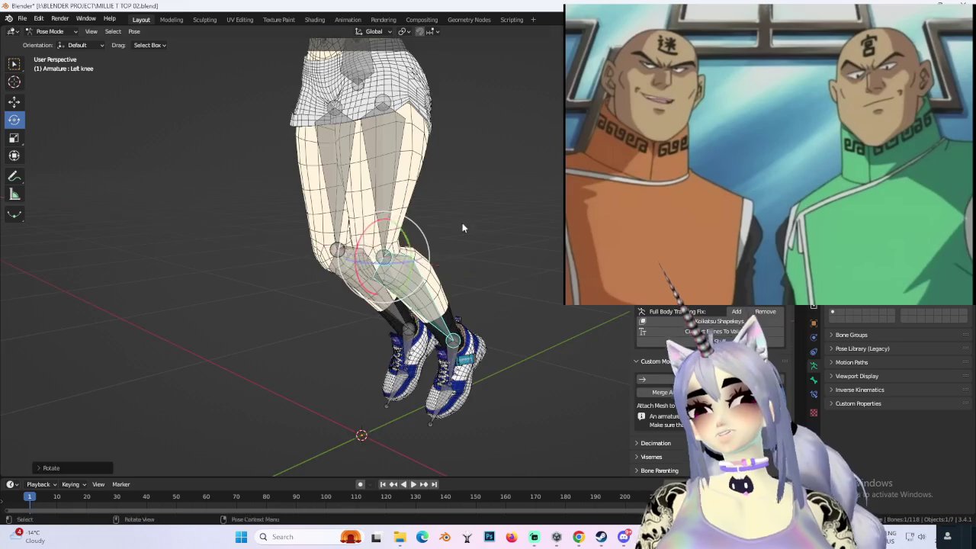
middle_drag(442, 231, 447, 221)
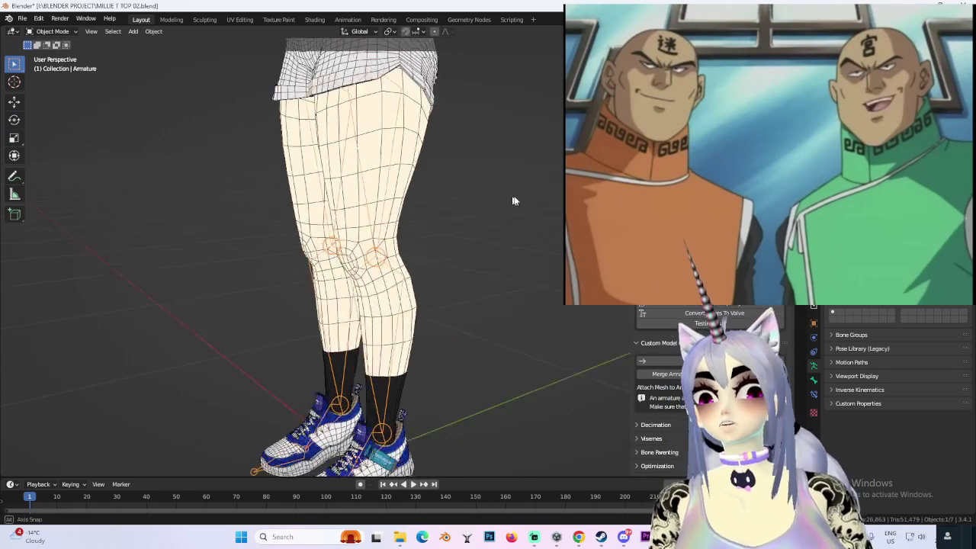
scroll(523, 220, down, 2)
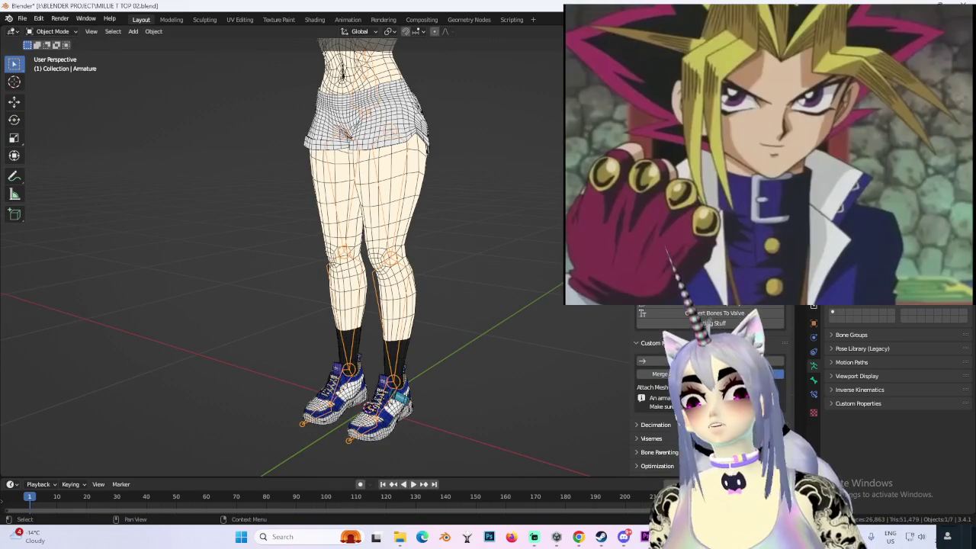
scroll(525, 145, down, 3)
mouse_move(463, 305)
middle_down()
mouse_move(471, 266)
mouse_move(537, 268)
mouse_move(565, 252)
middle_up()
scroll(537, 268, up, 2)
click(763, 45)
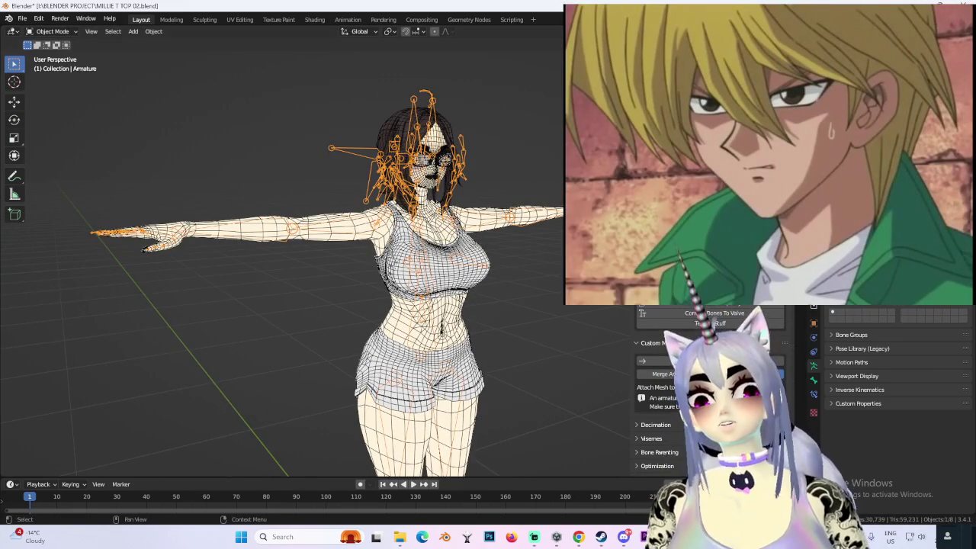
click(511, 285)
scroll(512, 285, down, 2)
scroll(459, 292, down, 2)
mouse_move(512, 285)
middle_down()
mouse_move(459, 292)
mouse_move(477, 249)
mouse_move(502, 299)
middle_up()
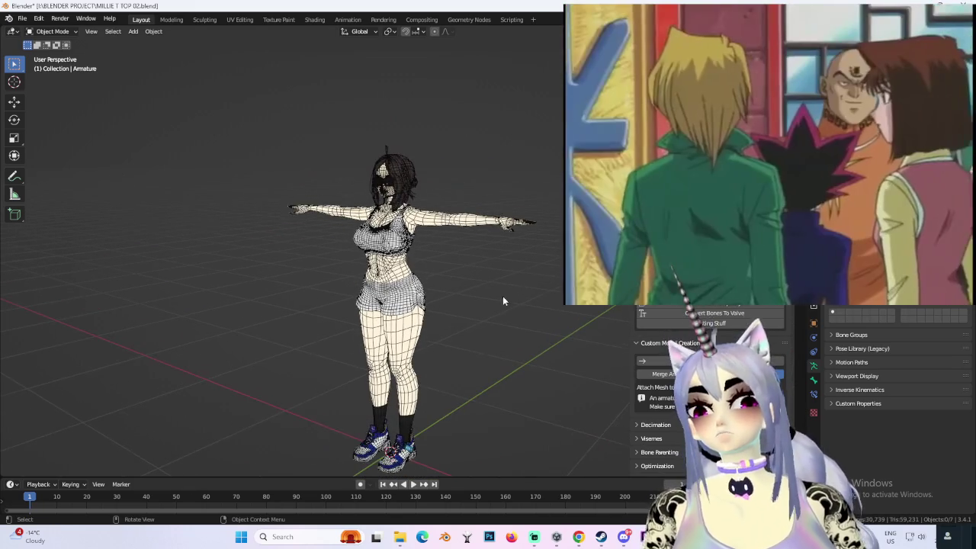
scroll(503, 298, up, 2)
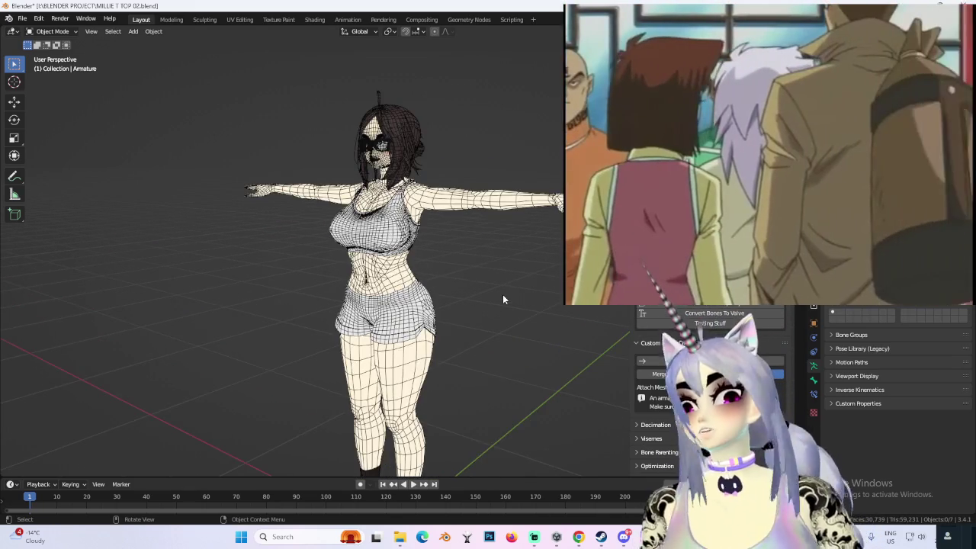
scroll(503, 298, up, 2)
key(shift+alt+z)
mouse_move(502, 298)
middle_down()
mouse_move(486, 161)
mouse_move(475, 164)
middle_up()
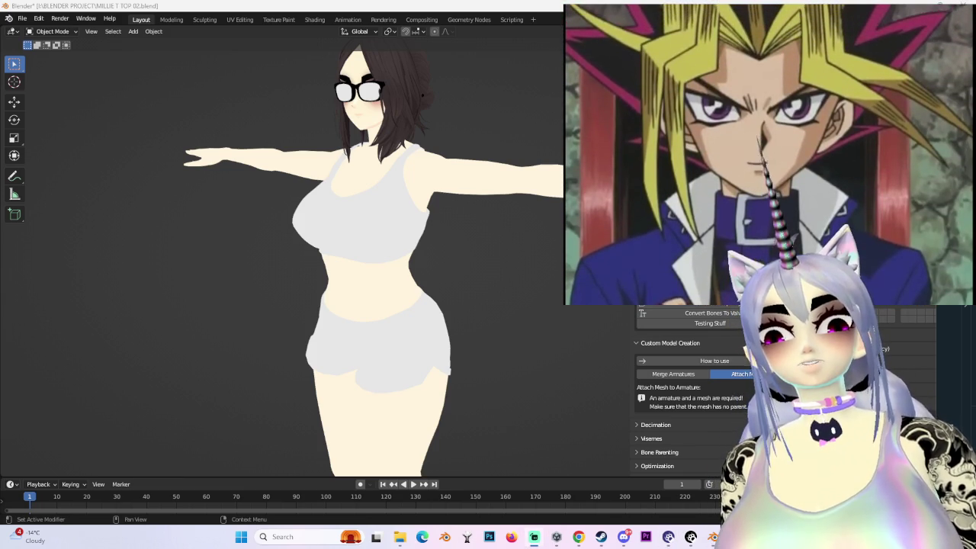
mouse_move(555, 104)
middle_down()
mouse_move(481, 150)
mouse_move(437, 227)
mouse_move(475, 196)
mouse_move(440, 213)
mouse_move(473, 183)
middle_up()
click(440, 214)
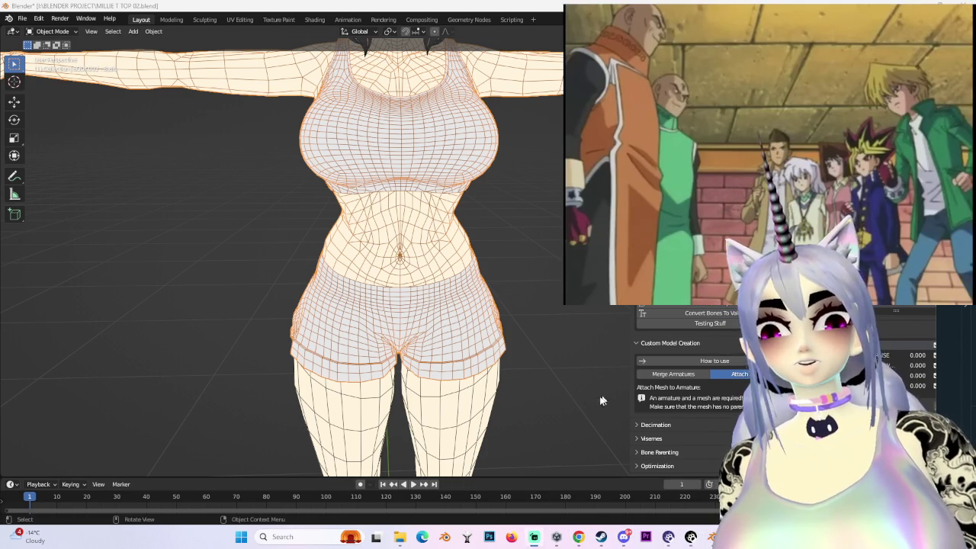
key(KP_1)
scroll(486, 313, up, 3)
scroll(486, 313, down, 4)
scroll(486, 312, up, 2)
mouse_move(487, 313)
middle_down()
mouse_move(526, 297)
mouse_move(503, 292)
middle_up()
scroll(533, 291, up, 2)
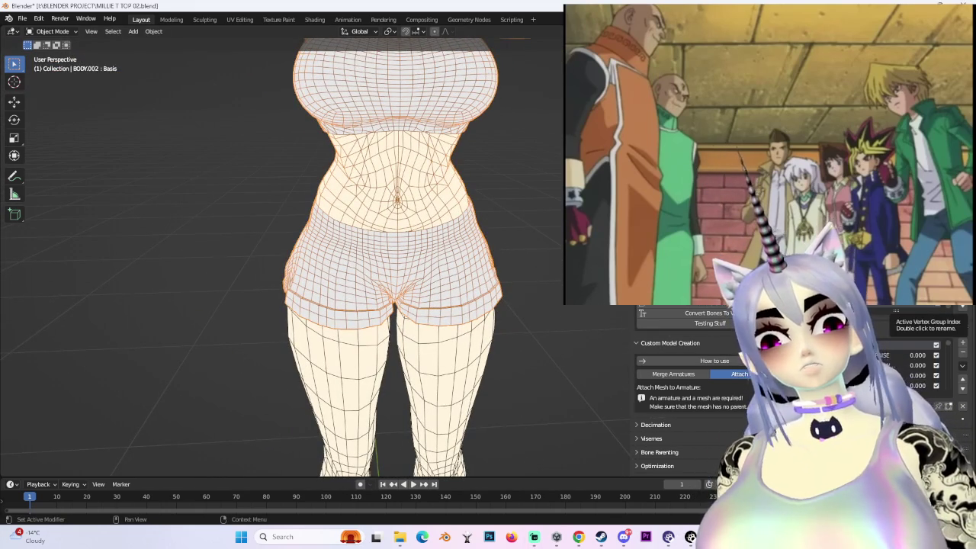
mouse_move(594, 195)
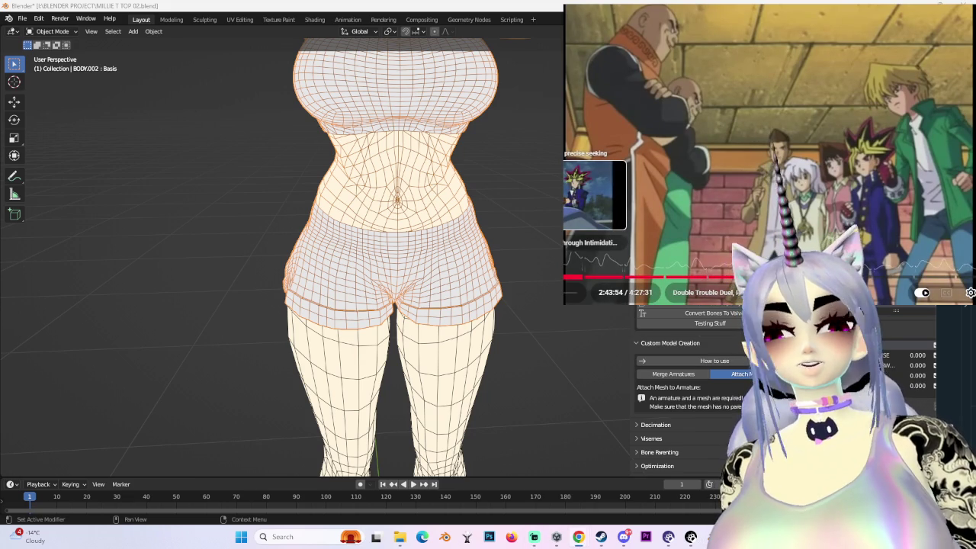
click(595, 277)
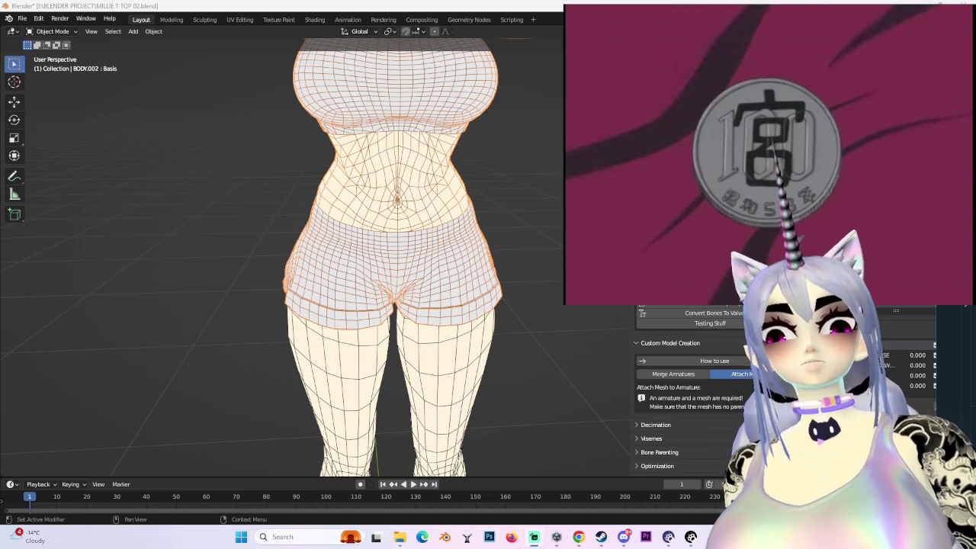
scroll(486, 209, down, 3)
middle_drag(485, 209, 457, 214)
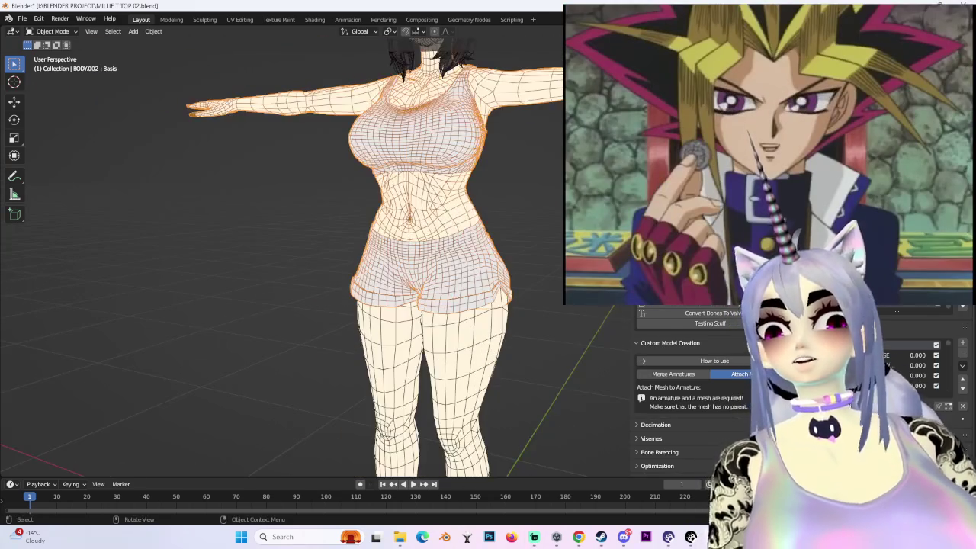
key(shift+alt+z)
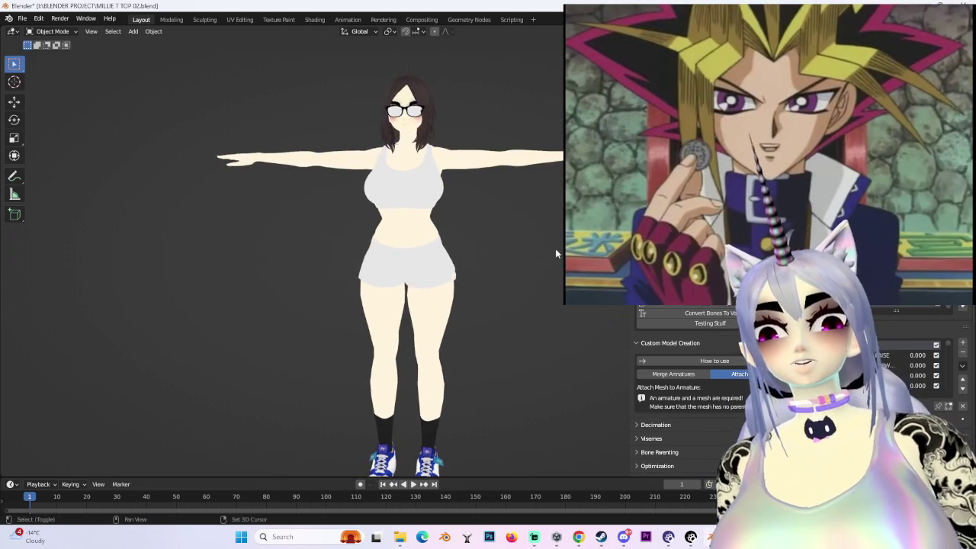
scroll(545, 246, up, 3)
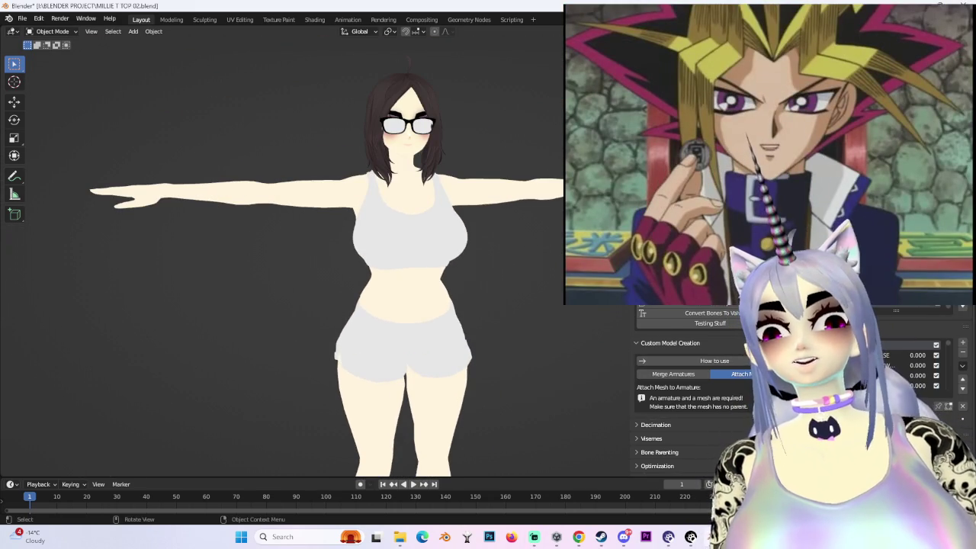
middle_drag(531, 120, 505, 217)
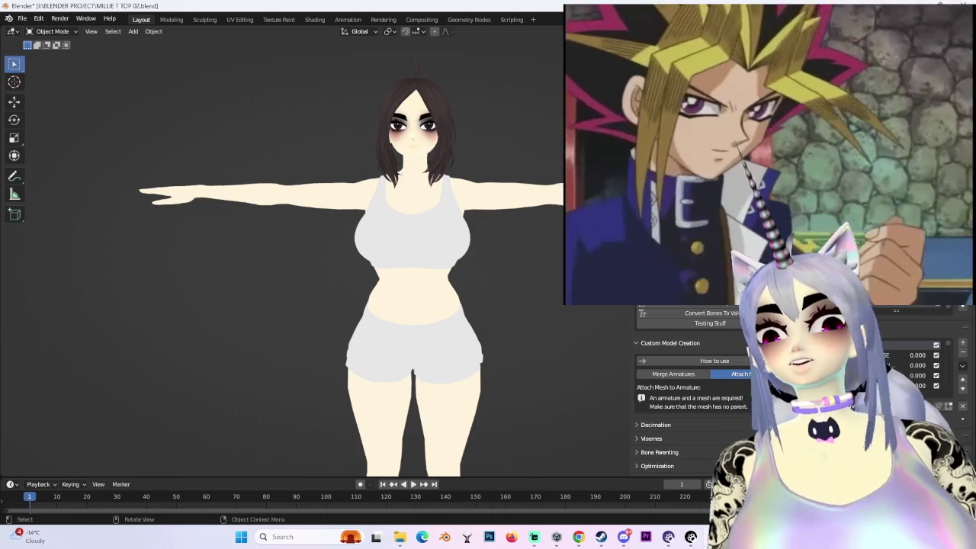
scroll(505, 216, down, 4)
scroll(503, 210, up, 1)
scroll(503, 208, up, 2)
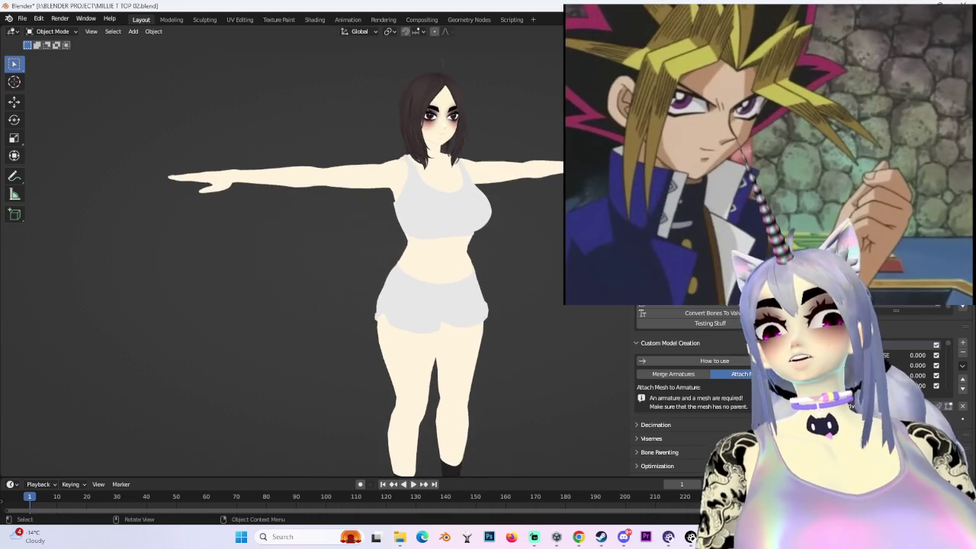
scroll(502, 202, up, 2)
click(25, 17)
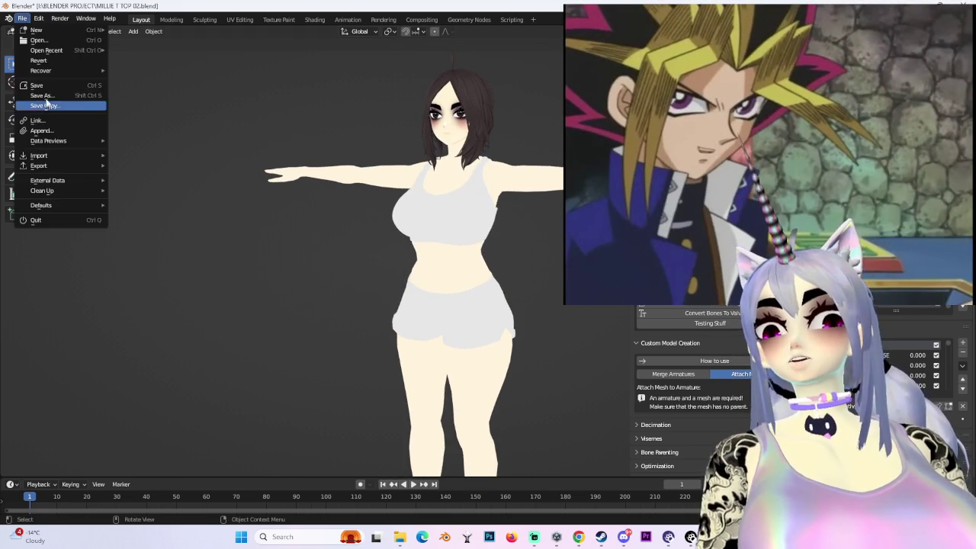
- Save the project as MILLIE T TOP 03.blend and pull back to view the whole model
click(46, 106)
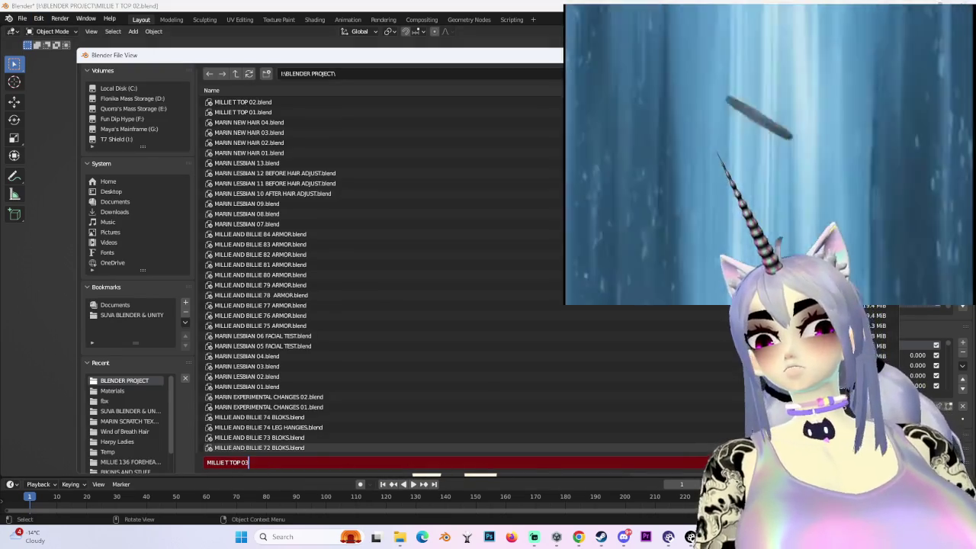
key(Return)
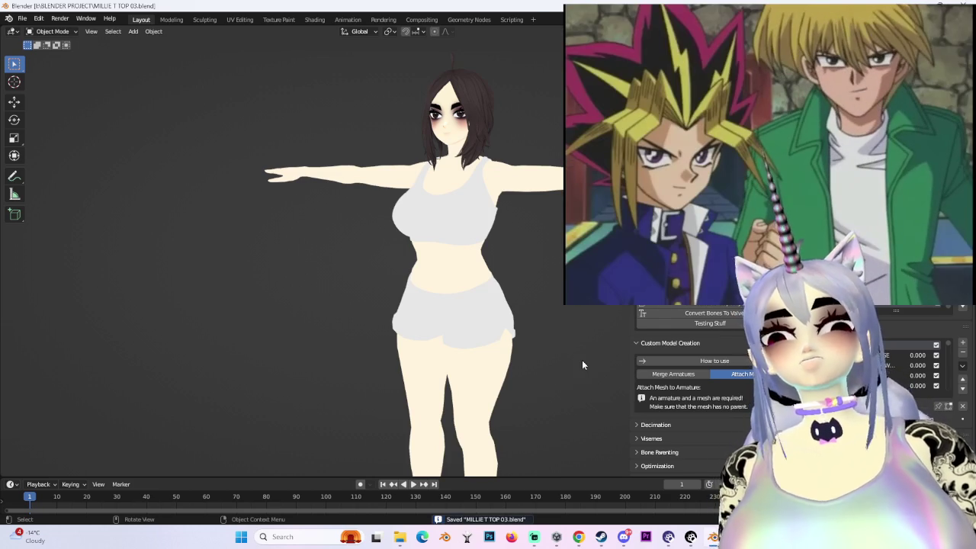
middle_drag(367, 322, 338, 218)
scroll(338, 218, down, 2)
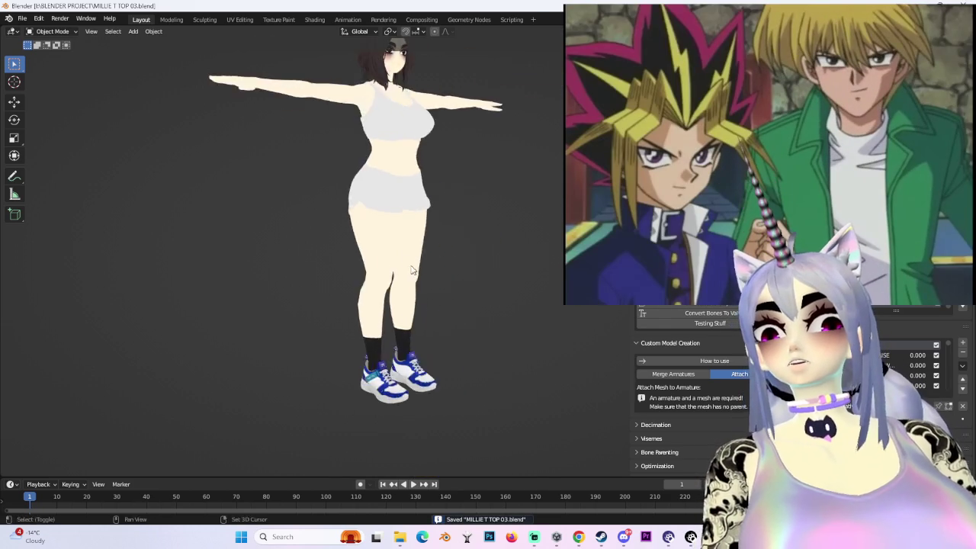
scroll(404, 305, down, 2)
scroll(405, 305, up, 1)
scroll(408, 316, up, 1)
scroll(407, 315, up, 2)
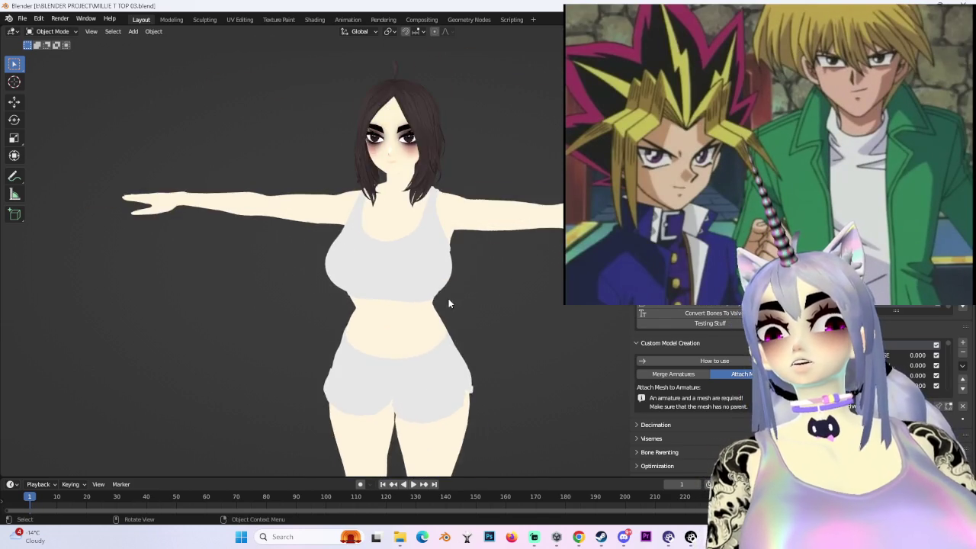
scroll(447, 300, up, 2)
- Inspect the avatar from front and three-quarter views, changing the viewport shading
mouse_move(414, 292)
middle_down()
mouse_move(516, 290)
mouse_move(477, 286)
mouse_move(478, 326)
middle_up()
scroll(462, 287, up, 5)
scroll(424, 288, down, 1)
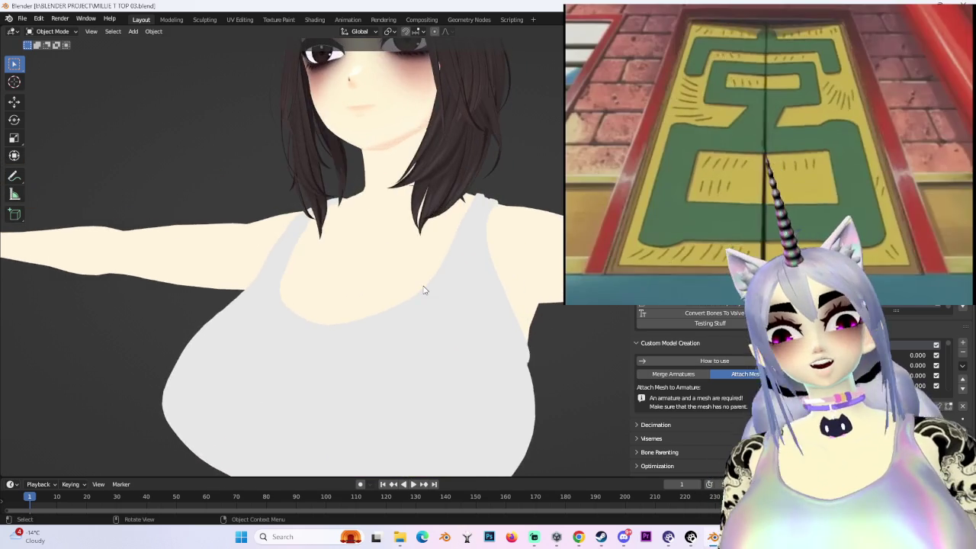
scroll(432, 293, down, 3)
middle_drag(432, 293, 465, 293)
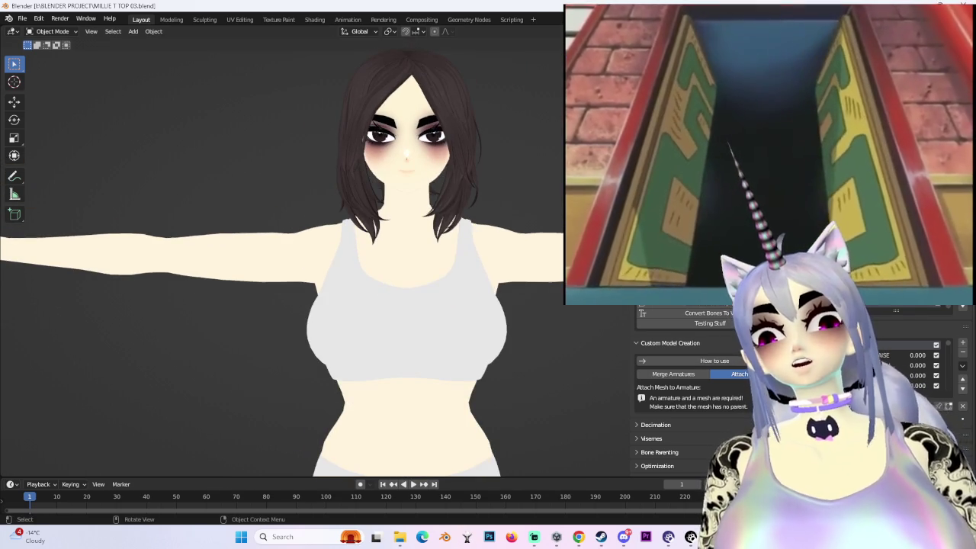
key(z)
mouse_move(465, 293)
middle_down()
mouse_move(431, 255)
mouse_move(273, 196)
mouse_move(548, 313)
middle_up()
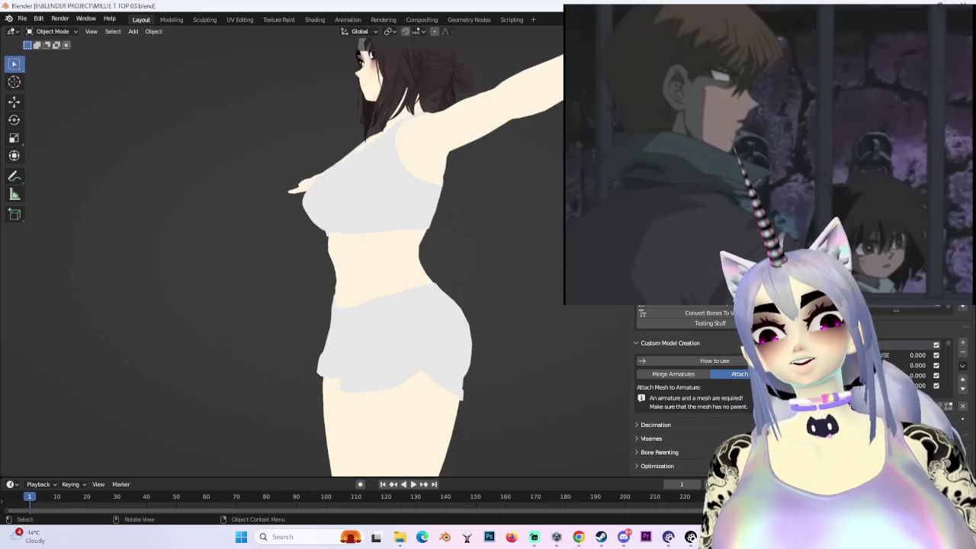
key(KP_1)
shift+middle_drag(477, 190, 477, 256)
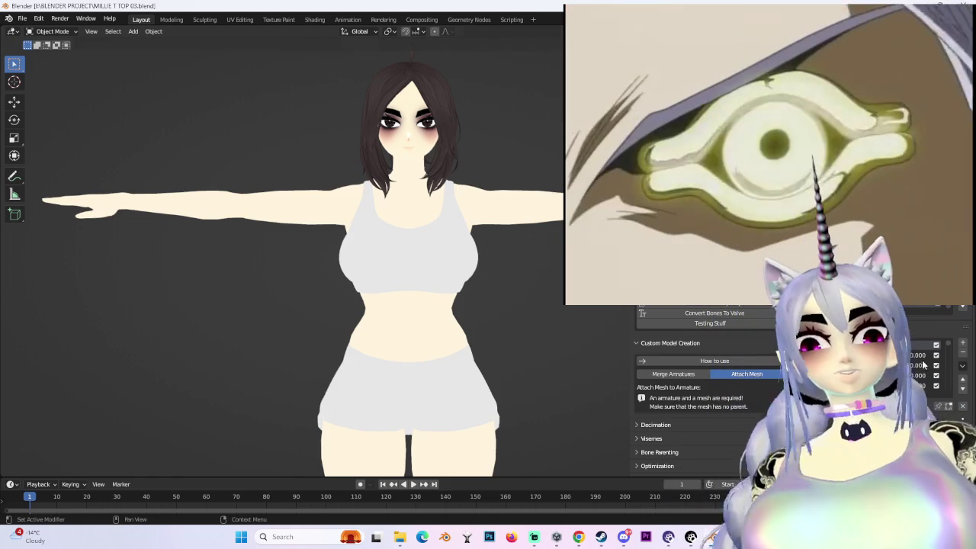
- Import Vergil Sophia.fbx from the SUVA BLENDER & UNITY folder, filtering the file list by 'vergil'
scroll(686, 397, up, 2)
click(687, 396)
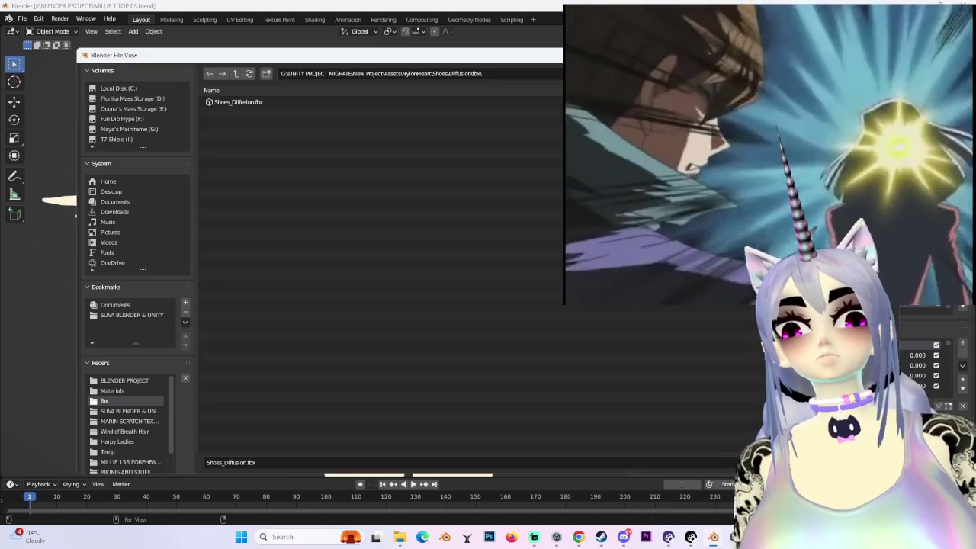
click(127, 381)
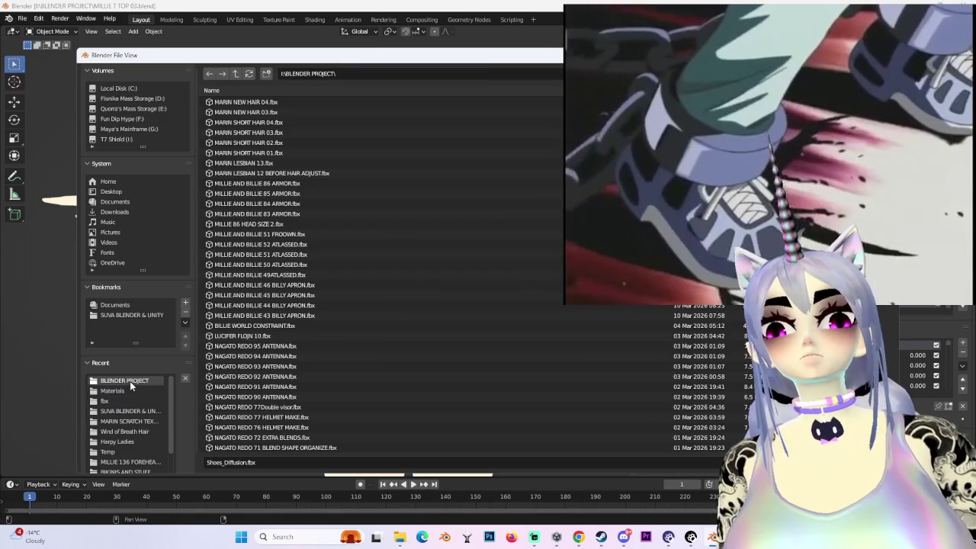
text(sh)
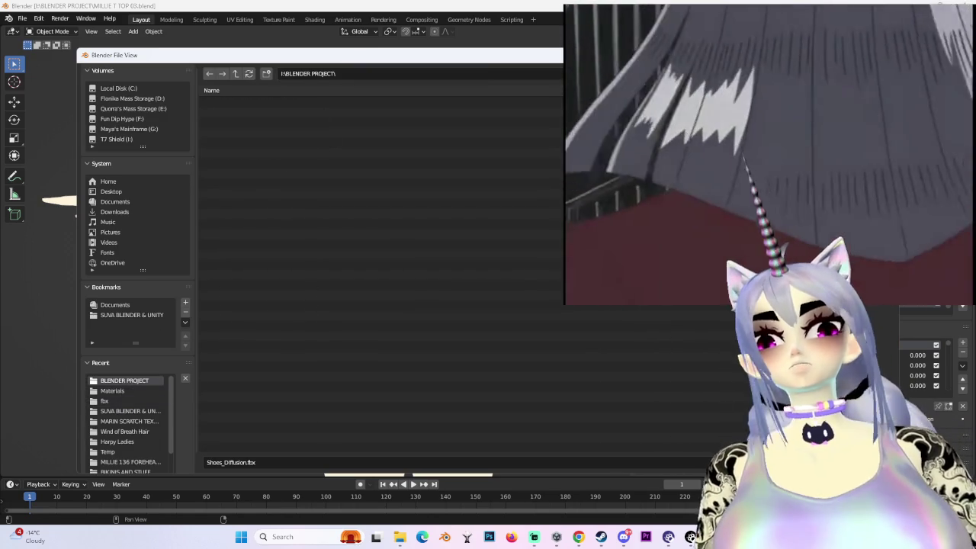
text(oe)
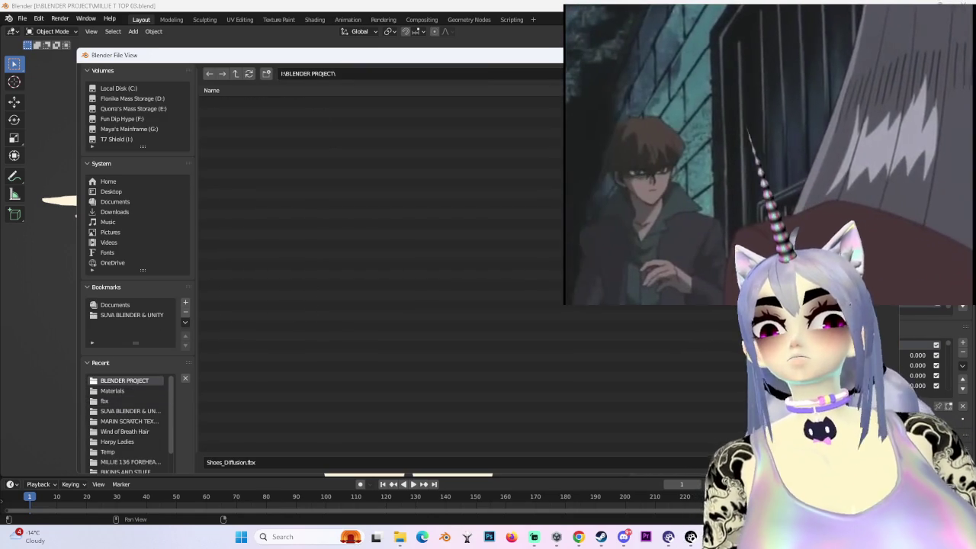
click(131, 411)
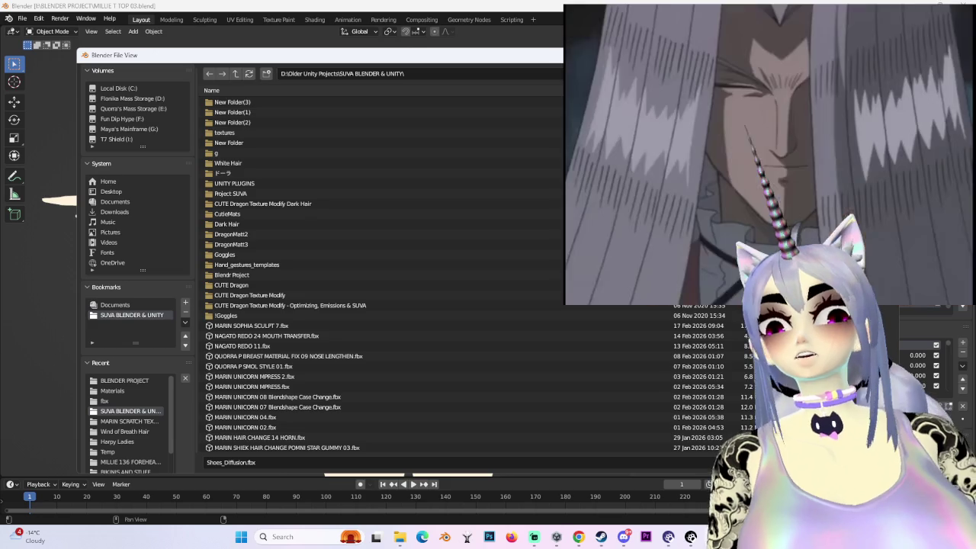
text(vergil)
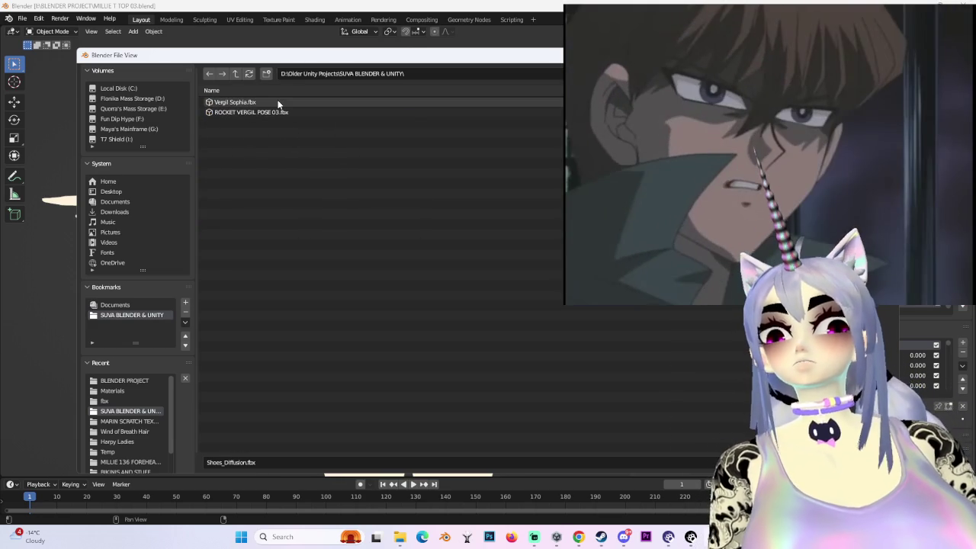
double_click(278, 102)
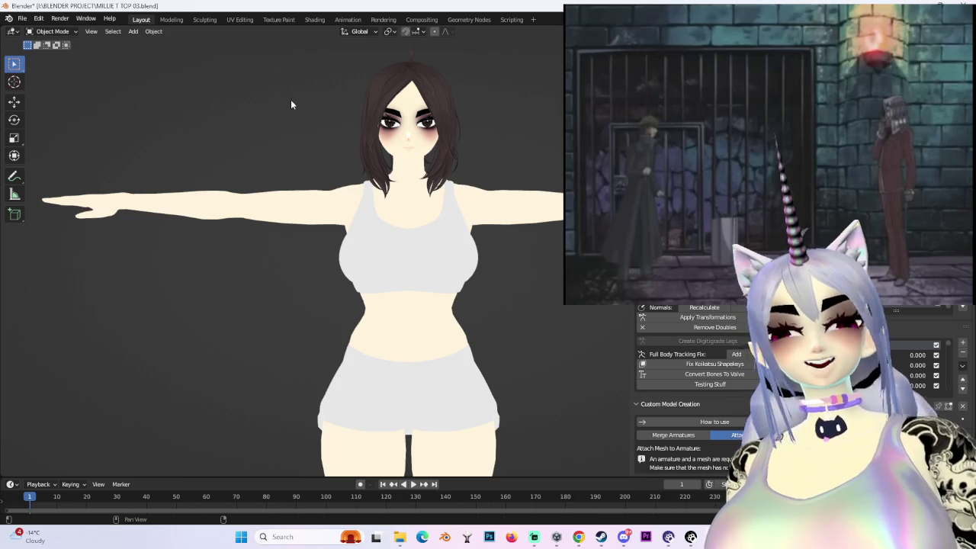
- Scale the imported Vergil model and check it beside the avatar from the side
scroll(323, 196, down, 4)
middle_drag(427, 305, 532, 393)
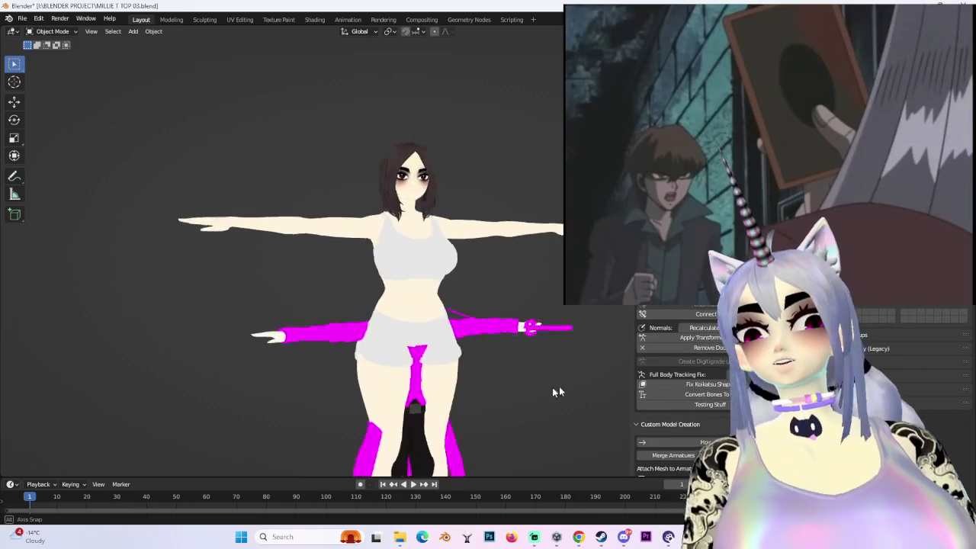
scroll(503, 347, up, 2)
scroll(529, 271, up, 2)
key(s)
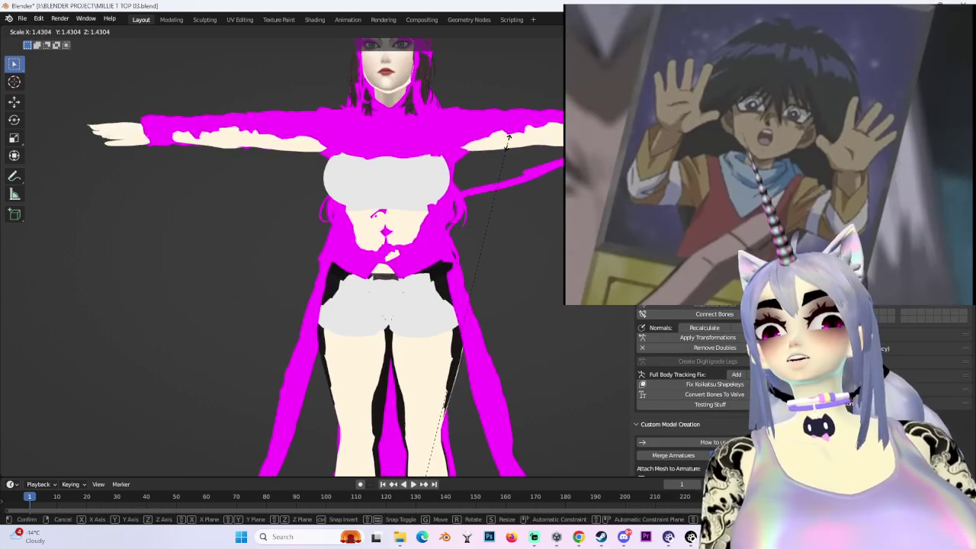
click(527, 279)
scroll(527, 279, down, 2)
mouse_move(527, 279)
middle_down()
mouse_move(420, 269)
mouse_move(503, 274)
middle_up()
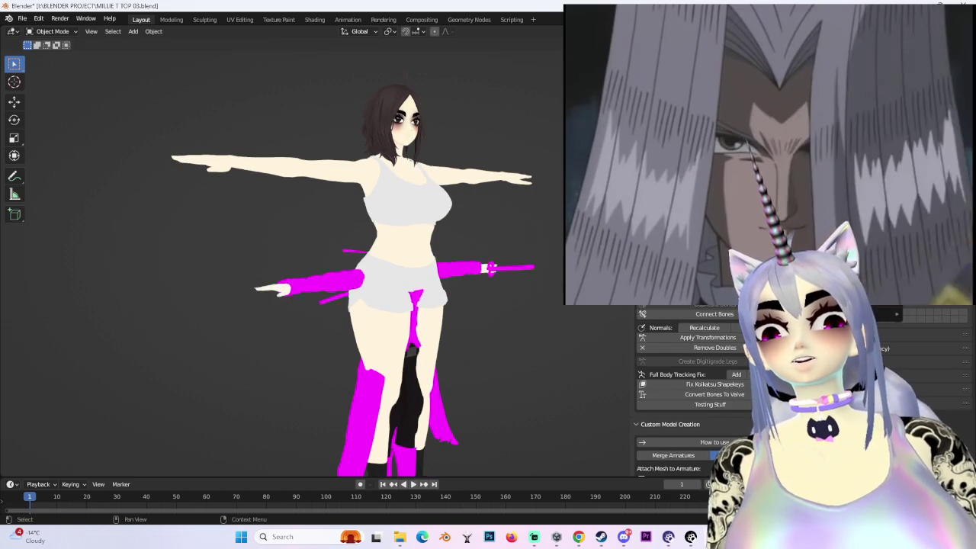
scroll(671, 389, down, 1)
- Delete the imported model and orbit around the remaining avatar
key(Delete)
scroll(450, 261, up, 1)
scroll(456, 263, up, 2)
mouse_move(456, 263)
middle_down()
mouse_move(481, 306)
mouse_move(462, 248)
mouse_move(460, 333)
middle_up()
middle_drag(542, 294, 489, 297)
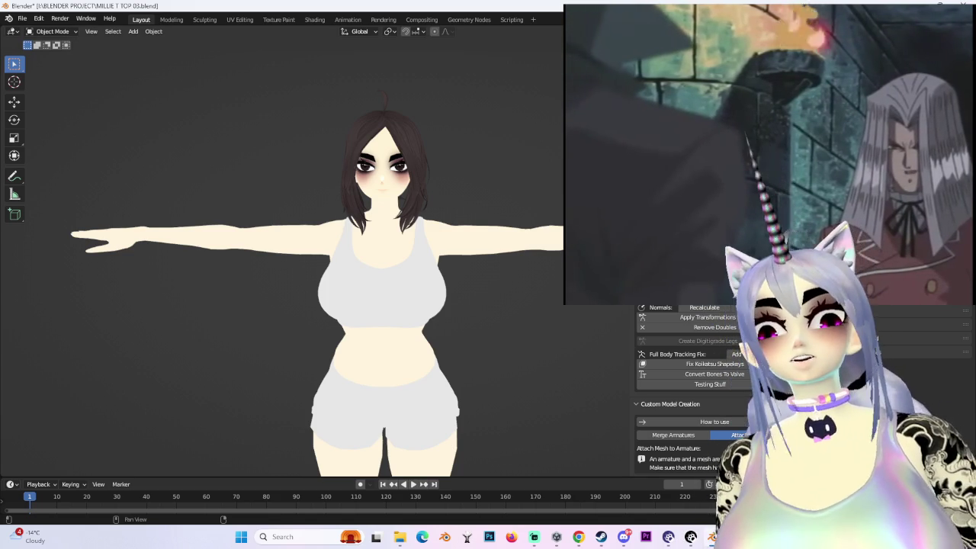
scroll(440, 186, down, 1)
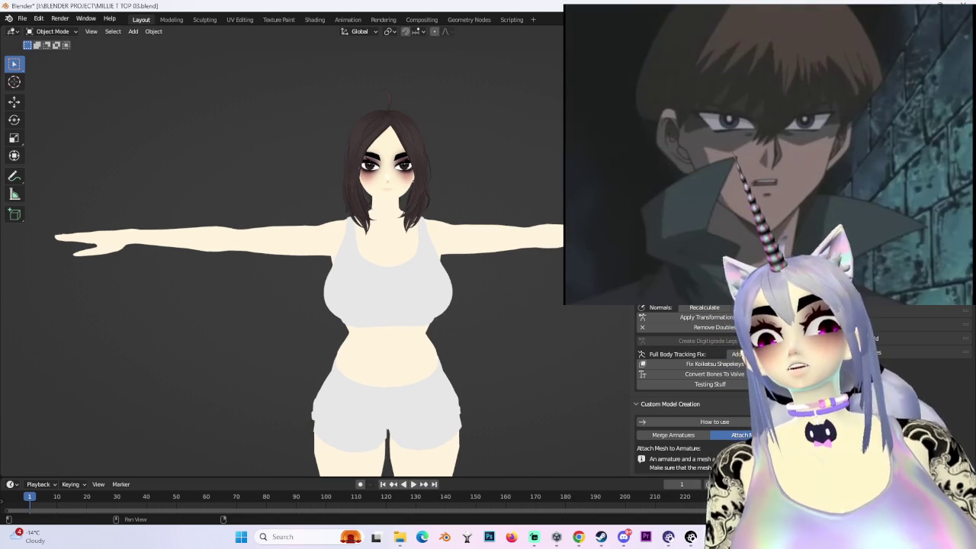
scroll(507, 329, down, 2)
mouse_move(507, 328)
middle_down()
mouse_move(469, 348)
mouse_move(463, 252)
mouse_move(411, 282)
middle_up()
scroll(382, 296, up, 3)
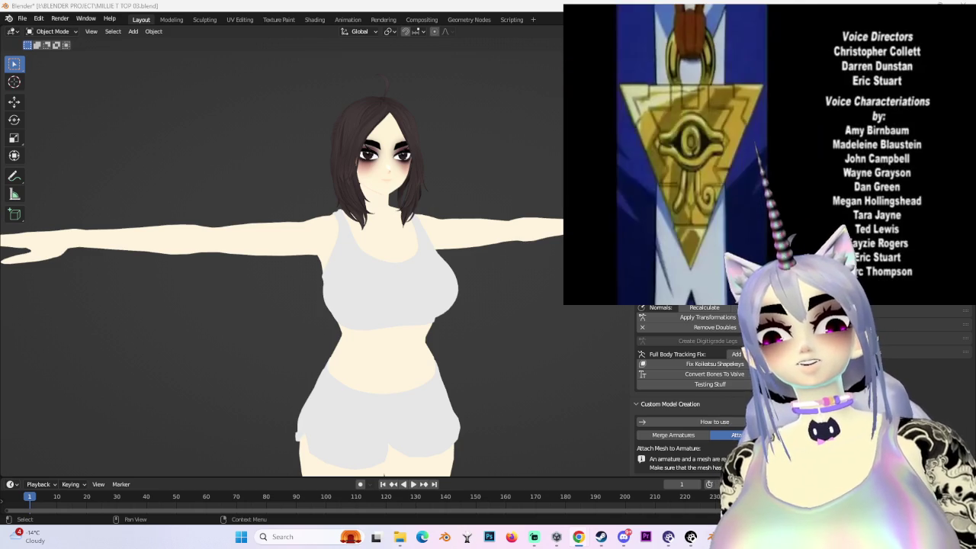
- In a new Chrome tab, search Google for booth.pm, fixing the booth.on typo, and open BOOTH
key(alt+Tab)
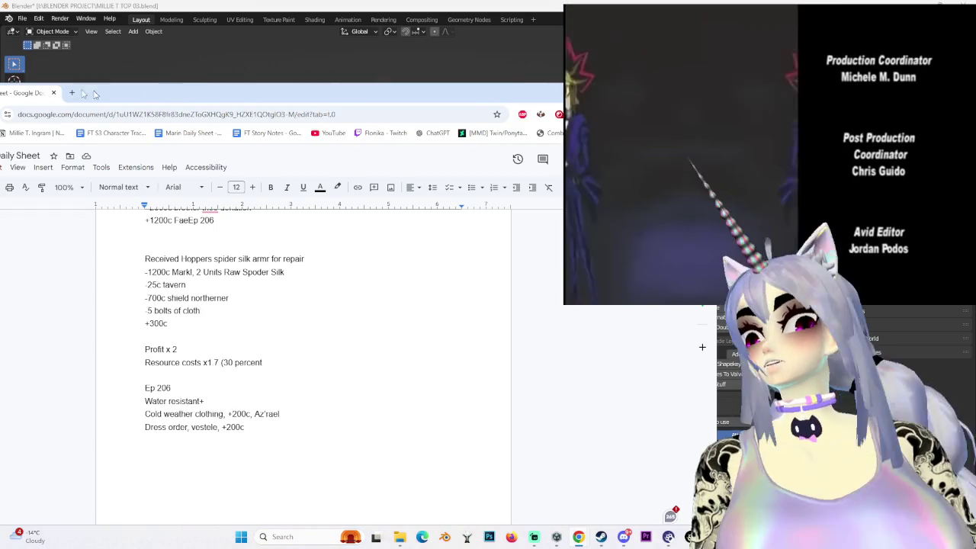
key(ctrl+t)
text(boo)
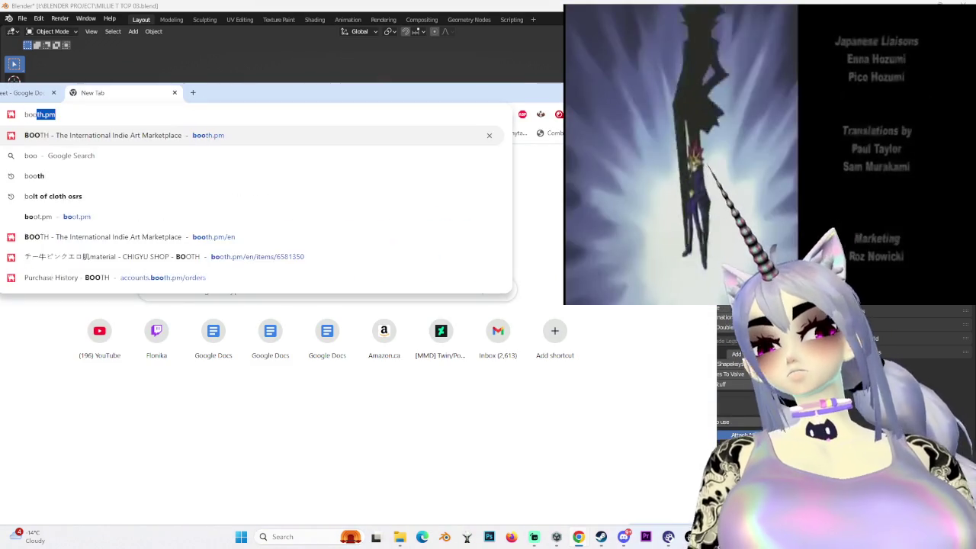
text(th.on)
key(Return)
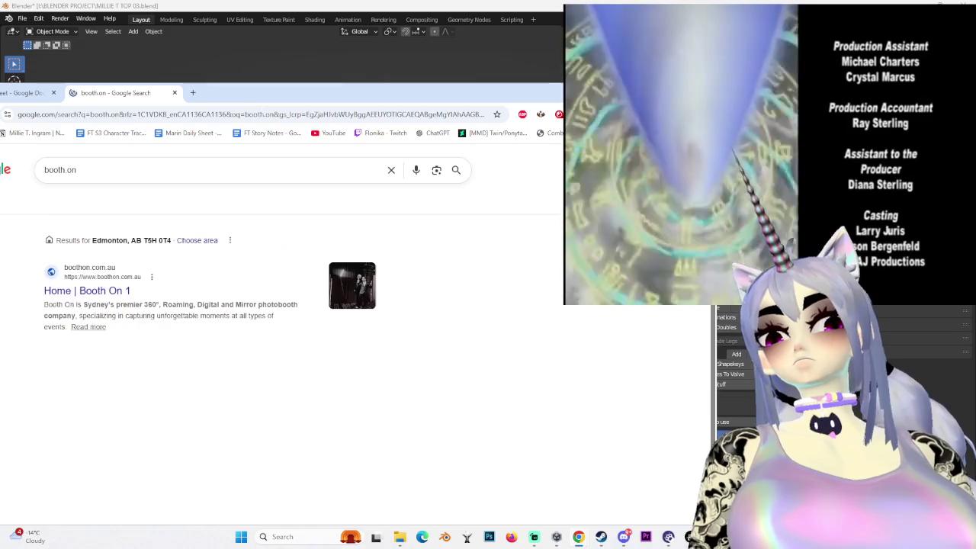
click(76, 170)
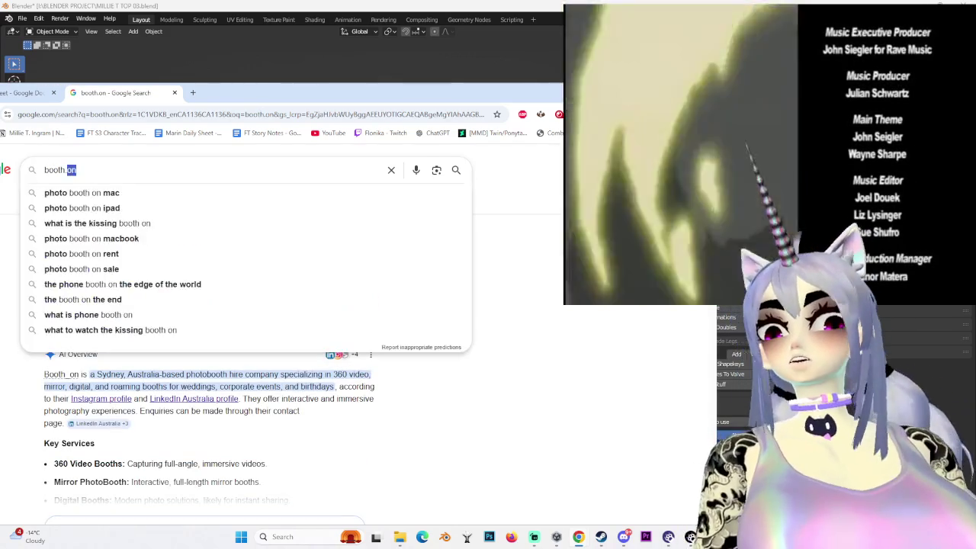
key(BackSpace)
text(pm)
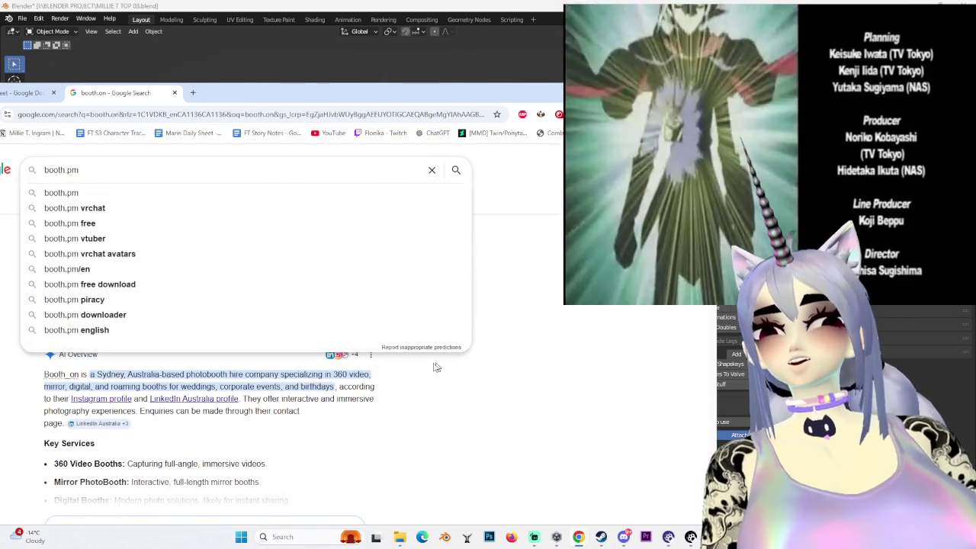
key(Return)
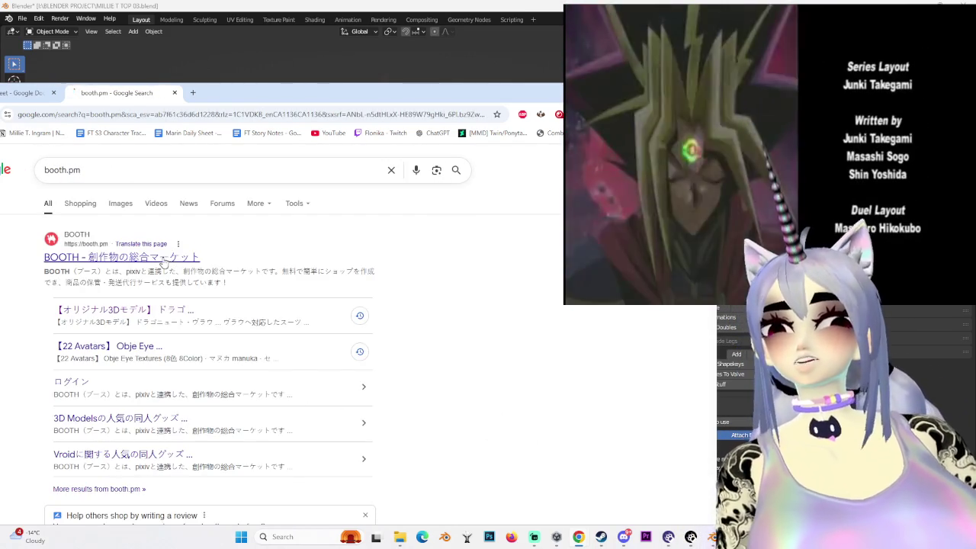
click(163, 259)
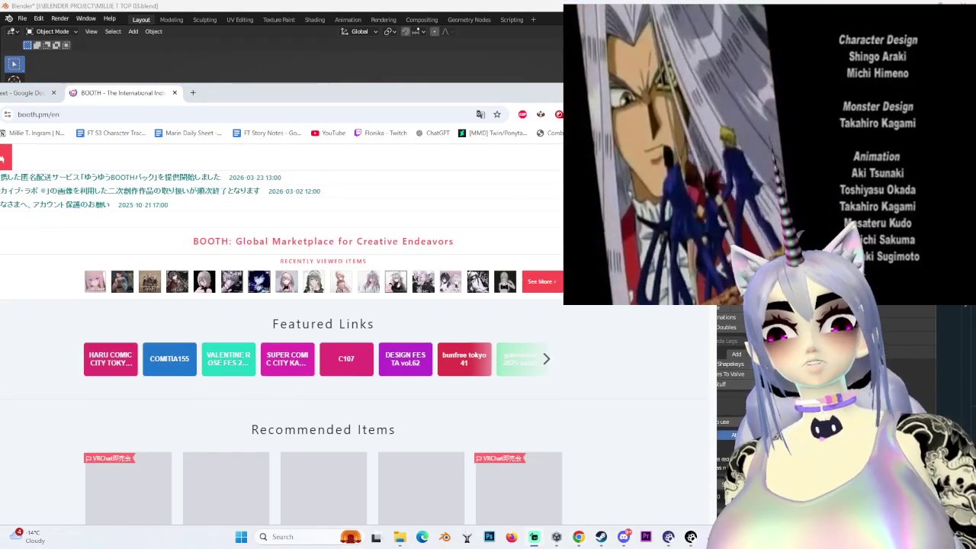
- Browse the BOOTH home page and open the Kurohebi avatar listing
scroll(323, 343, down, 2)
scroll(323, 343, down, 2)
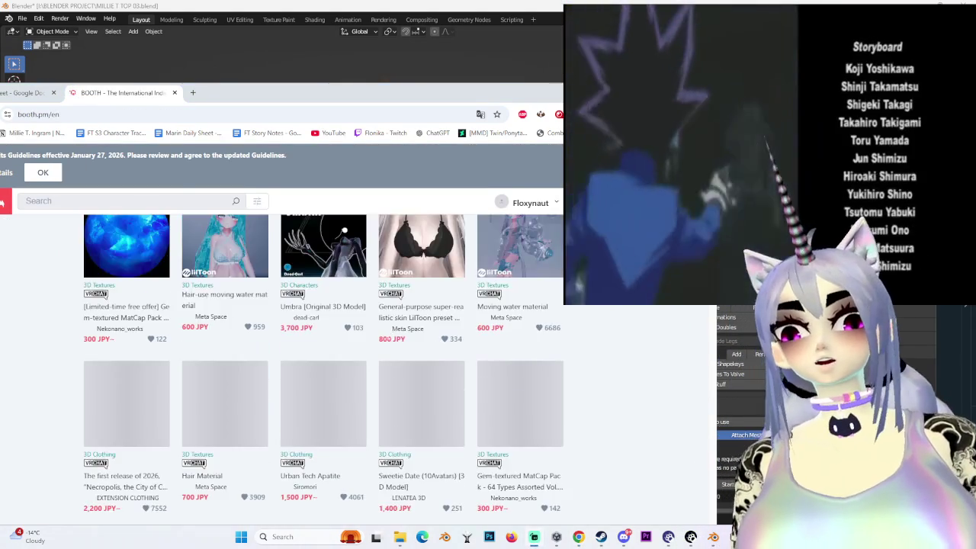
scroll(528, 394, up, 2)
scroll(528, 393, down, 2)
scroll(529, 393, up, 2)
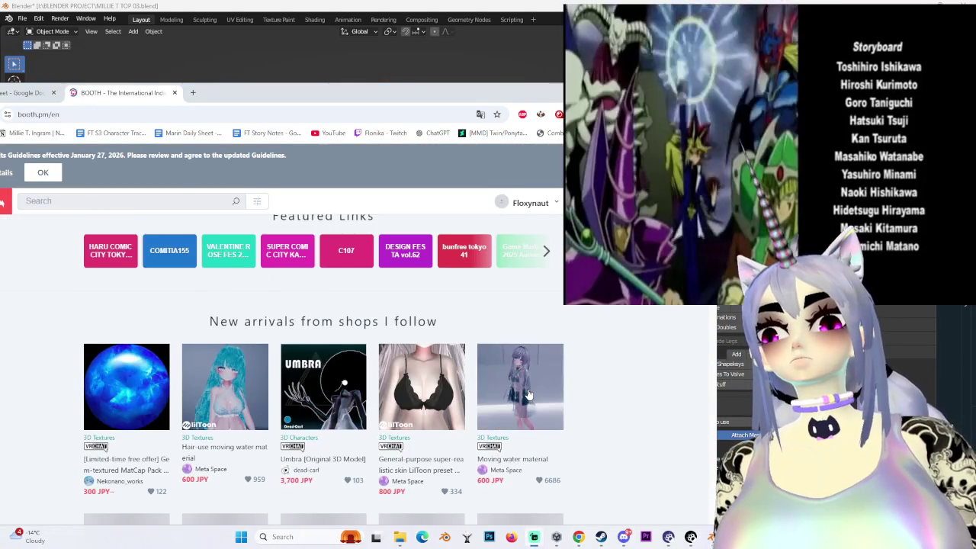
scroll(525, 396, down, 3)
scroll(457, 404, down, 2)
scroll(277, 418, down, 3)
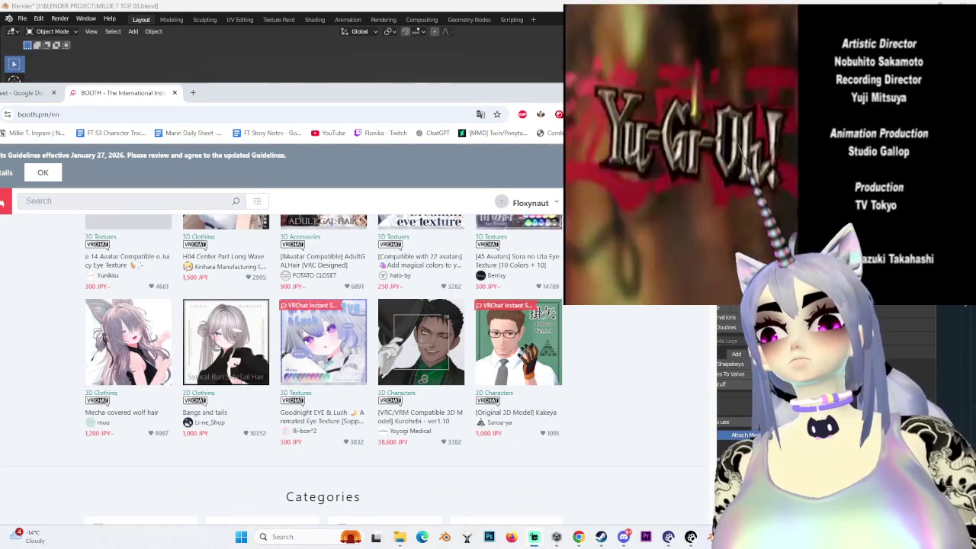
scroll(488, 336, down, 4)
scroll(489, 335, down, 2)
scroll(485, 339, up, 3)
scroll(488, 348, up, 3)
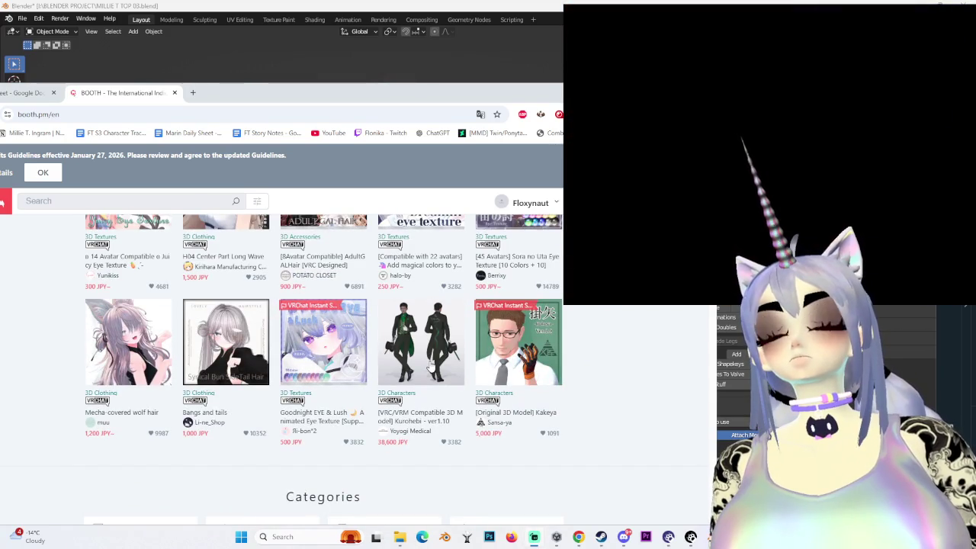
click(430, 364)
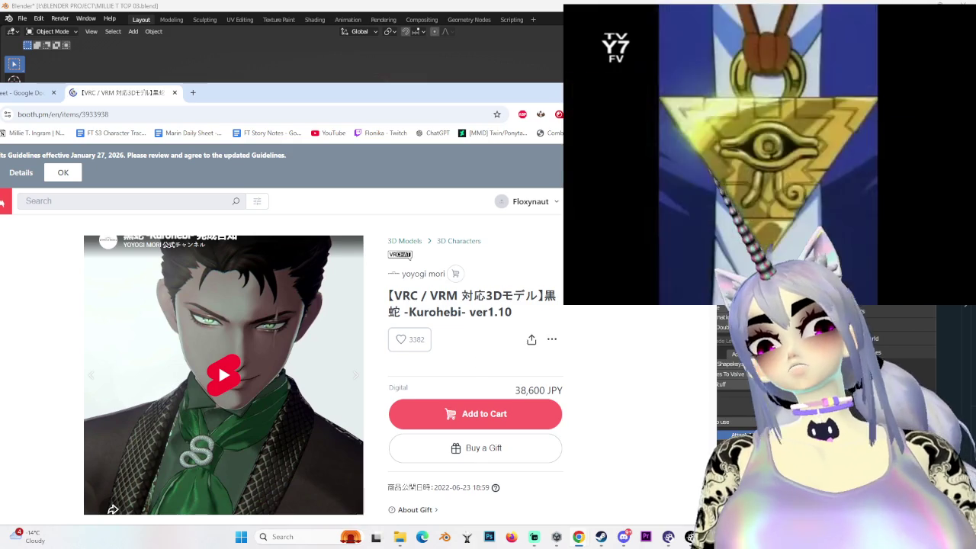
- Look over the Kurohebi page, snap the browser window larger, then close the BOOTH tab
scroll(283, 372, down, 2)
scroll(283, 371, up, 1)
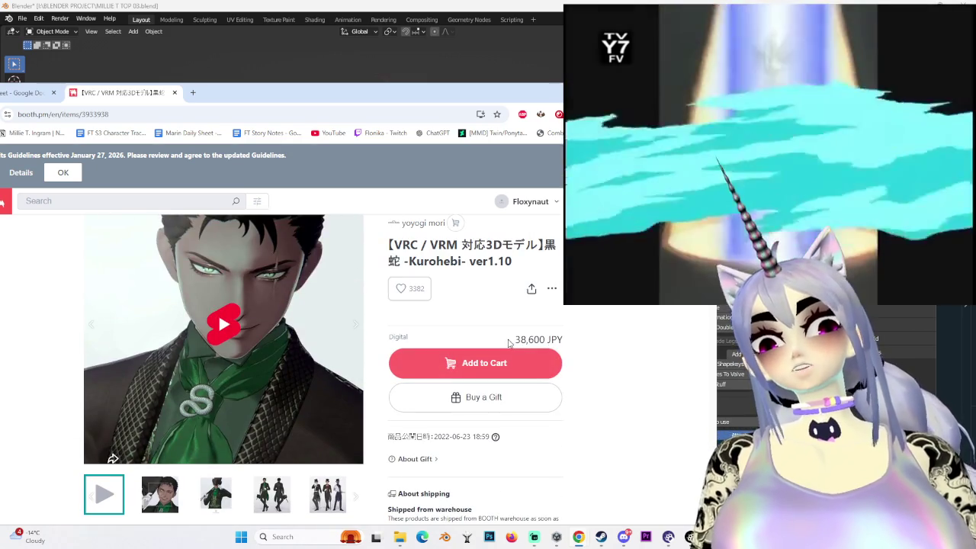
scroll(283, 372, down, 2)
scroll(283, 371, down, 3)
scroll(283, 371, down, 3)
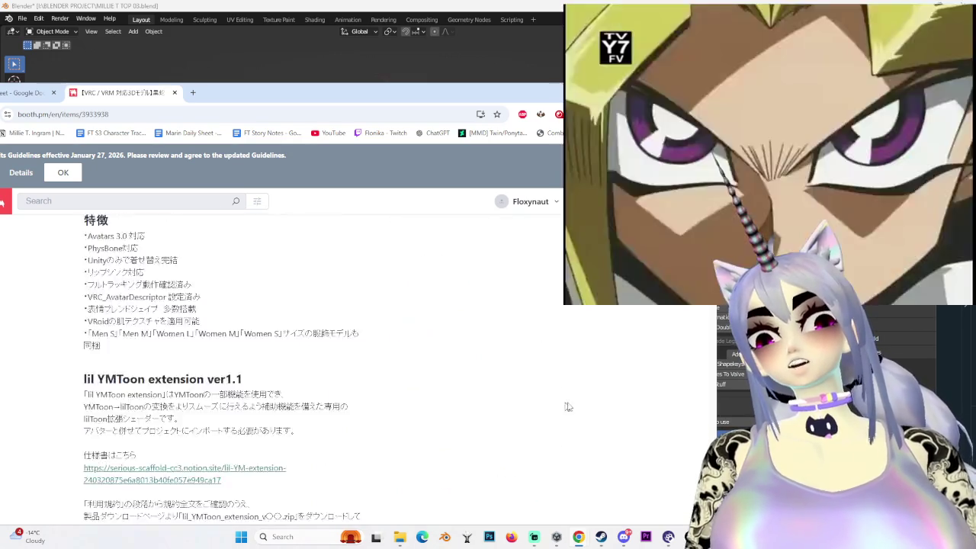
scroll(546, 200, up, 10)
key(super+Up)
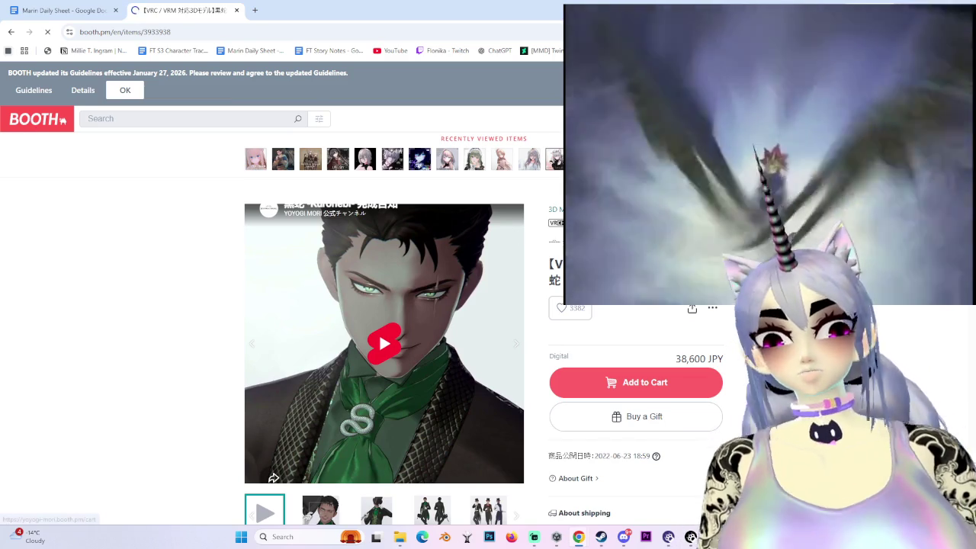
scroll(597, 338, down, 8)
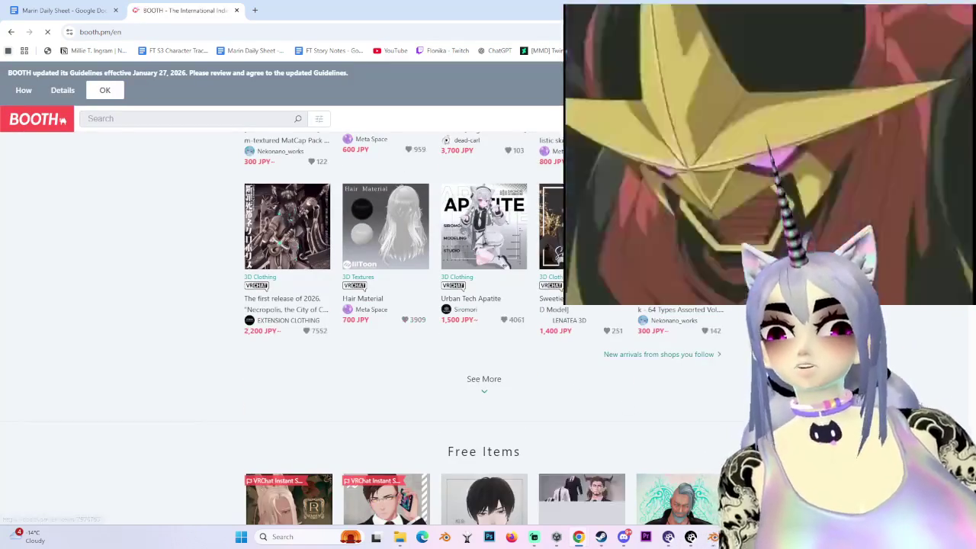
scroll(374, 77, up, 8)
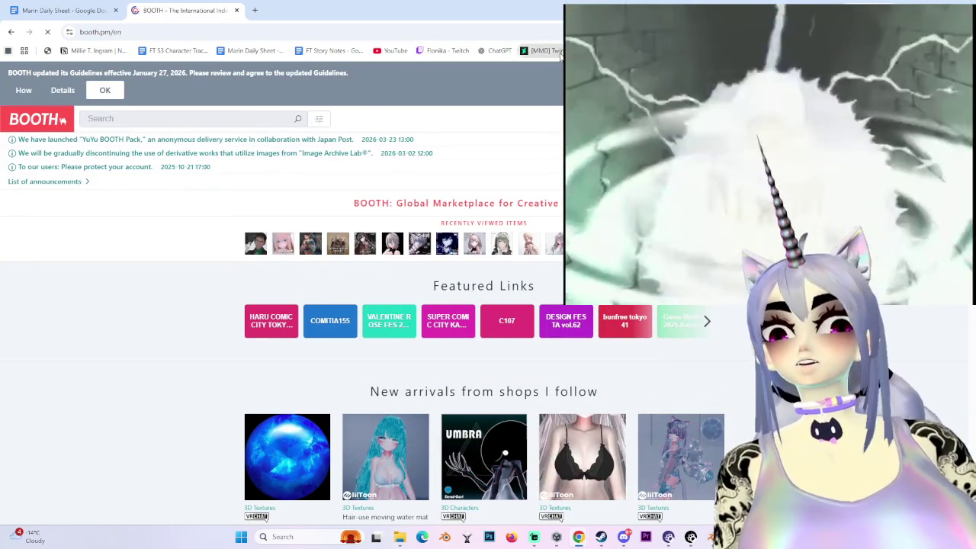
middle_click(165, 10)
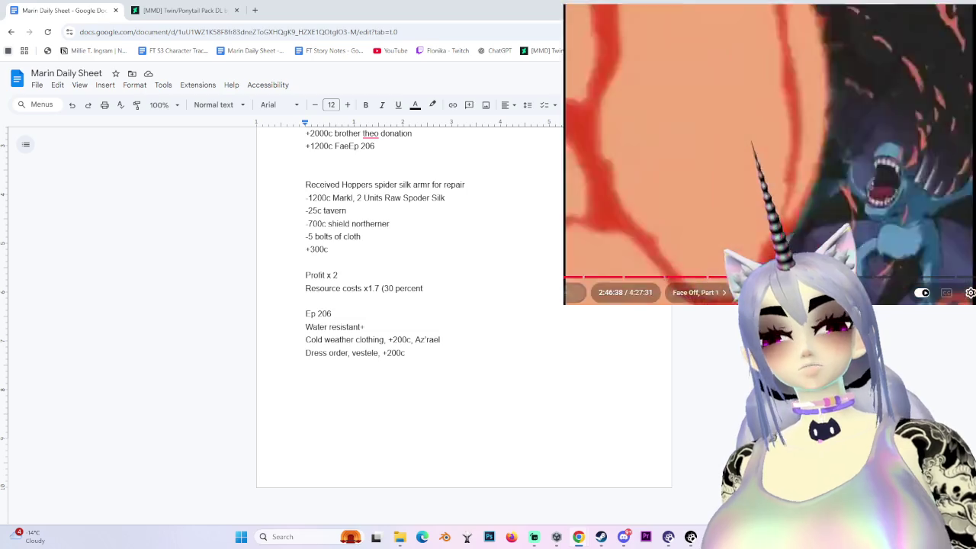
- On the DeviantArt tab, dismiss the flash sale popup and search for clothing
click(156, 7)
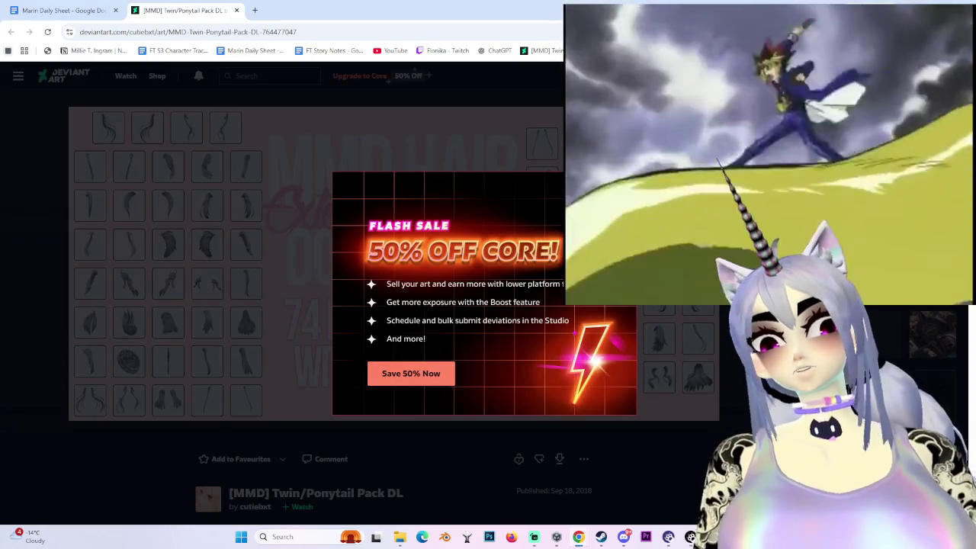
key(Escape)
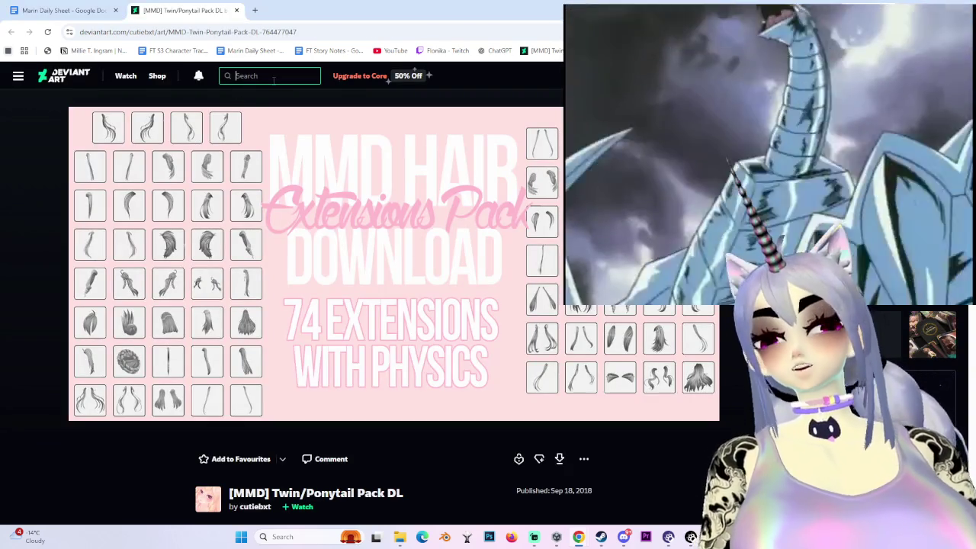
click(270, 76)
text(mmdclothing)
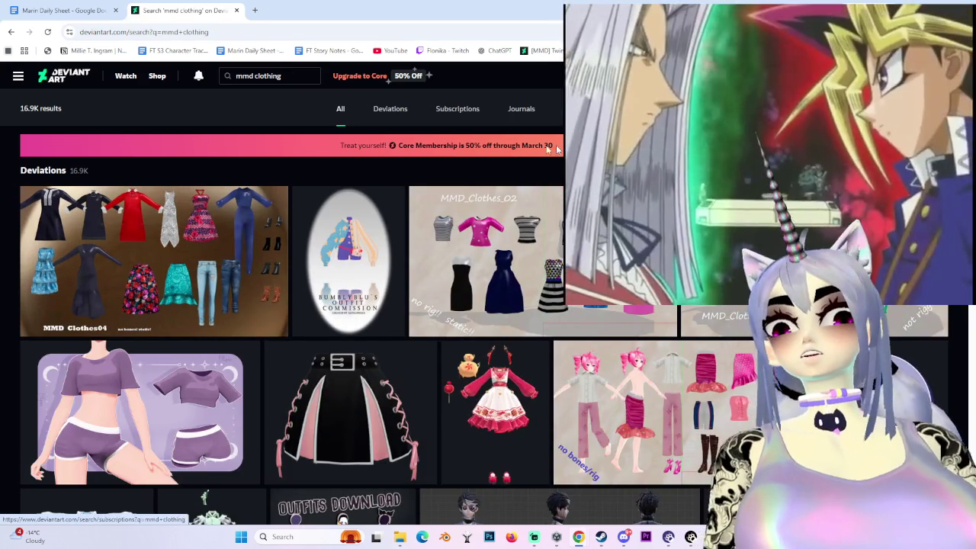
- Preview the PMX Model Seer result, then return to the mmd clothing results
scroll(289, 292, down, 3)
mouse_move(496, 305)
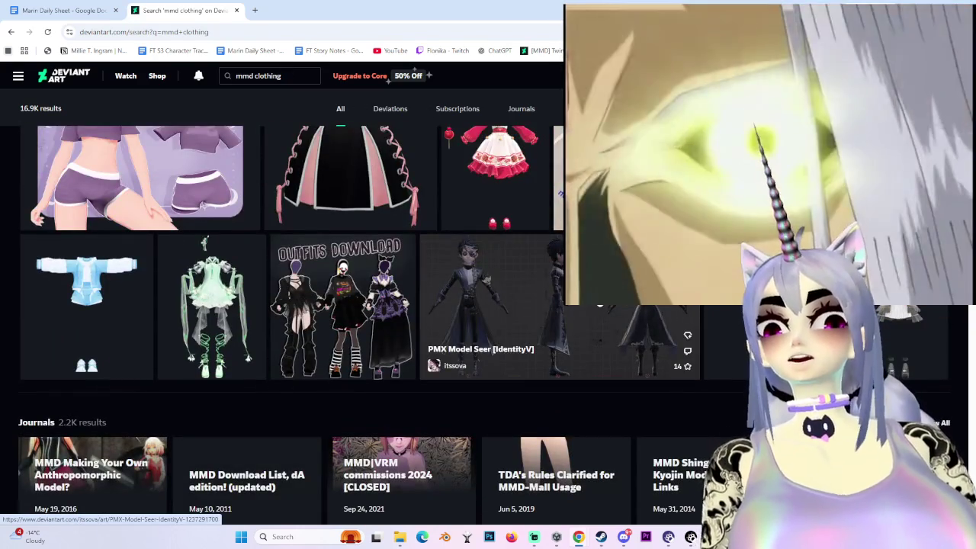
click(601, 307)
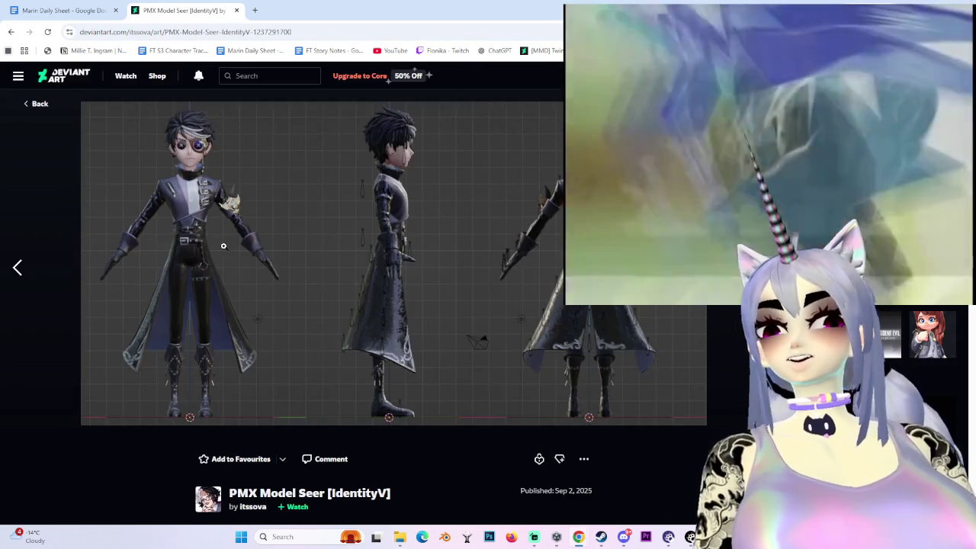
click(224, 245)
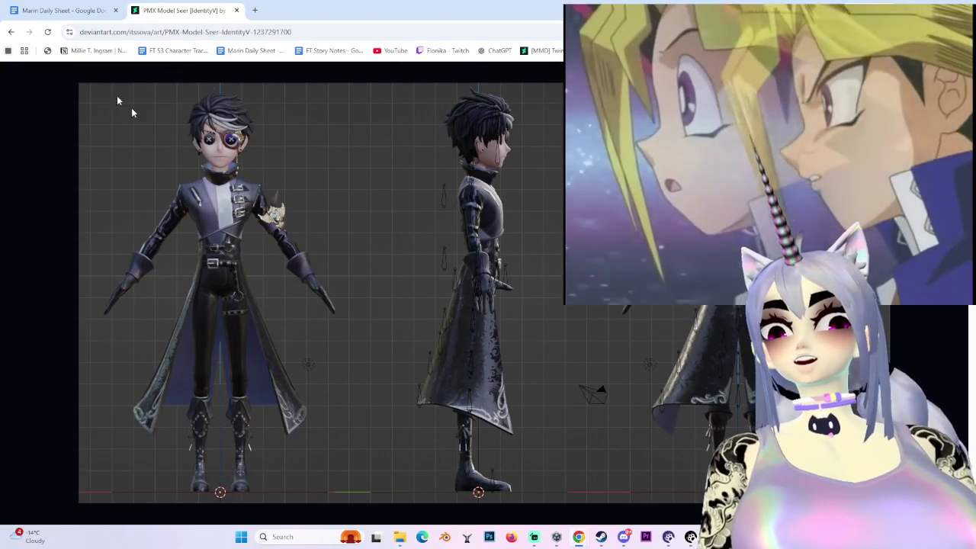
click(11, 32)
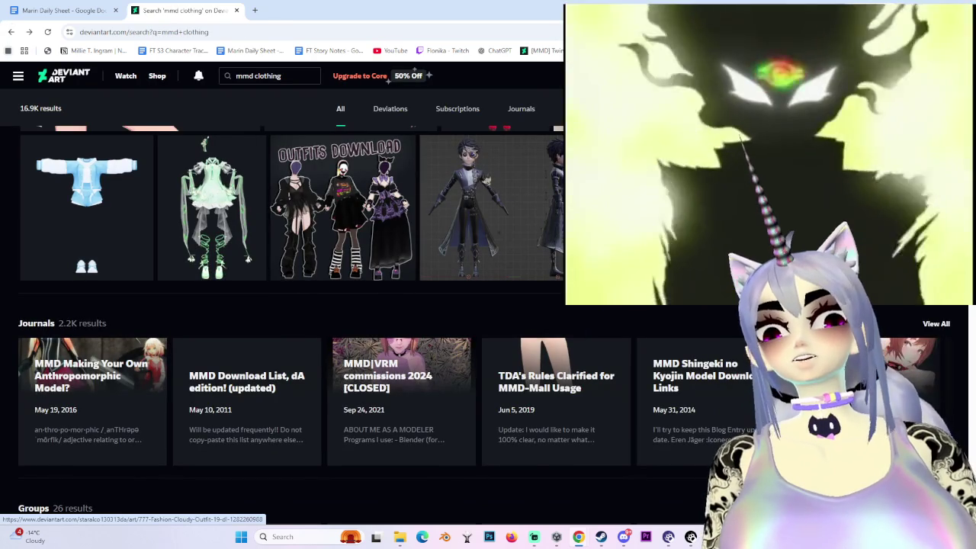
- Open the 777 Fashion Cloudy Outfit 19 dl deviation and inspect its full-size image
click(363, 271)
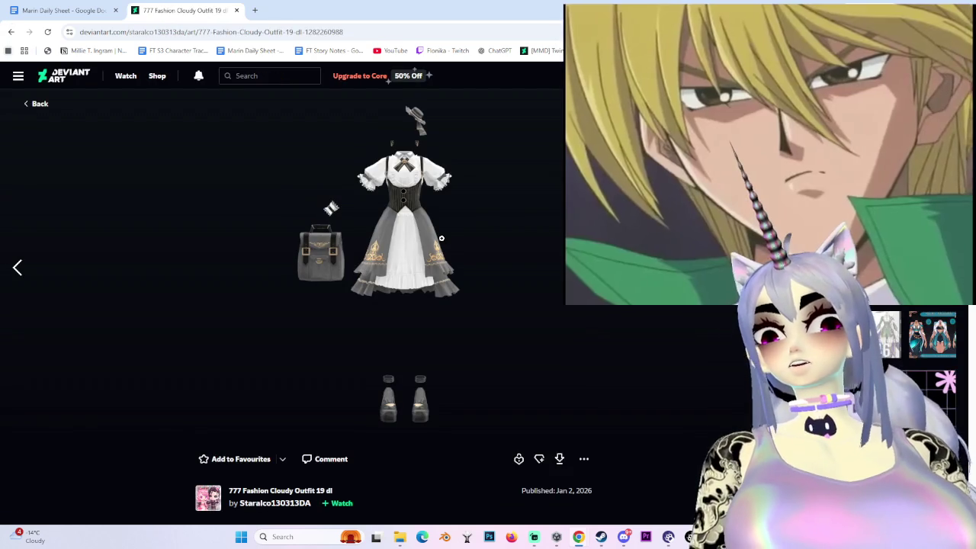
click(441, 238)
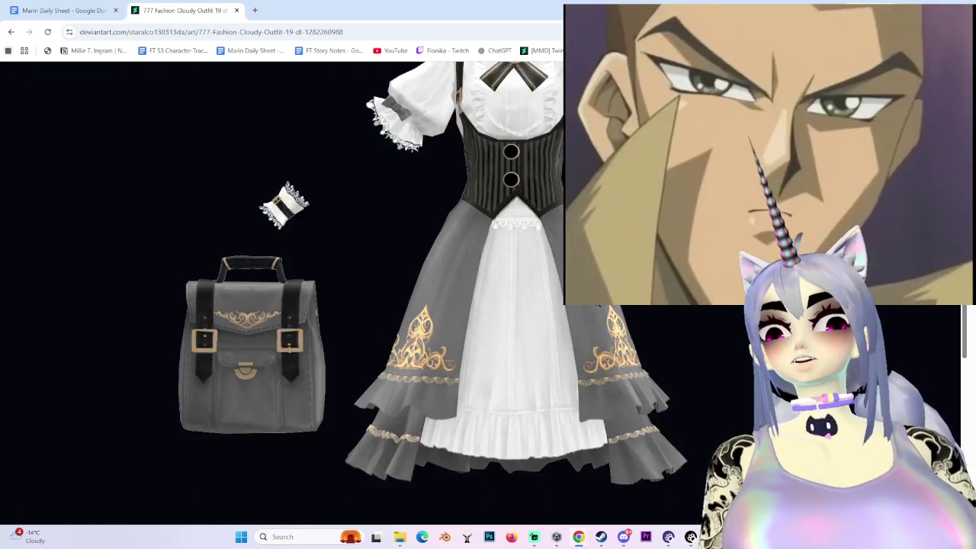
scroll(587, 311, down, 3)
scroll(585, 315, down, 2)
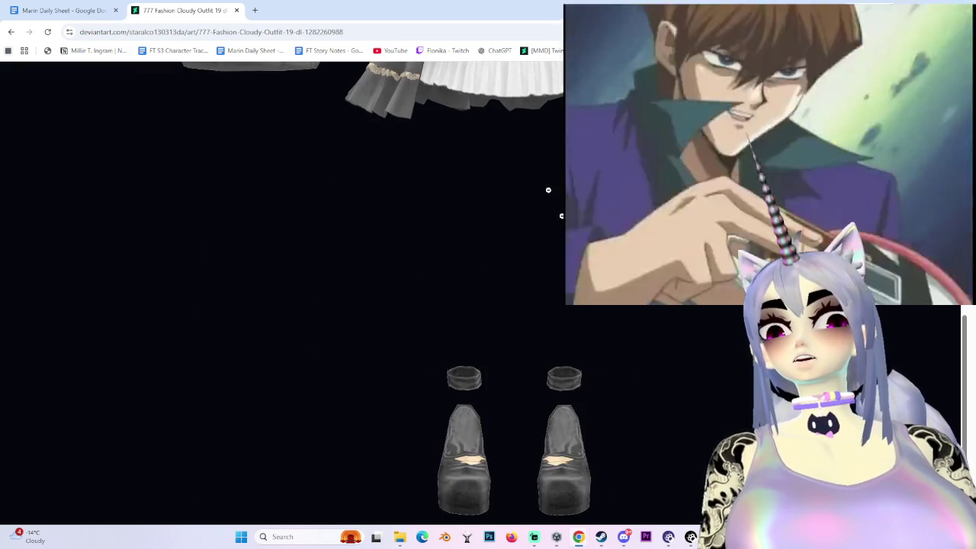
scroll(586, 313, up, 2)
scroll(586, 313, up, 4)
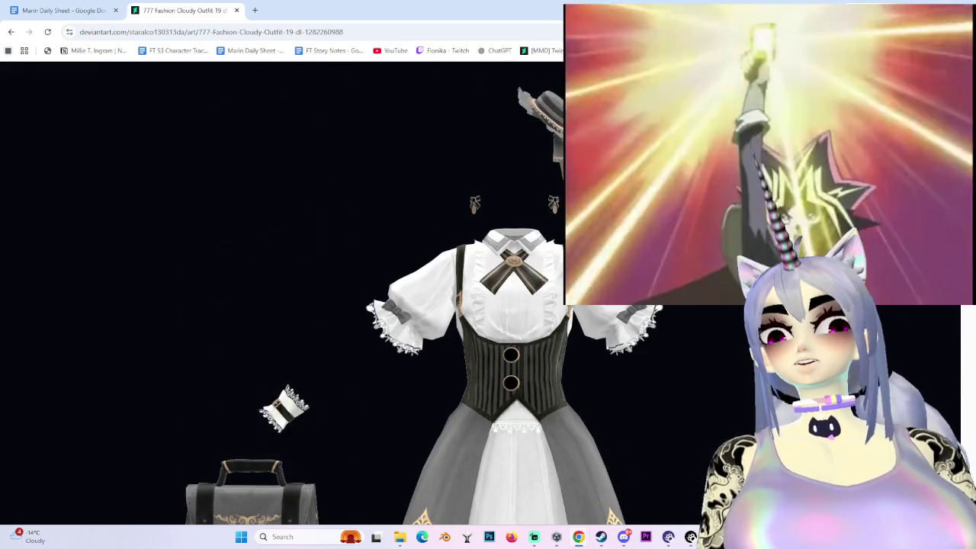
click(468, 240)
- Download the outfit's ZIP into the TRUE LOVES MYSTERY DUDE folder
scroll(453, 350, down, 2)
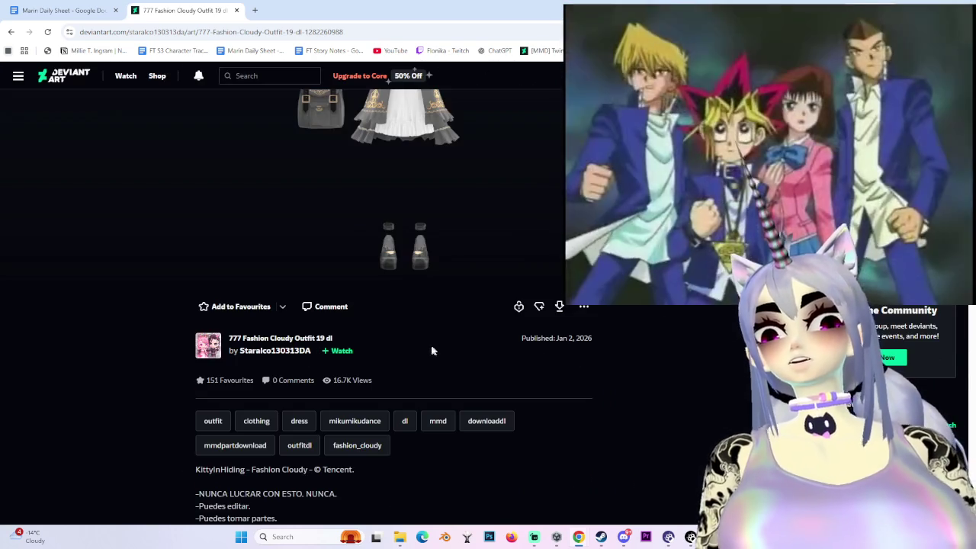
scroll(341, 456, down, 3)
scroll(362, 412, up, 3)
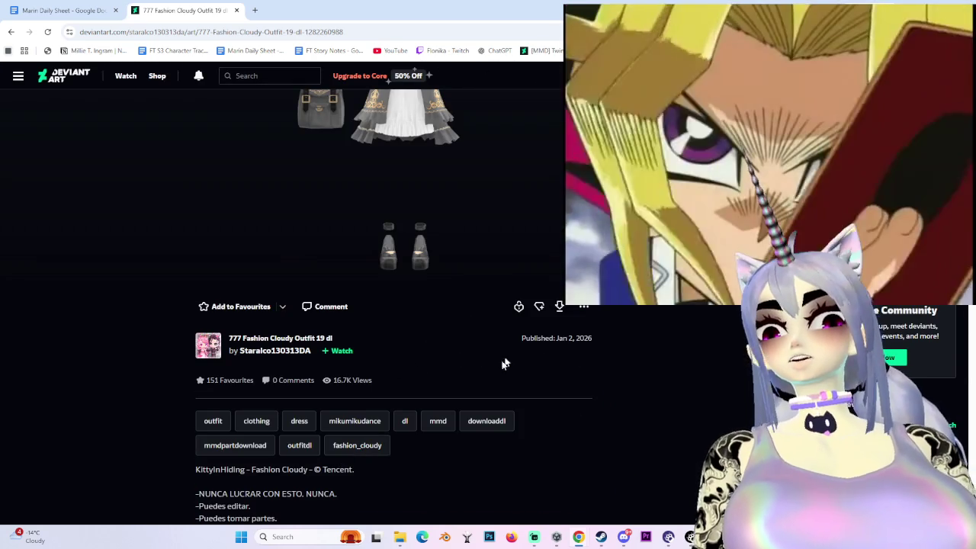
click(564, 306)
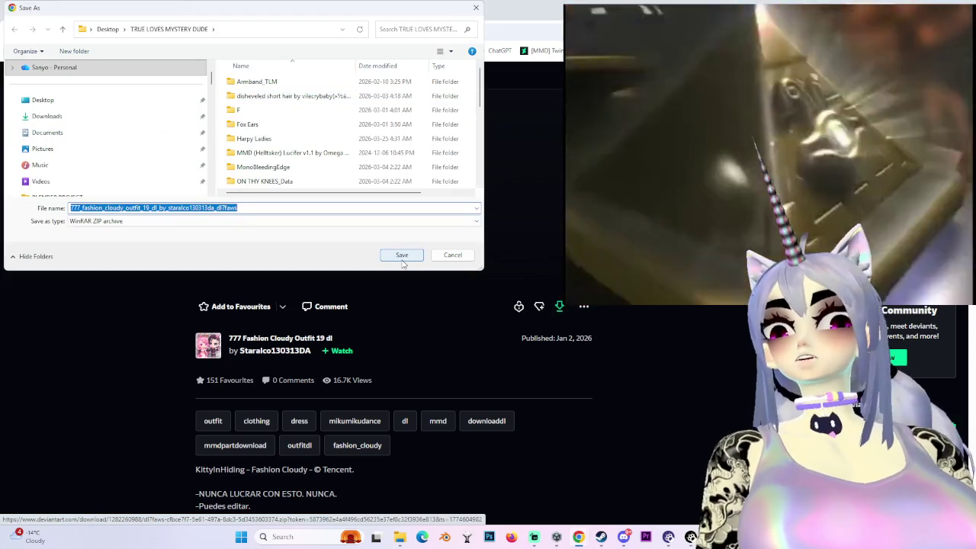
click(402, 256)
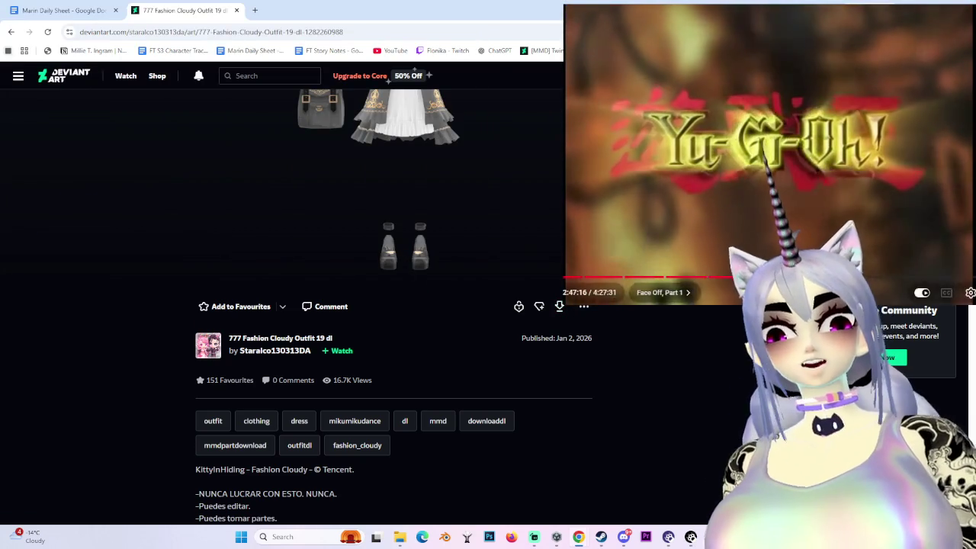
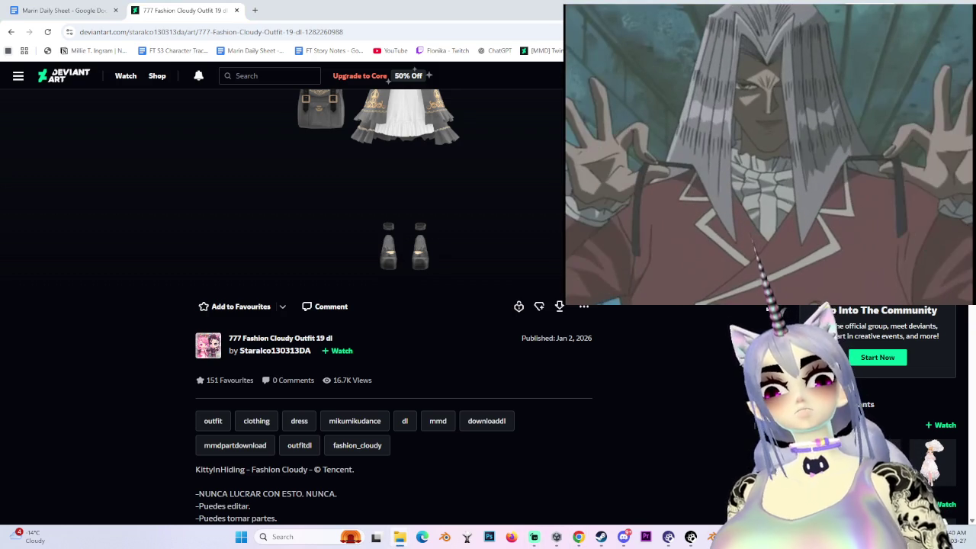
- Switch from the DeviantArt outfit page back to Blender's open import file browser
key(alt+Tab)
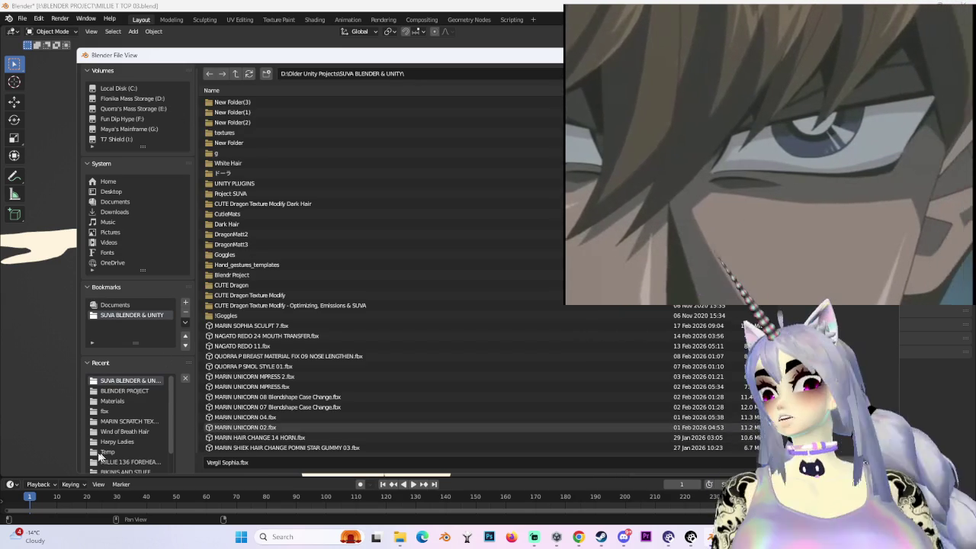
- Browse Desktop > TRUE LOVES MYSTERY DUDE > Fashion Cloudy Outfit 19 dl and import its .pmx model
click(126, 433)
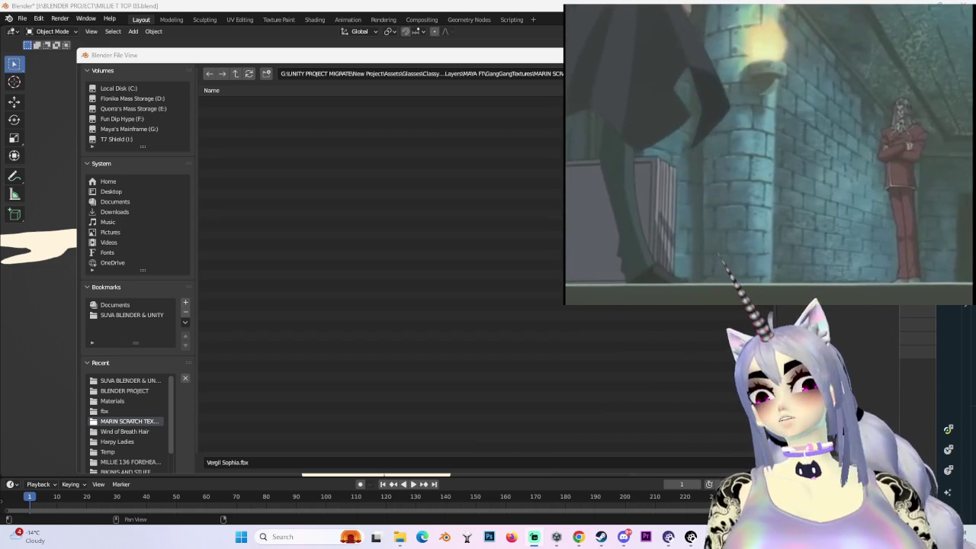
click(110, 191)
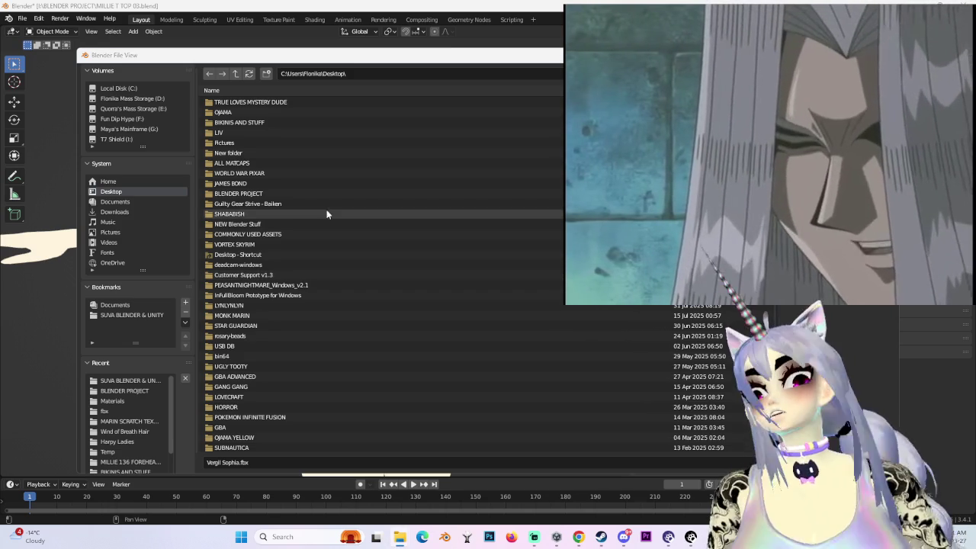
double_click(278, 102)
double_click(278, 102)
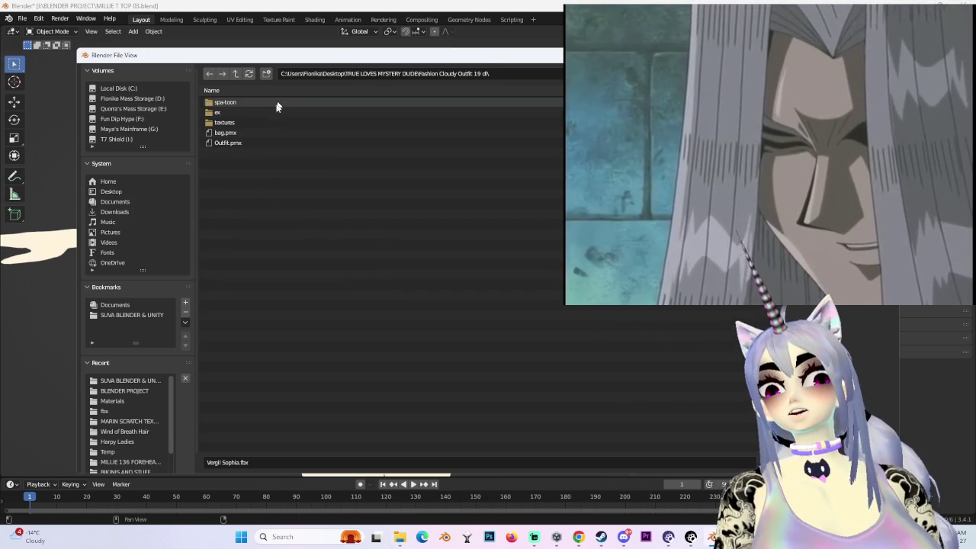
double_click(257, 139)
scroll(585, 352, down, 3)
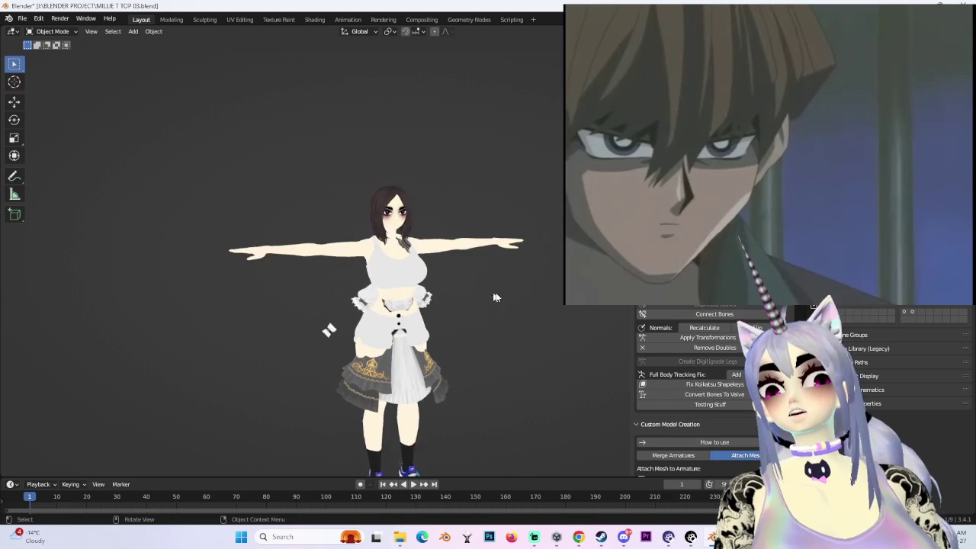
- Orbit the viewport to inspect the fixed outfit model from the front and from above
scroll(450, 303, up, 2)
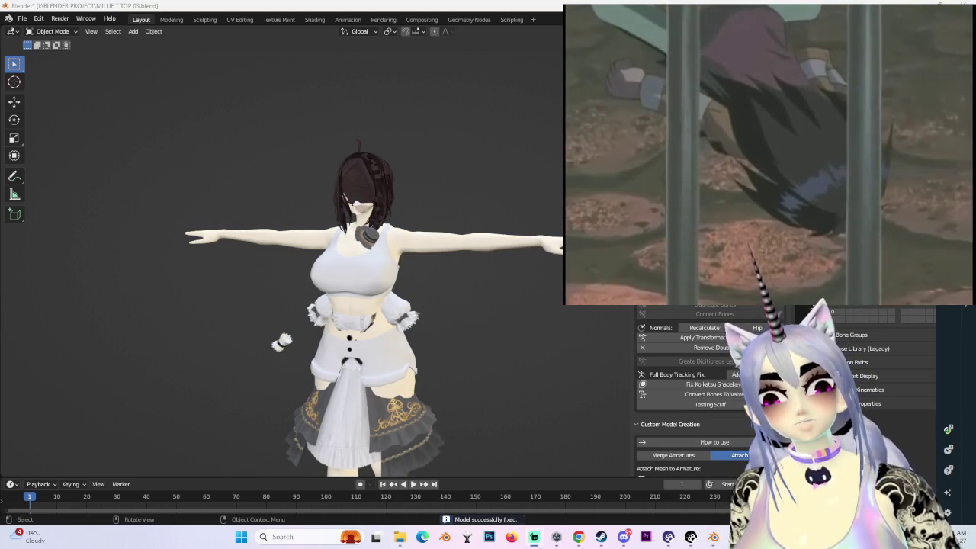
middle_drag(305, 278, 475, 354)
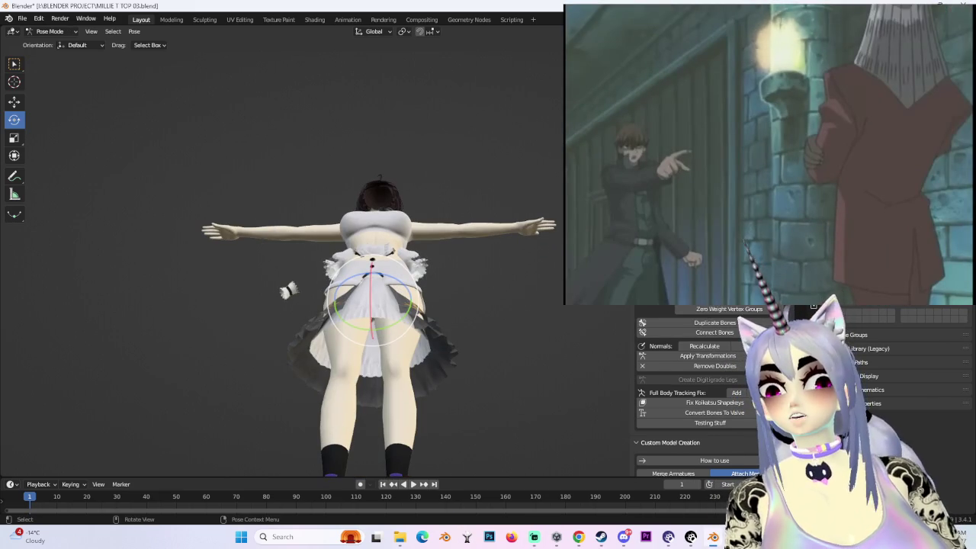
mouse_move(287, 290)
middle_down()
mouse_move(301, 331)
mouse_move(303, 288)
middle_up()
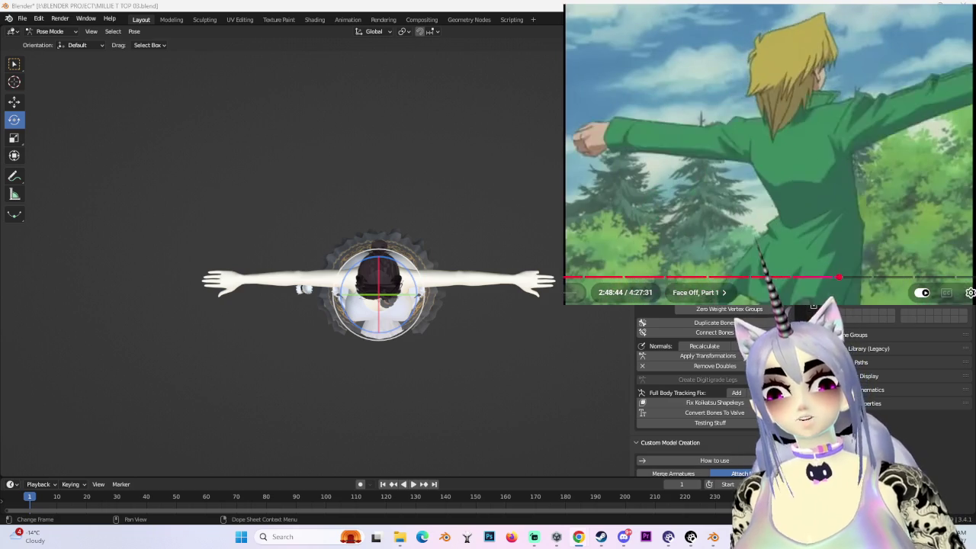
- Scale the outfit up in Pose Mode and check the fit from front and back views
key(KP_1)
scroll(450, 288, up, 3)
key(s)
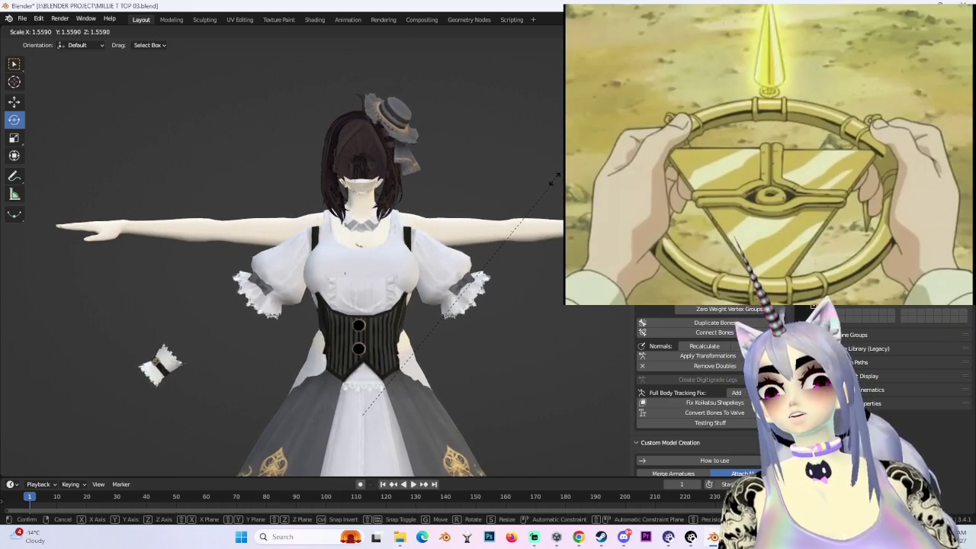
click(538, 244)
scroll(527, 267, down, 3)
mouse_move(527, 267)
middle_down()
mouse_move(480, 217)
mouse_move(507, 221)
middle_up()
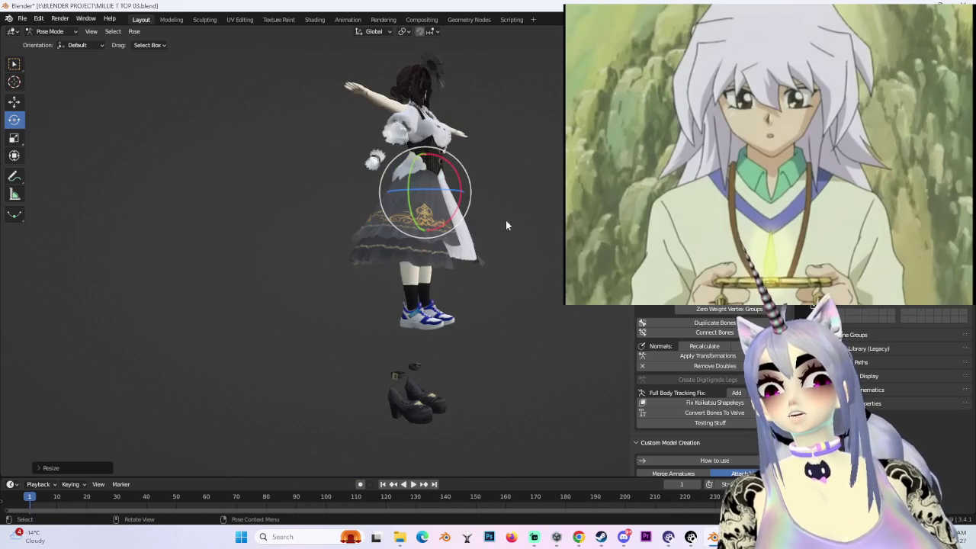
key(KP_1)
key(ctrl+KP_1)
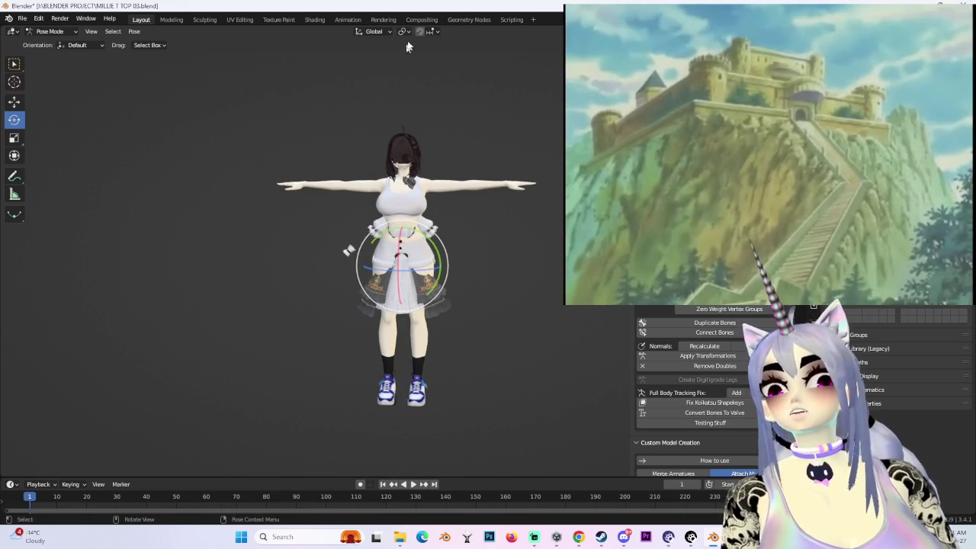
- Change the transform pivot point, reselect the pelvis bone, and show bones through the mesh
click(404, 31)
click(439, 44)
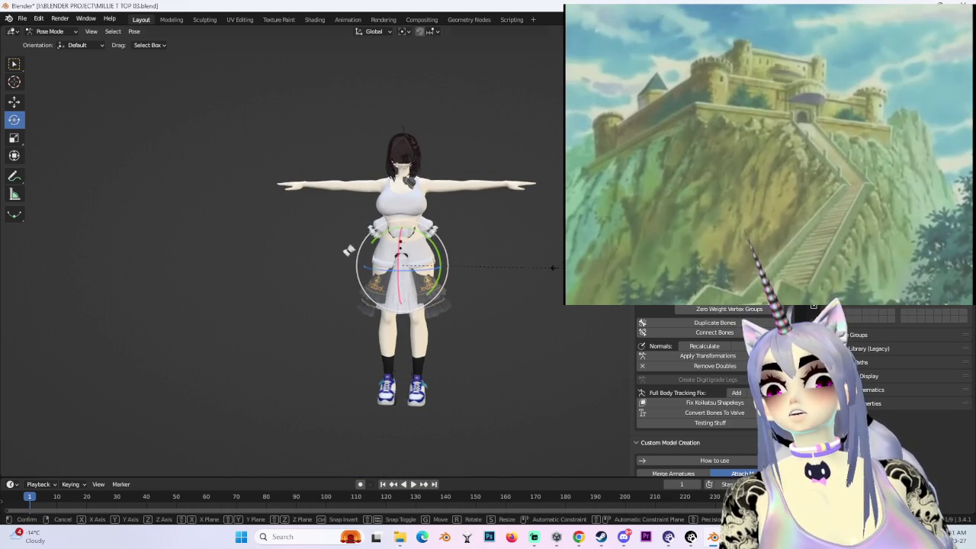
key(ctrl+KP_1)
key(KP_1)
scroll(348, 251, down, 1)
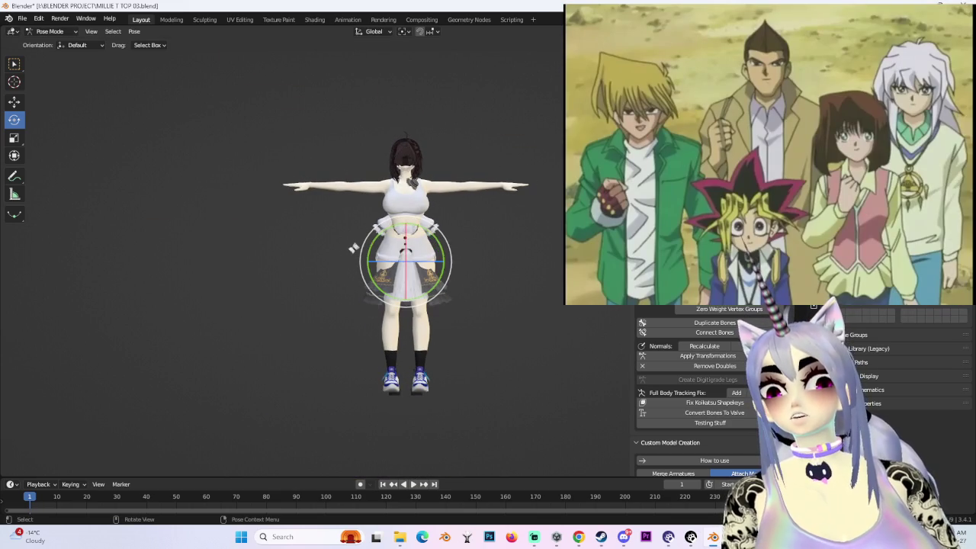
click(353, 248)
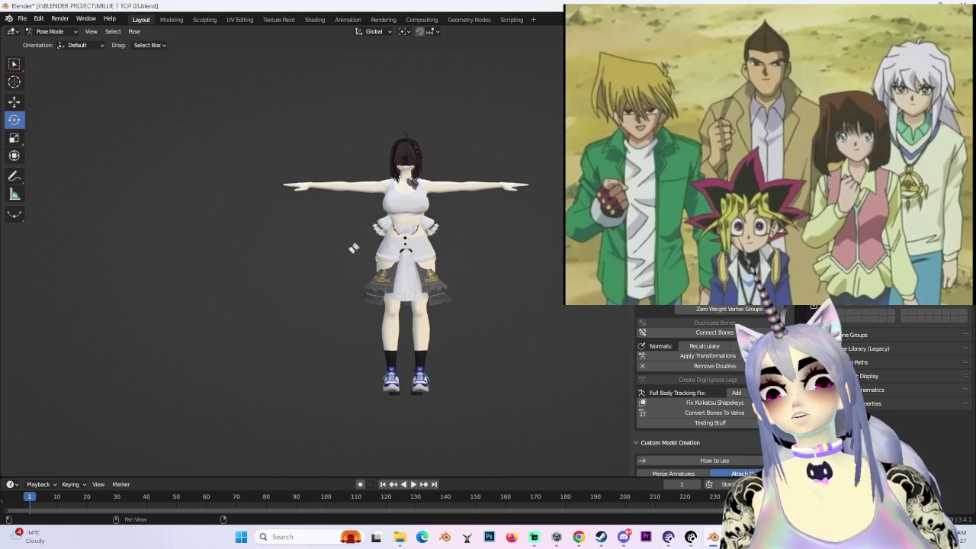
click(353, 248)
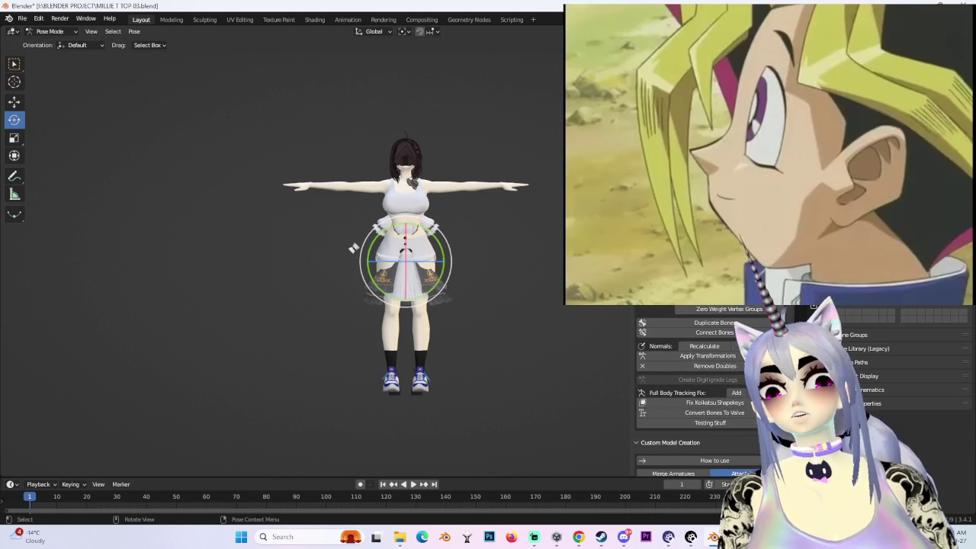
key(shift+alt+z)
scroll(492, 225, up, 3)
scroll(493, 226, up, 3)
mouse_move(493, 227)
middle_down()
mouse_move(490, 267)
mouse_move(484, 219)
mouse_move(450, 221)
middle_up()
scroll(490, 267, down, 4)
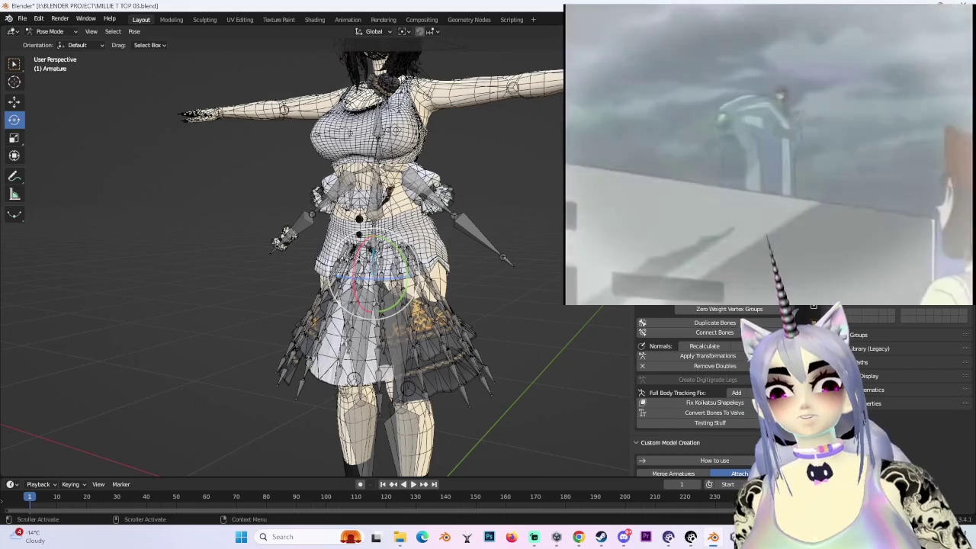
- Scale the whole outfit armature up in Object Mode to match the avatar body
click(409, 31)
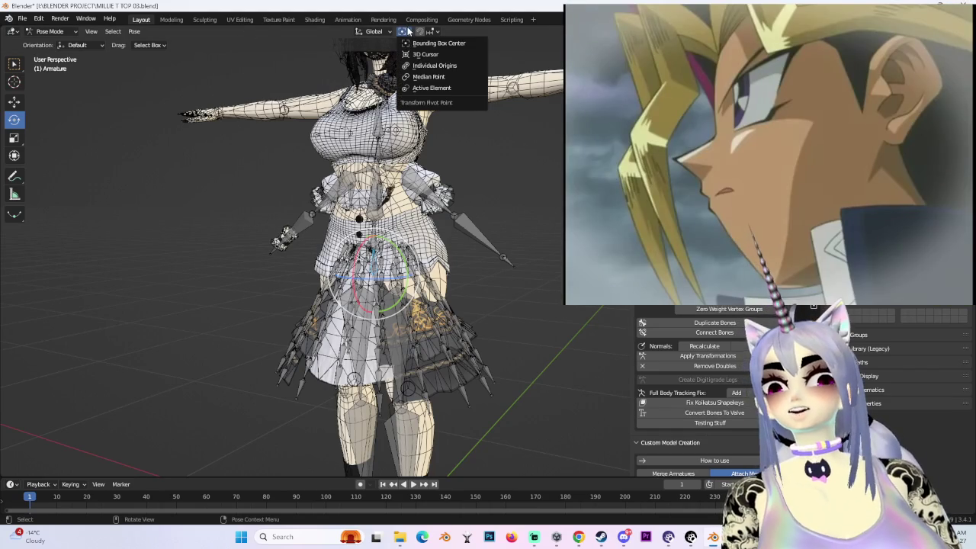
scroll(438, 220, down, 2)
scroll(439, 220, down, 3)
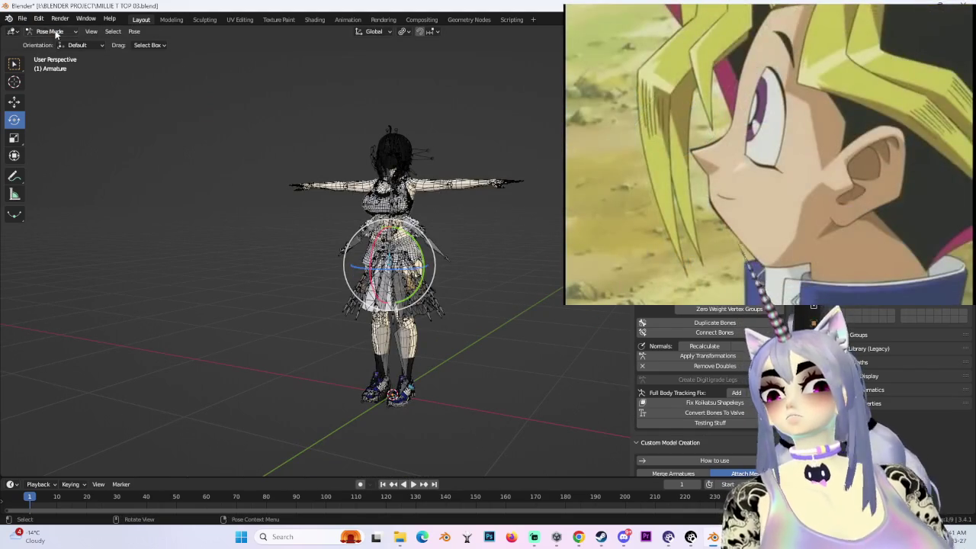
key(ctrl+Tab)
key(s)
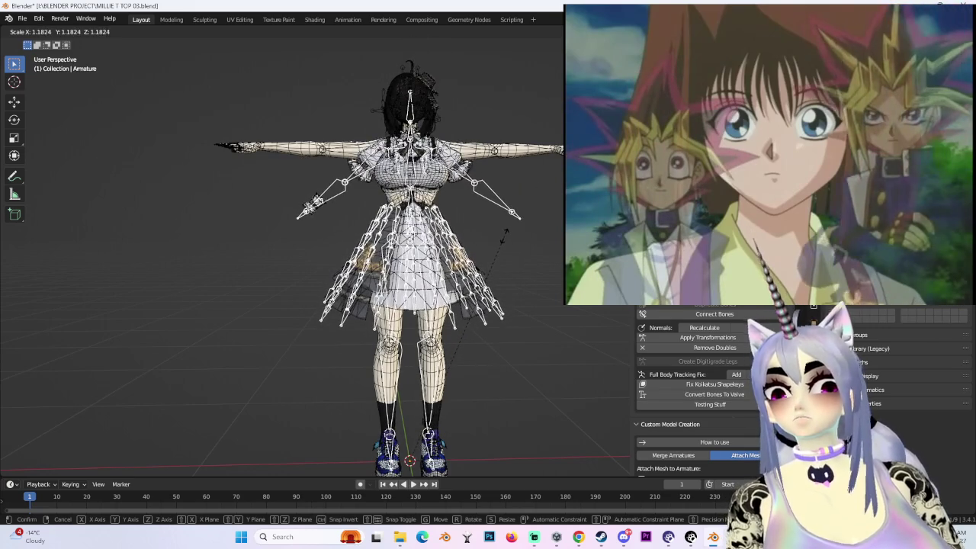
click(501, 250)
mouse_move(502, 251)
middle_down()
mouse_move(448, 290)
mouse_move(536, 298)
middle_up()
scroll(449, 289, up, 3)
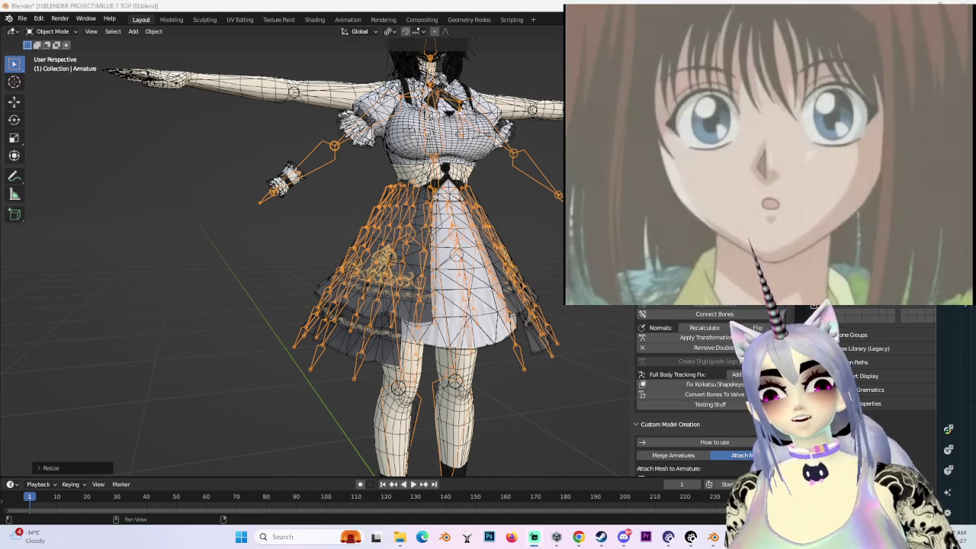
- In front view and Pose Mode, try raising the left arm bone to horizontal
middle_drag(548, 248, 538, 264)
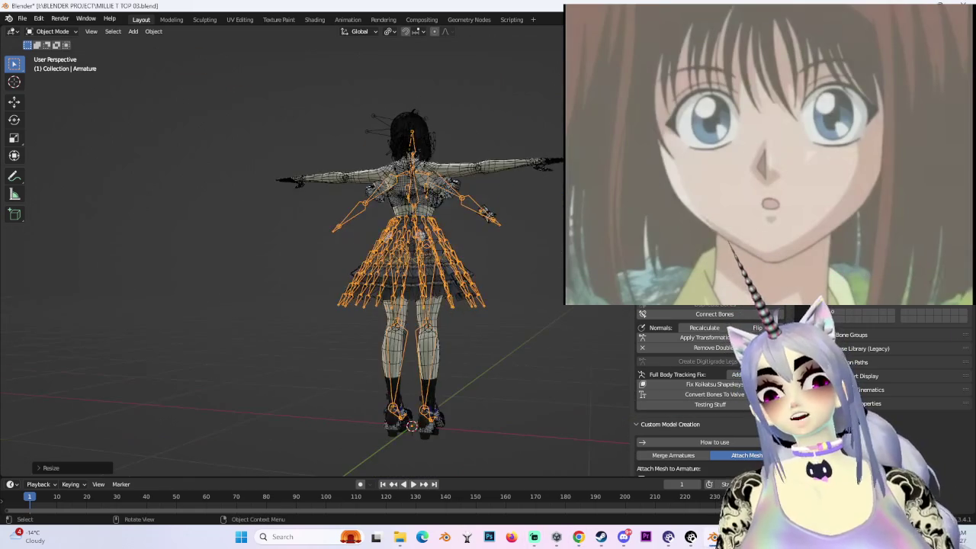
scroll(502, 243, up, 2)
scroll(447, 234, up, 2)
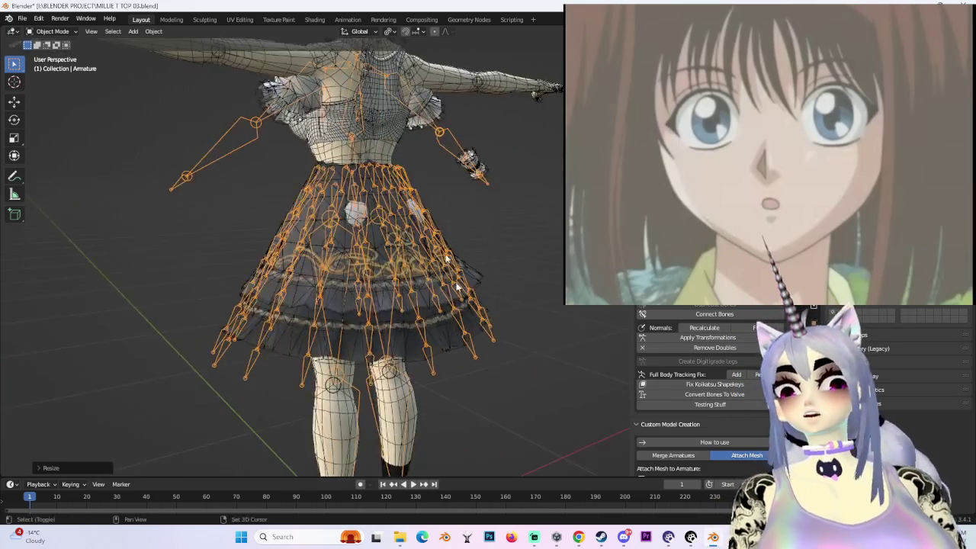
scroll(473, 290, up, 2)
mouse_move(492, 339)
middle_down()
mouse_move(577, 326)
mouse_move(517, 342)
middle_up()
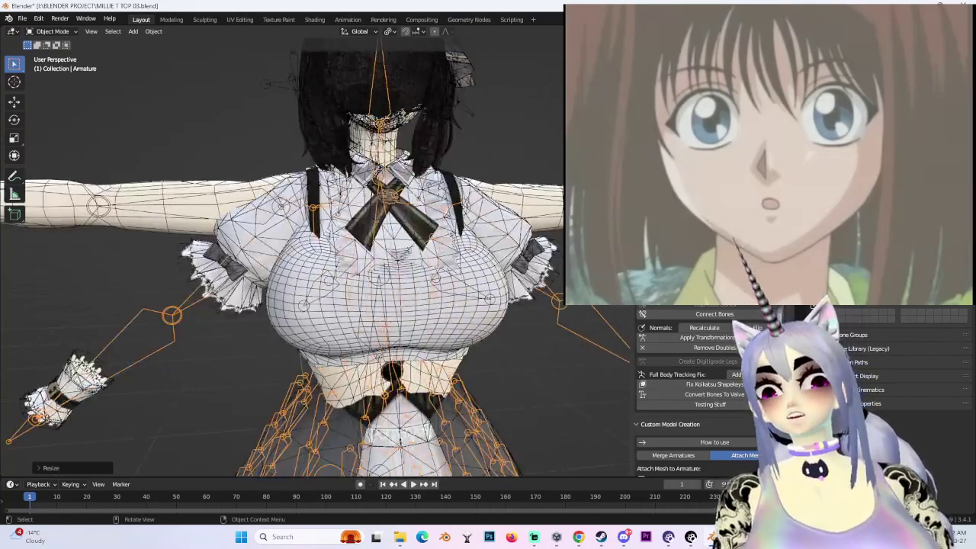
key(KP_1)
key(ctrl+Tab)
scroll(458, 252, down, 1)
scroll(453, 245, up, 2)
drag(483, 240, 482, 211)
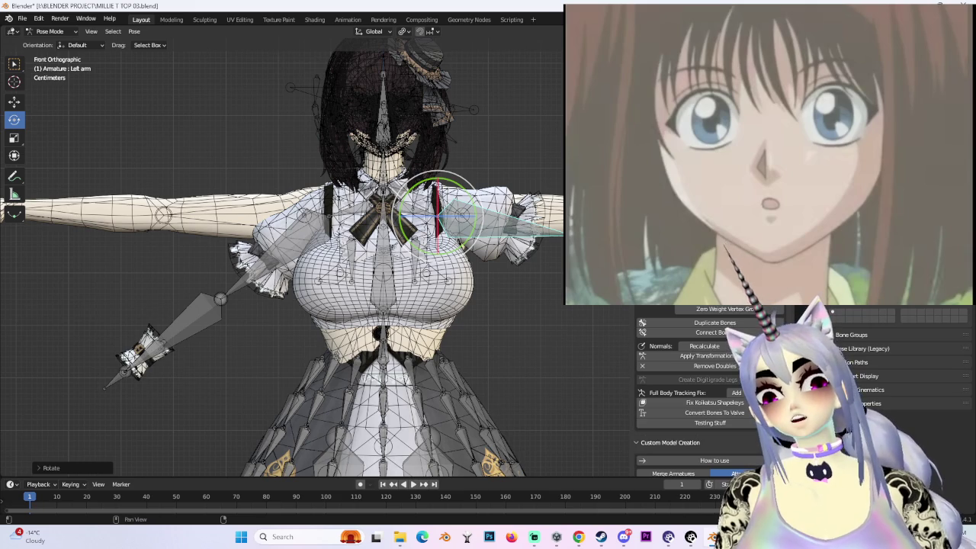
key(ctrl+Tab)
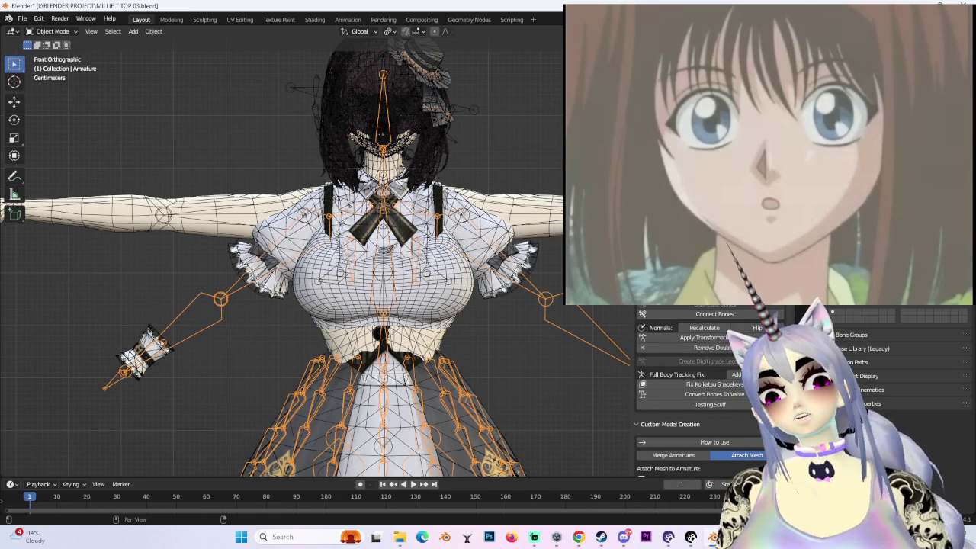
key(ctrl+Tab)
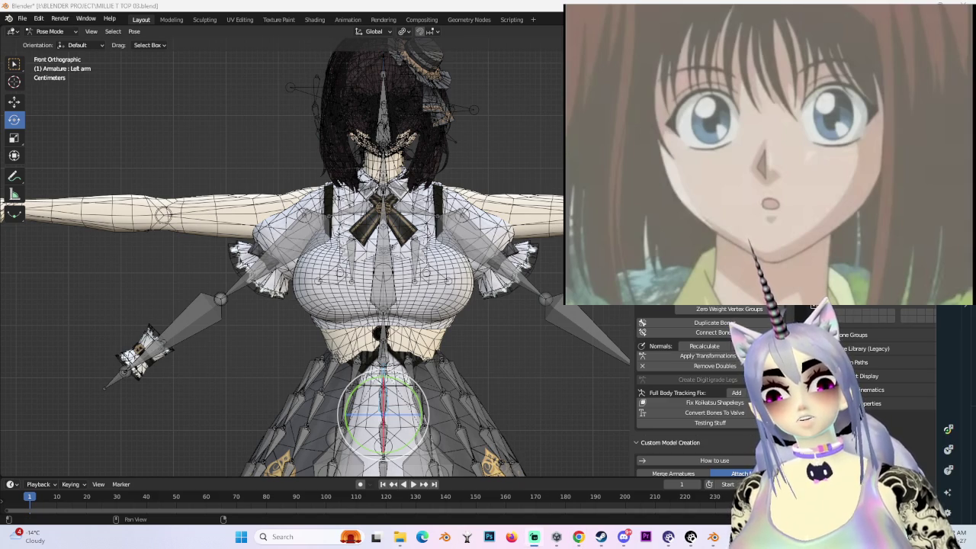
- Rotate the left upper-arm bone with R 45 / -45 to line up with the avatar's arm
click(504, 201)
drag(468, 245, 499, 211)
key(ctrl+z)
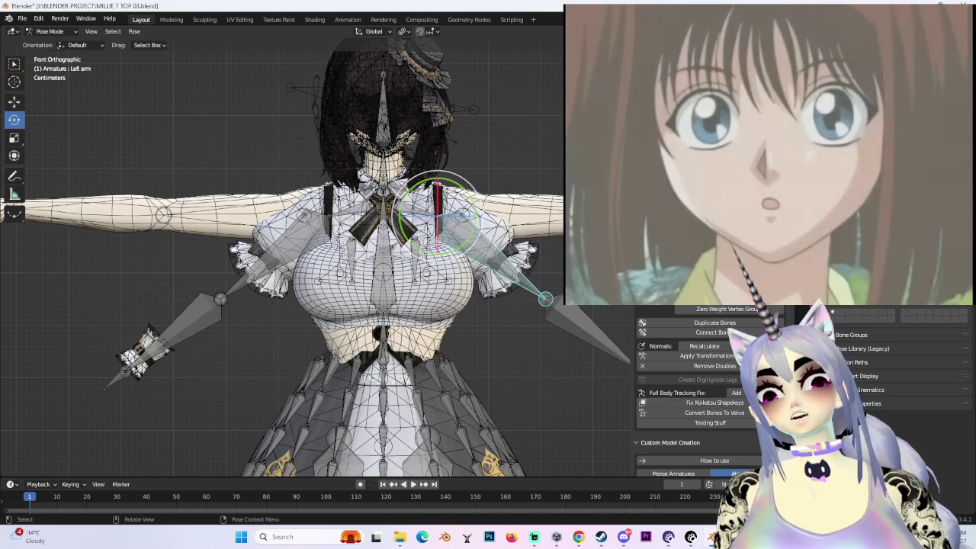
key(KP_3)
key(KP_1)
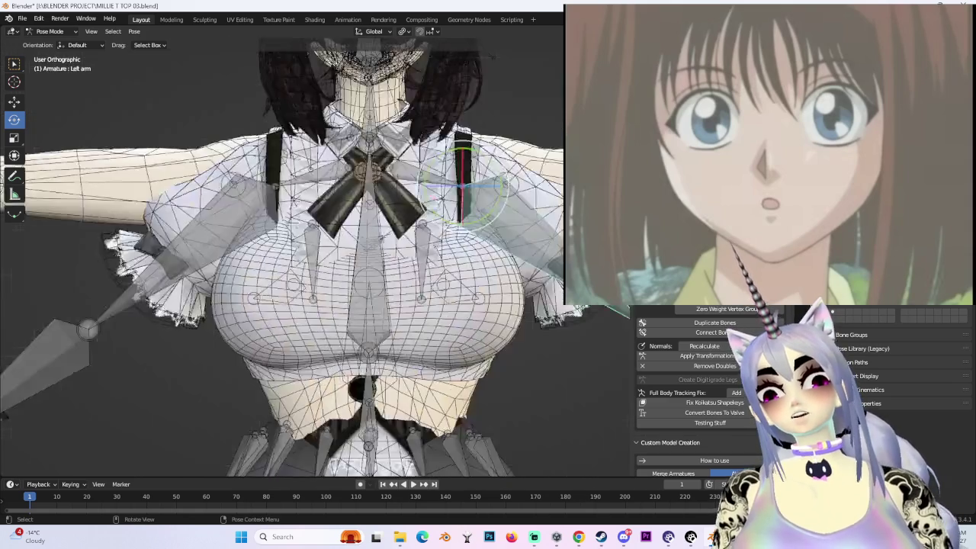
text(r45)
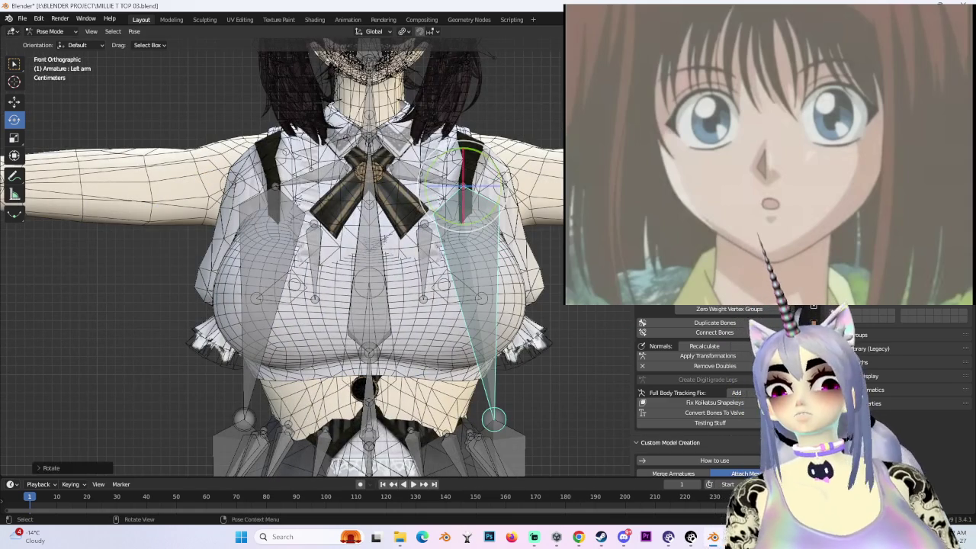
key(ctrl+z)
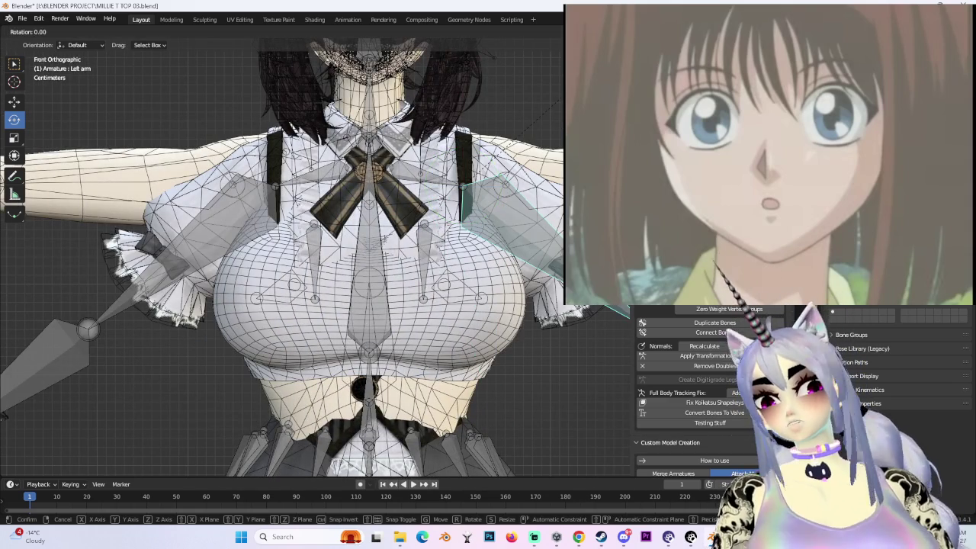
text(-45)
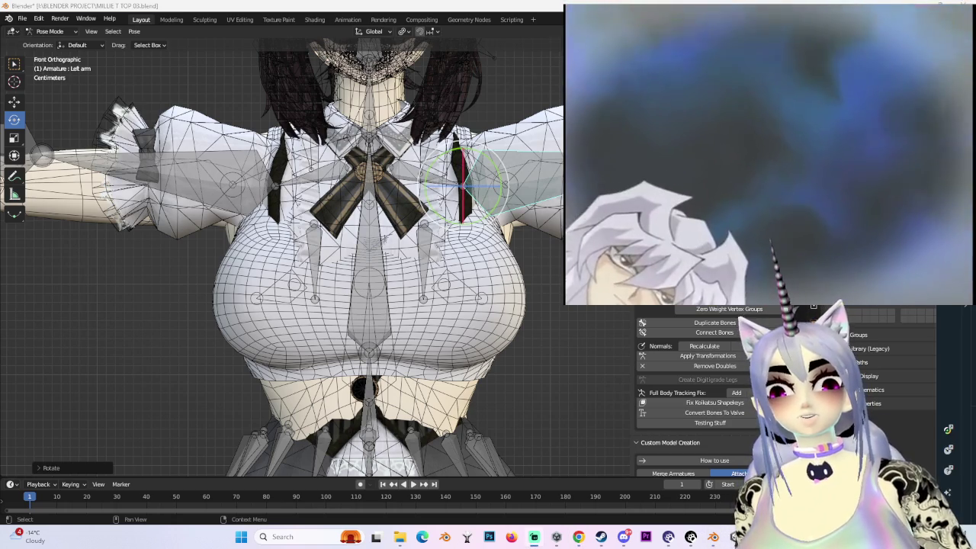
- Rotate the shoulder bone from the side view to level the arm, then return to front view
scroll(488, 210, down, 7)
scroll(488, 210, up, 3)
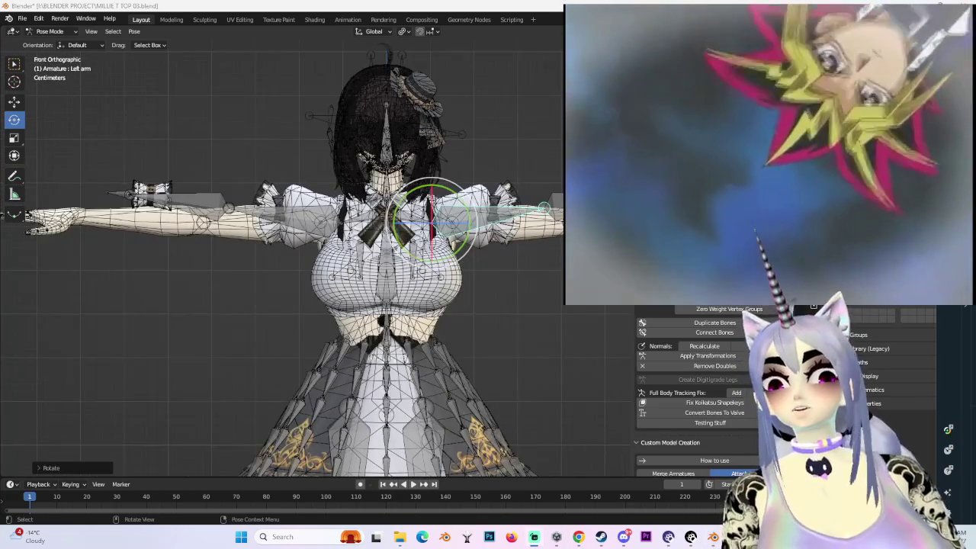
key(KP_3)
scroll(488, 210, up, 2)
scroll(366, 267, up, 2)
key(r)
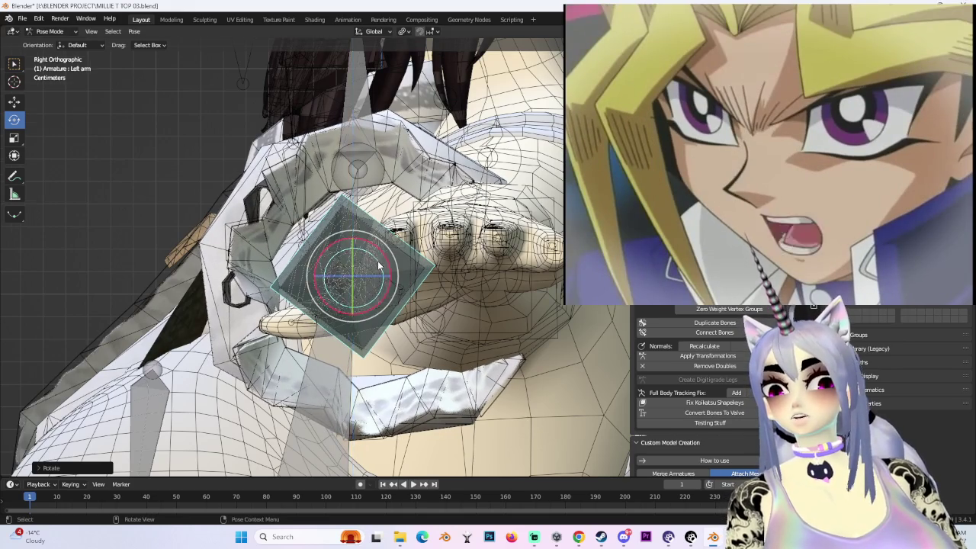
scroll(379, 265, down, 5)
key(KP_1)
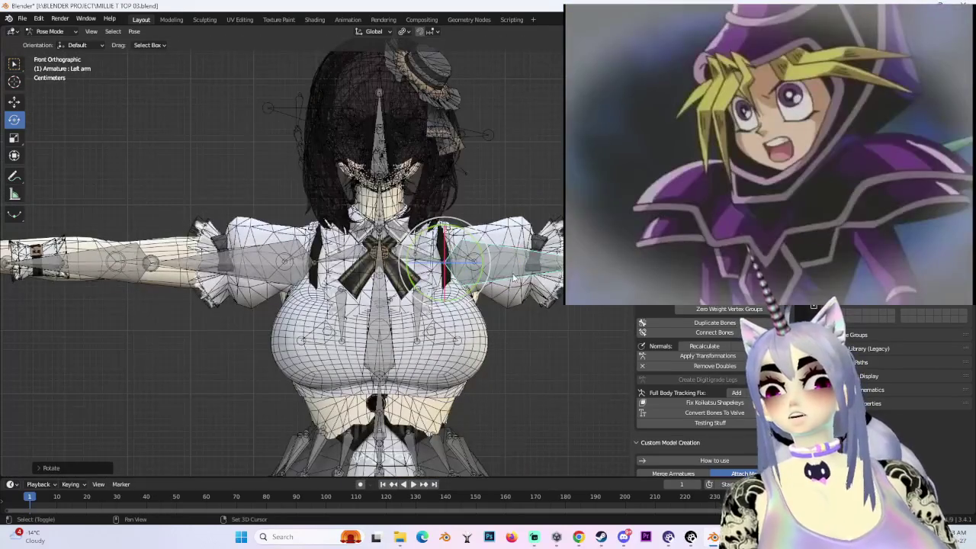
scroll(512, 279, down, 3)
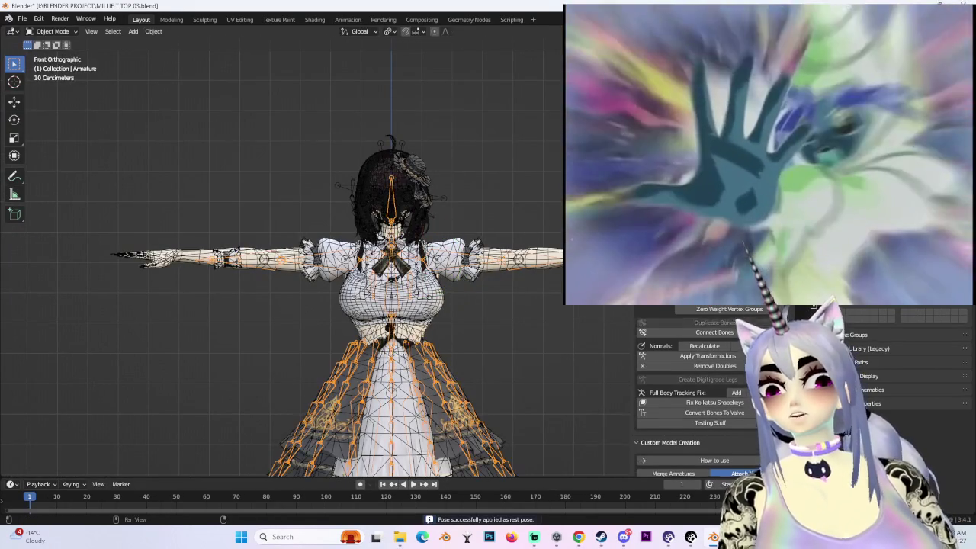
- Select the armature and move it along the Y axis to line the dress up with the body
scroll(353, 353, down, 3)
mouse_move(353, 353)
middle_down()
mouse_move(431, 347)
mouse_move(319, 370)
middle_up()
scroll(319, 371, up, 3)
scroll(432, 313, up, 2)
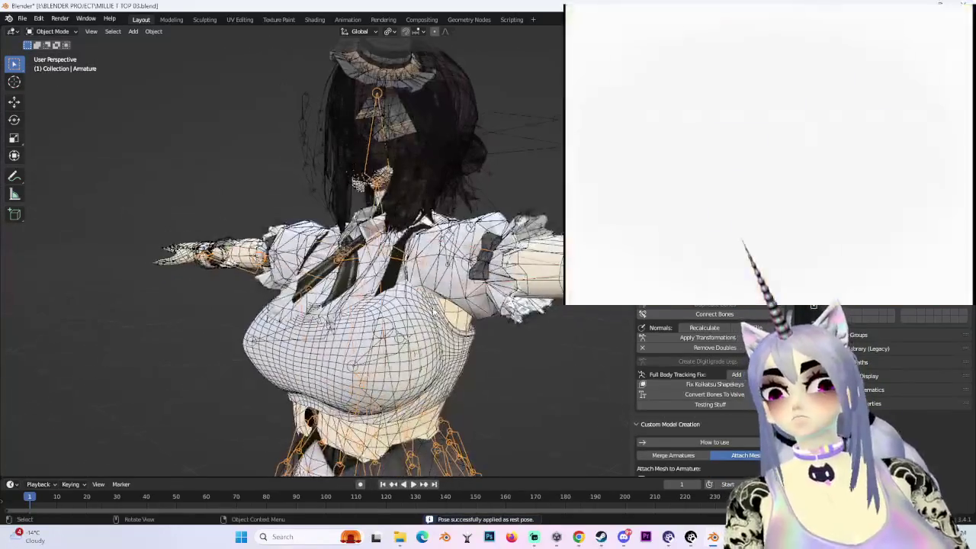
click(431, 313)
middle_drag(431, 313, 459, 321)
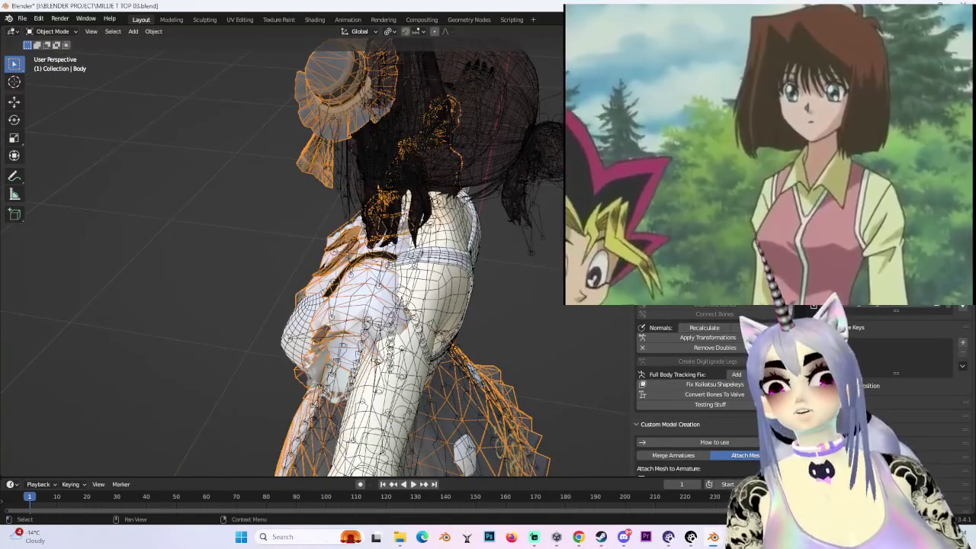
click(412, 175)
middle_drag(411, 175, 488, 198)
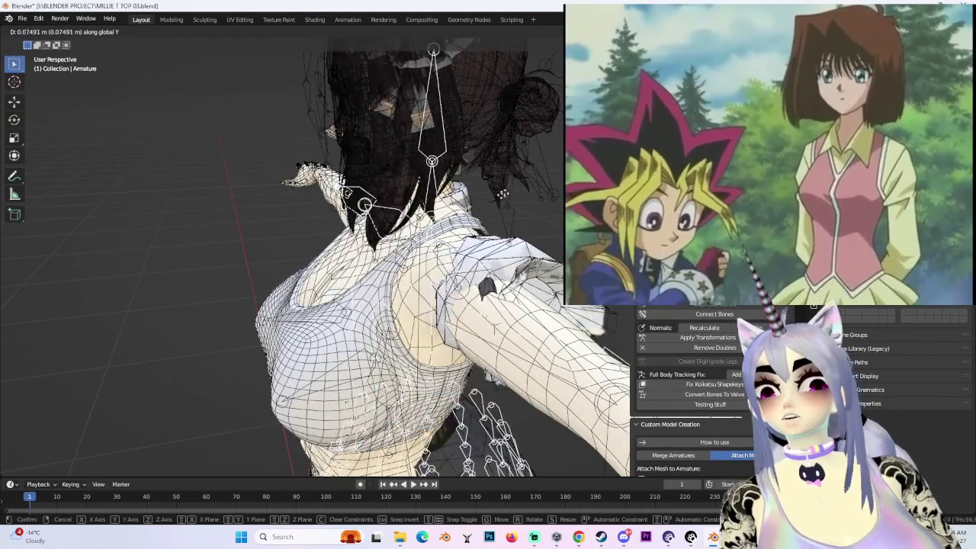
key(g)
key(y)
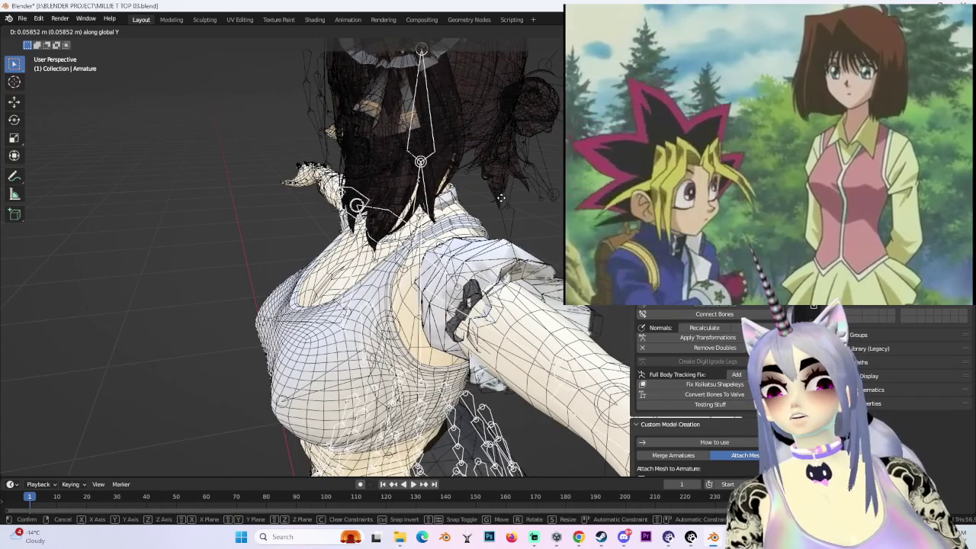
click(494, 207)
mouse_move(494, 206)
middle_down()
mouse_move(498, 229)
mouse_move(463, 212)
middle_up()
- Try a second small Y-axis nudge, then select and inspect the avatar body mesh BODY.002
key(g)
key(y)
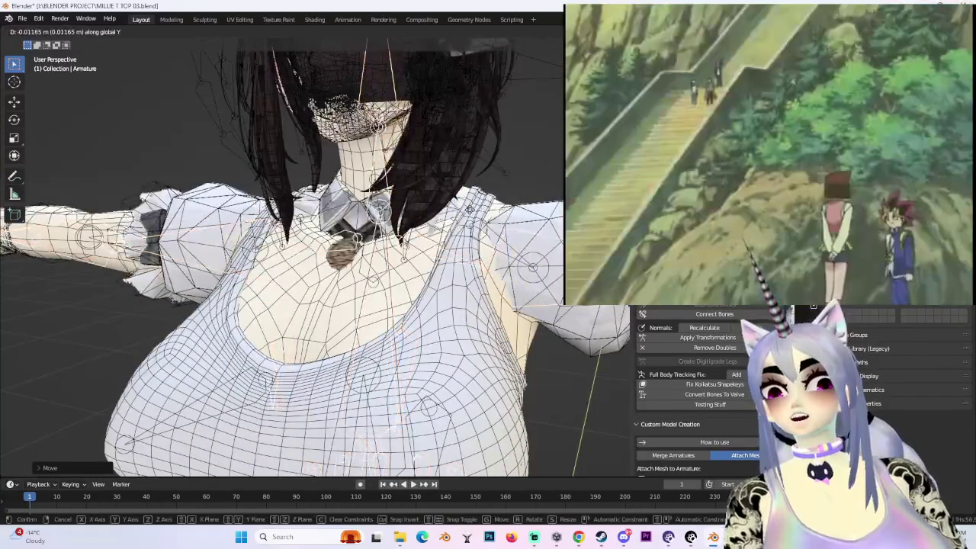
key(Escape)
mouse_move(428, 282)
middle_down()
mouse_move(516, 285)
mouse_move(506, 280)
mouse_move(508, 220)
middle_up()
scroll(506, 280, down, 3)
click(319, 244)
mouse_move(319, 244)
middle_down()
mouse_move(463, 246)
mouse_move(191, 252)
middle_up()
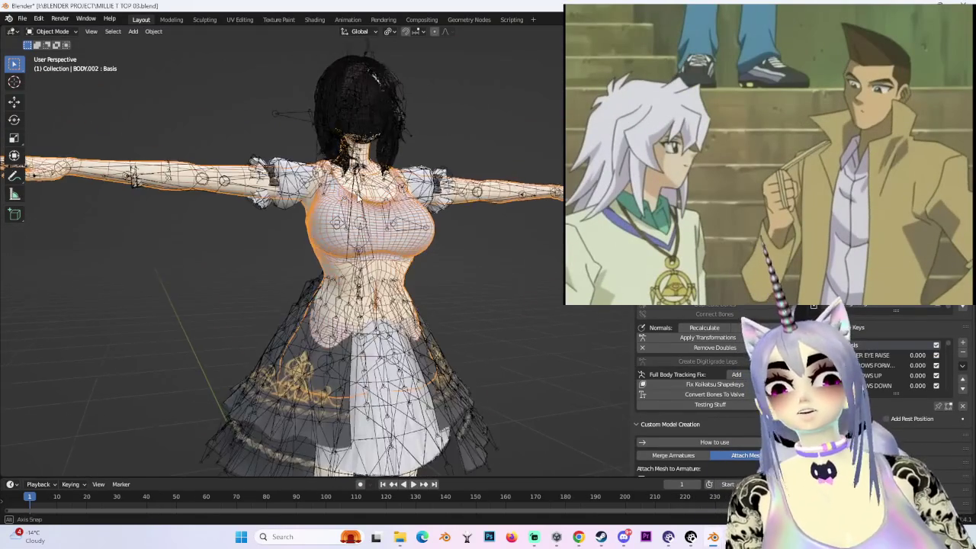
middle_drag(282, 251, 305, 252)
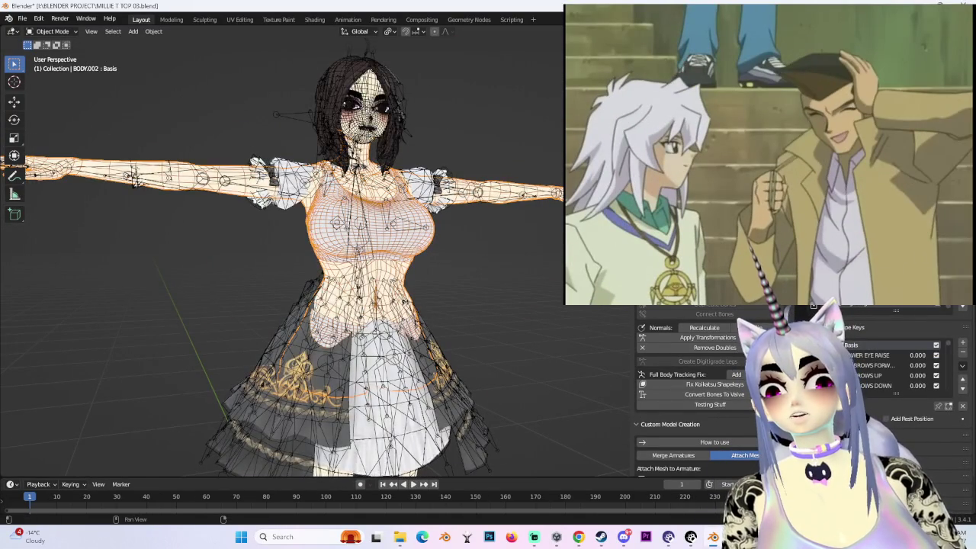
scroll(305, 252, up, 2)
click(496, 227)
scroll(496, 228, down, 3)
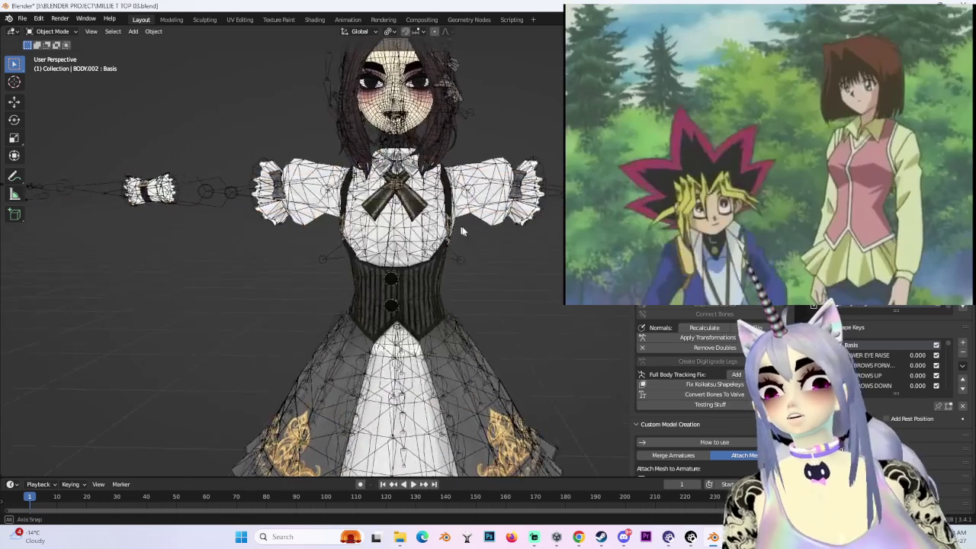
scroll(473, 240, down, 2)
middle_drag(449, 257, 366, 234)
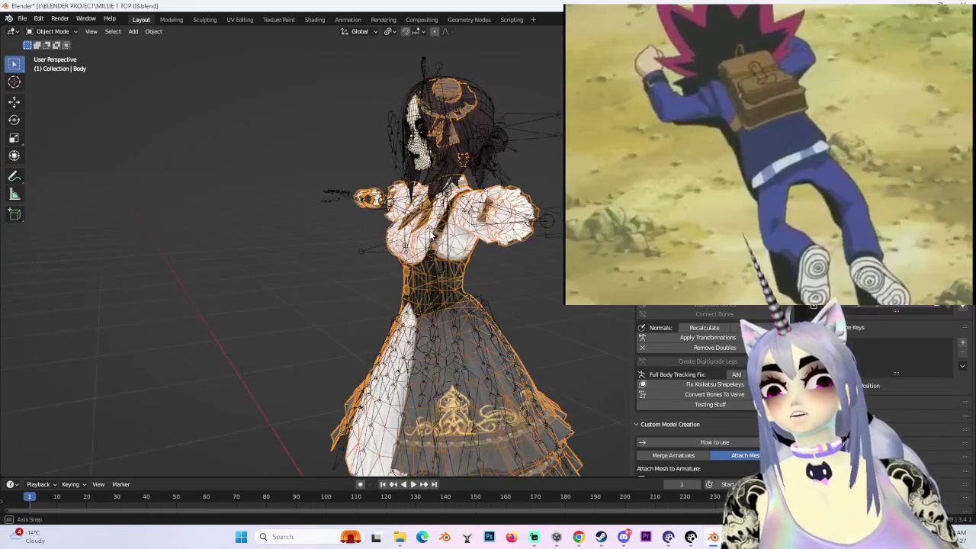
- Select the dress Body mesh and orbit around it to find where the body clips through
click(418, 272)
scroll(418, 272, up, 2)
mouse_move(418, 273)
middle_down()
mouse_move(514, 266)
mouse_move(510, 288)
mouse_move(457, 286)
middle_up()
scroll(514, 265, down, 2)
scroll(511, 288, up, 3)
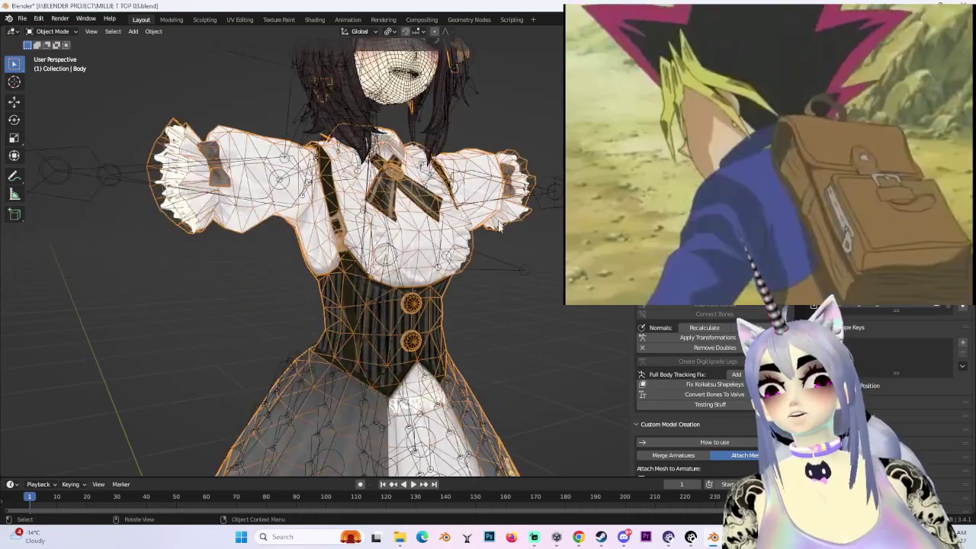
scroll(442, 285, down, 3)
scroll(442, 285, up, 3)
mouse_move(501, 211)
middle_down()
mouse_move(488, 252)
mouse_move(473, 251)
mouse_move(488, 251)
mouse_move(488, 229)
mouse_move(546, 187)
mouse_move(432, 266)
mouse_move(498, 235)
mouse_move(345, 246)
mouse_move(382, 286)
mouse_move(406, 290)
middle_up()
scroll(495, 217, down, 3)
scroll(433, 267, up, 2)
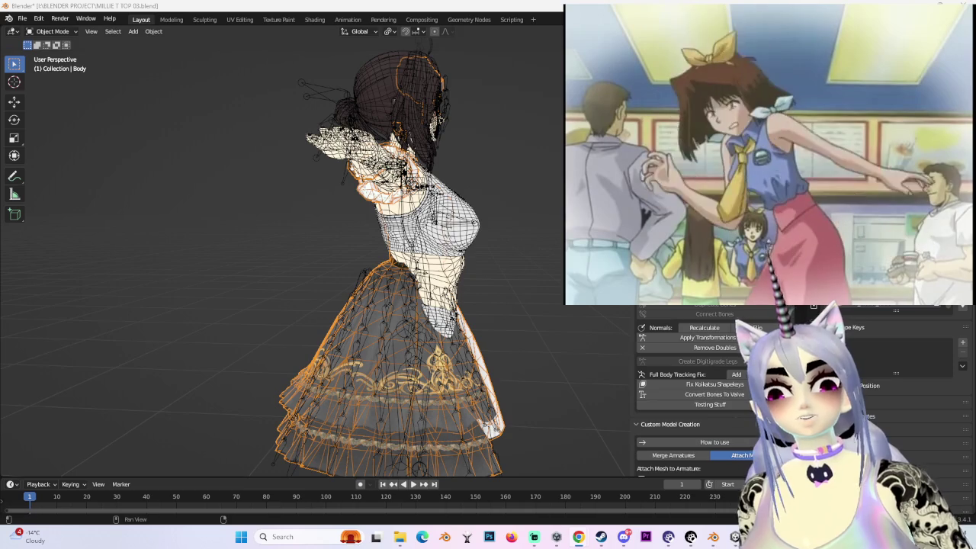
middle_drag(412, 283, 476, 279)
scroll(475, 279, up, 3)
scroll(457, 277, up, 2)
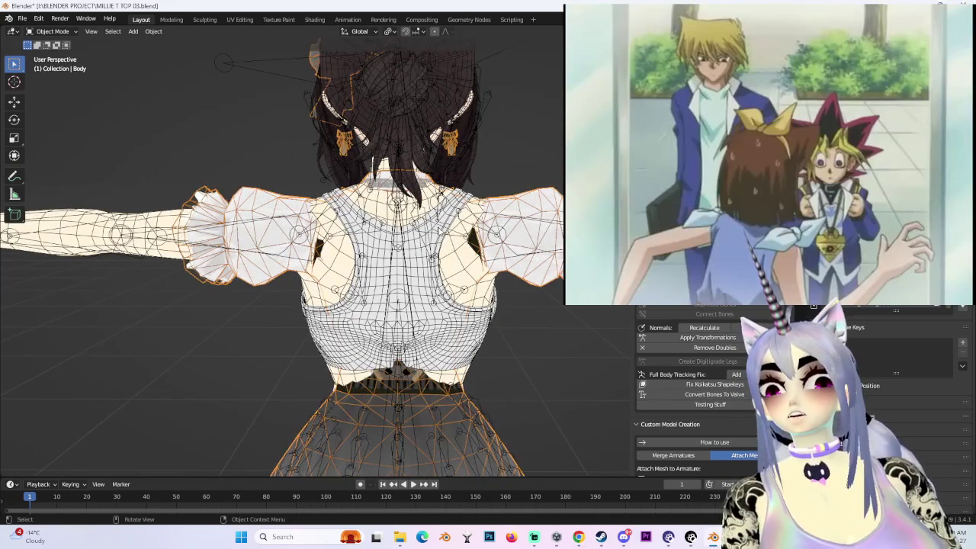
click(440, 276)
click(429, 257)
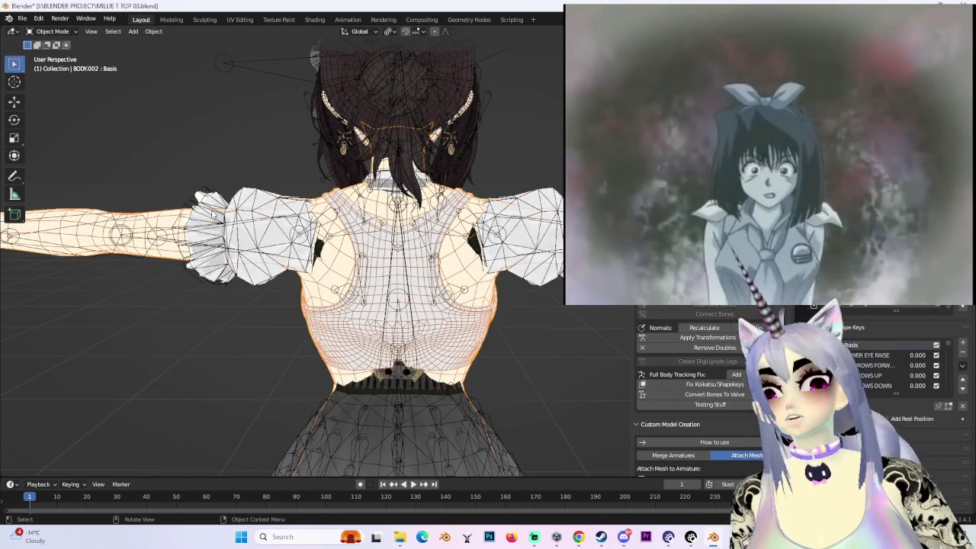
mouse_move(428, 257)
middle_down()
mouse_move(449, 251)
mouse_move(458, 229)
middle_up()
- In Edit Mode, select the strip of dress vertices clipping through the chest from the left side
key(Tab)
drag(14, 64, 53, 76)
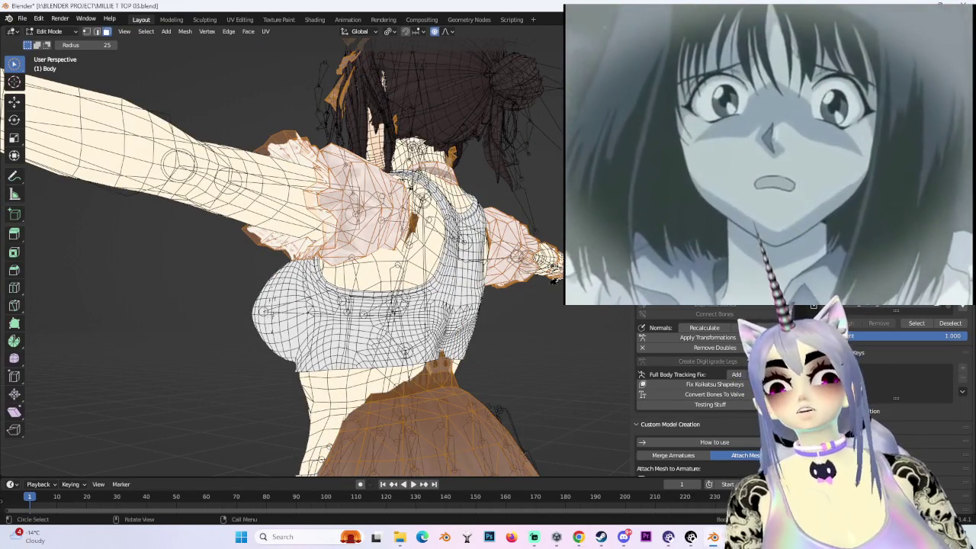
key(ctrl+l)
mouse_move(558, 156)
middle_down()
mouse_move(395, 119)
mouse_move(529, 127)
mouse_move(444, 221)
mouse_move(479, 189)
middle_up()
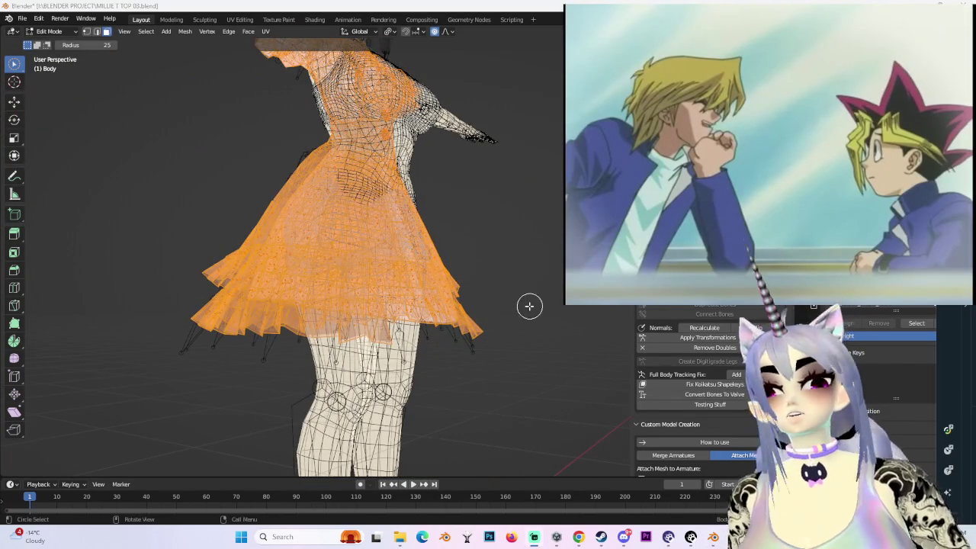
mouse_move(529, 305)
middle_down()
mouse_move(514, 252)
mouse_move(466, 280)
mouse_move(404, 271)
middle_up()
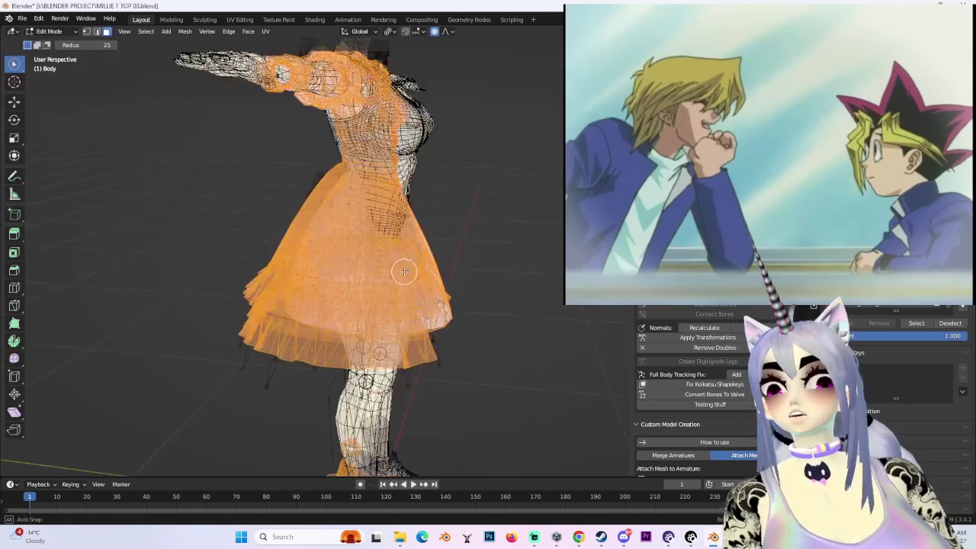
alt+middle_drag(378, 350, 439, 213)
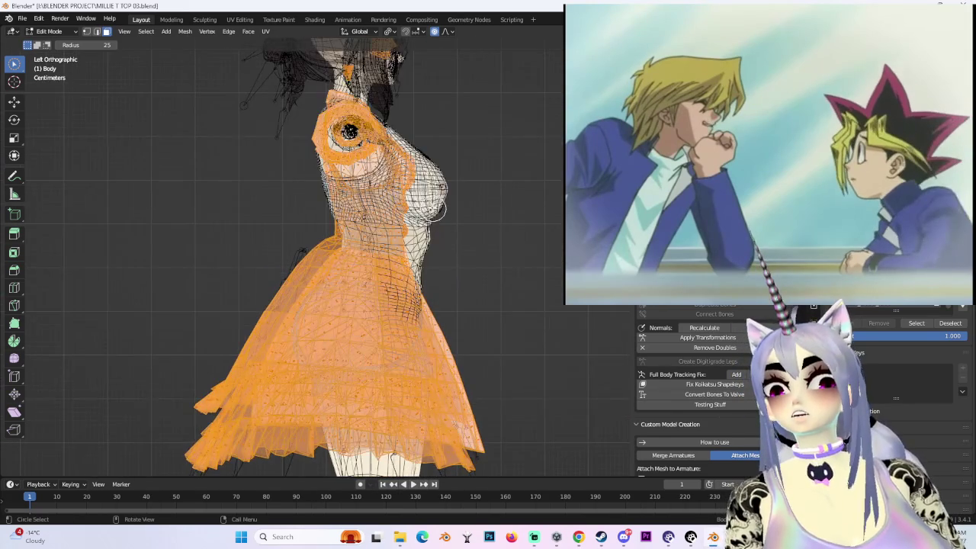
drag(403, 160, 407, 233)
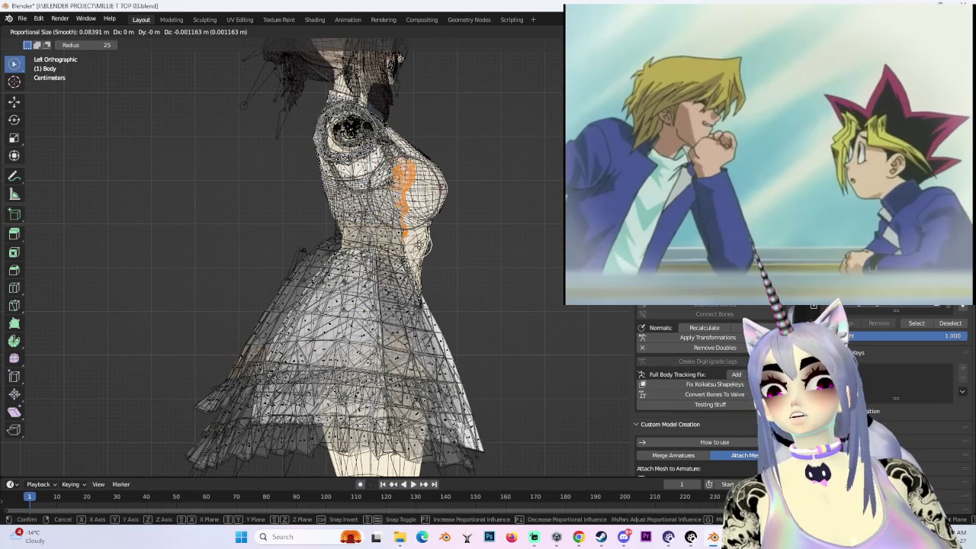
scroll(427, 243, up, 2)
key(y)
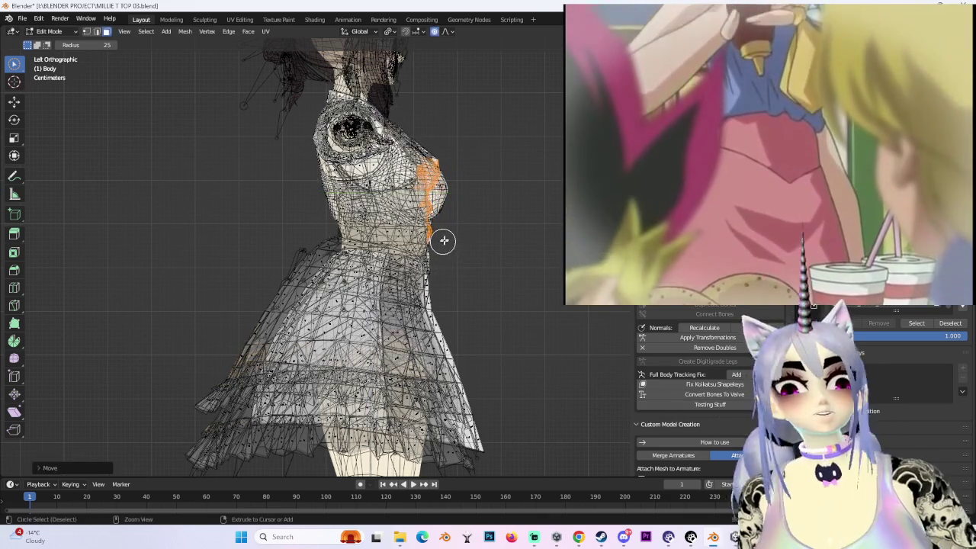
right_click(461, 225)
- Push the selected chest vertices outward along Y so the body no longer pokes through
key(y)
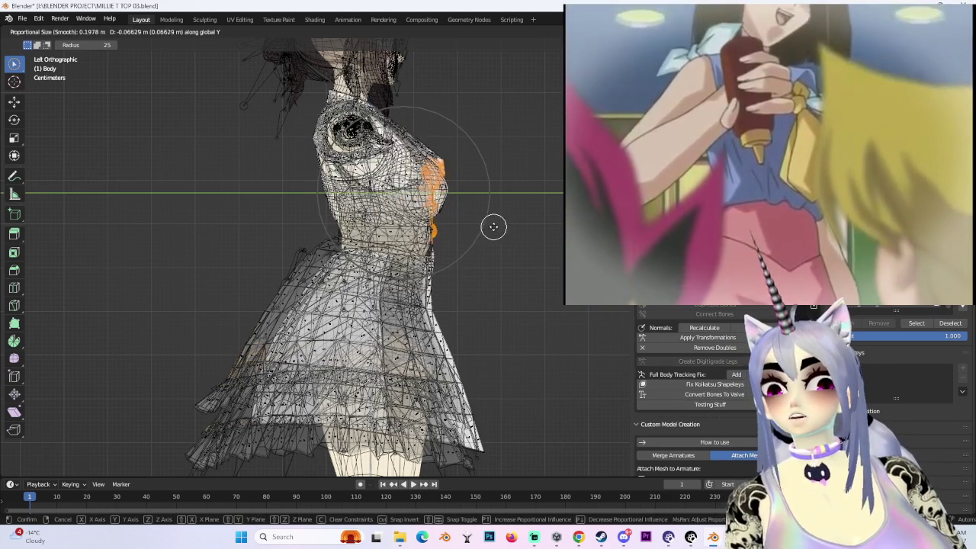
click(489, 227)
mouse_move(489, 227)
middle_down()
mouse_move(477, 247)
mouse_move(484, 202)
middle_up()
key(g)
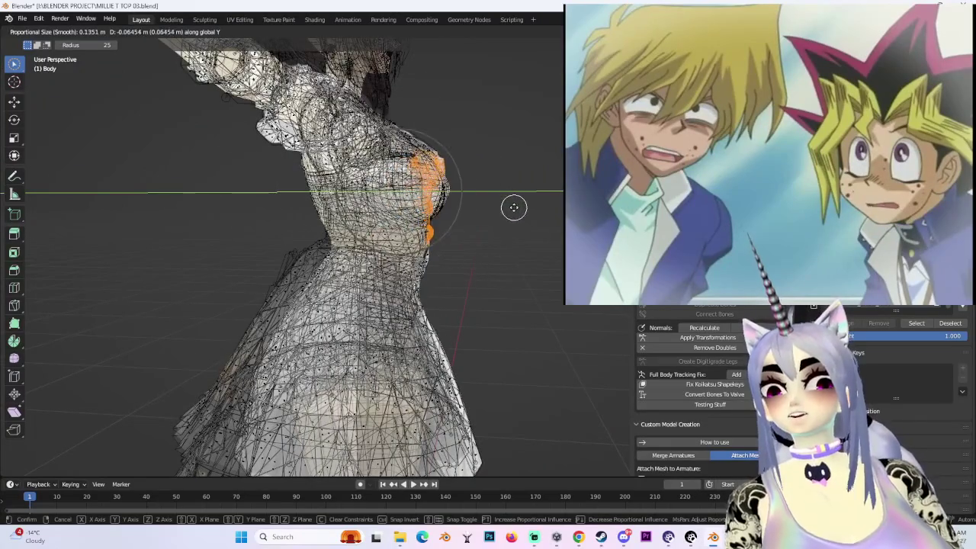
click(511, 212)
middle_drag(511, 212, 412, 226)
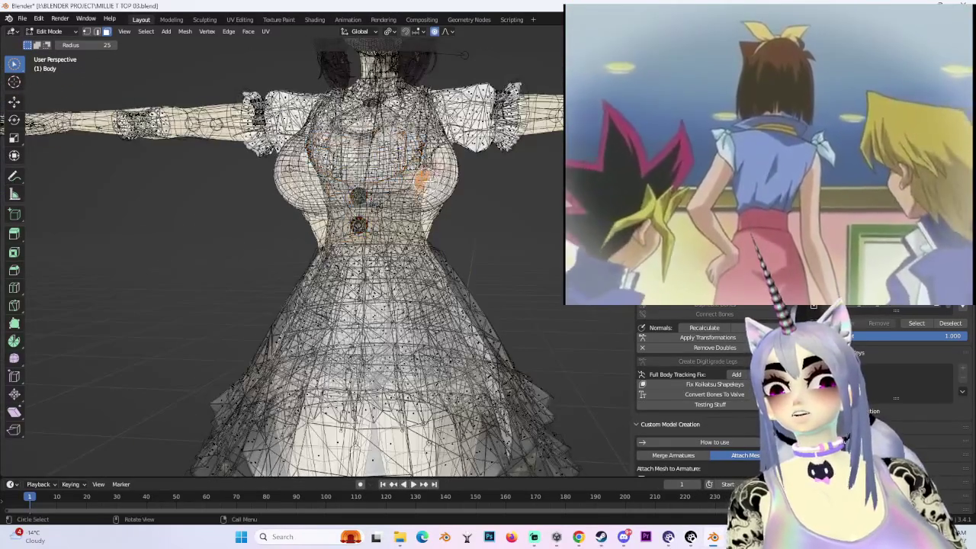
key(Escape)
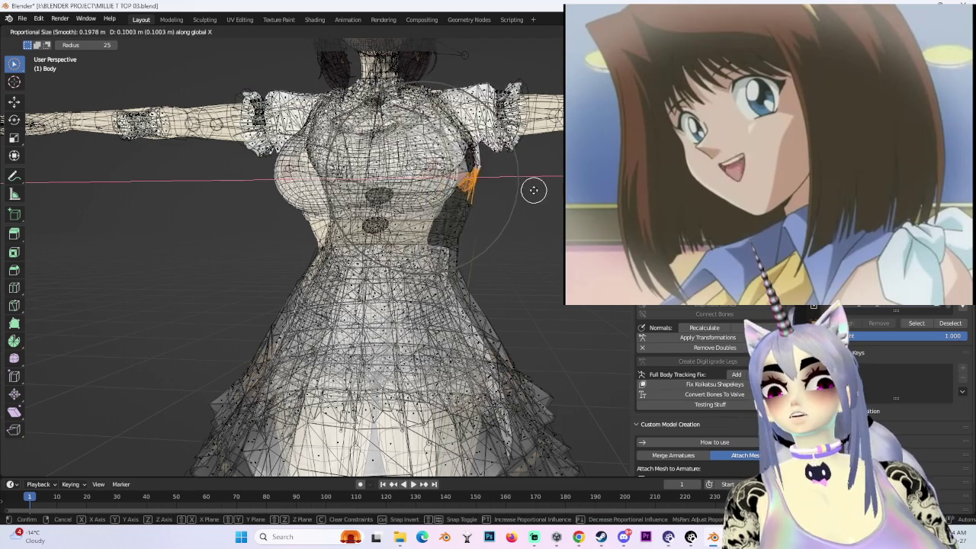
click(509, 189)
- Check the whole dress mesh from the front and return to Object Mode
key(KP_1)
scroll(475, 153, down, 4)
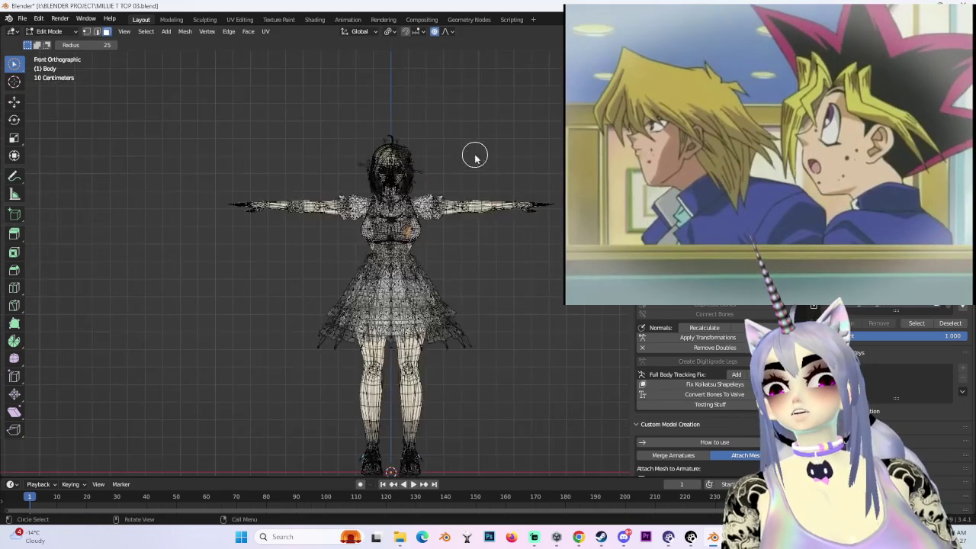
key(l)
mouse_move(458, 194)
middle_down()
mouse_move(516, 207)
mouse_move(488, 199)
middle_up()
click(55, 42)
- Orbit the view to check the fitted dress from the side and front
mouse_move(489, 165)
middle_down()
mouse_move(488, 218)
mouse_move(480, 191)
middle_up()
scroll(517, 244, up, 4)
scroll(517, 244, down, 3)
mouse_move(504, 233)
middle_down()
mouse_move(503, 257)
mouse_move(485, 252)
middle_up()
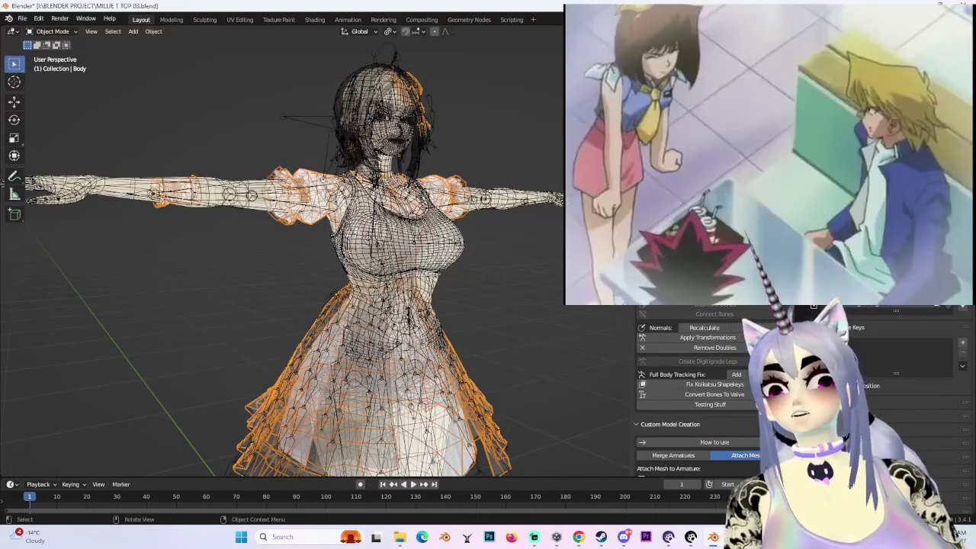
mouse_move(485, 252)
middle_down()
mouse_move(458, 251)
mouse_move(538, 264)
mouse_move(514, 314)
mouse_move(509, 234)
mouse_move(518, 217)
mouse_move(477, 200)
middle_up()
- Select the armature, then the body, and inspect the legs from the side
click(558, 234)
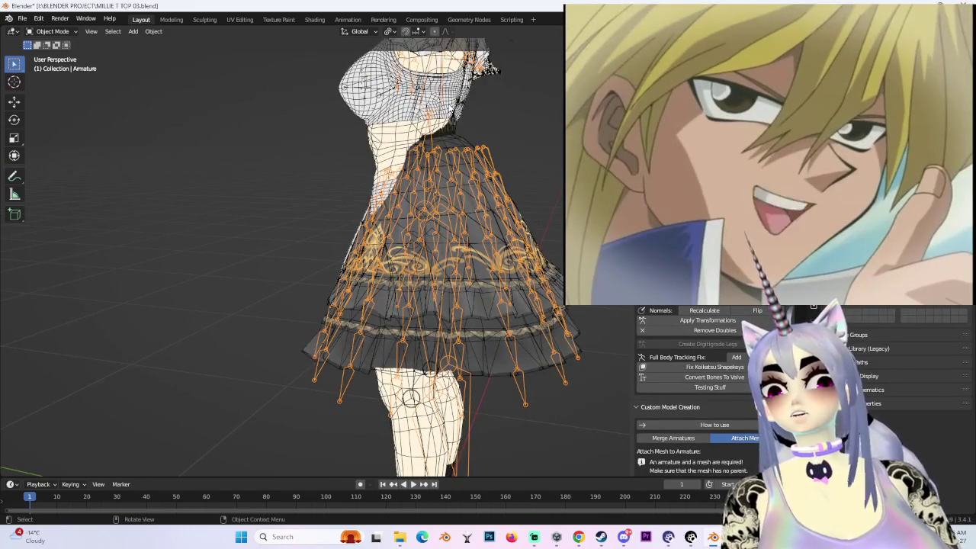
click(458, 145)
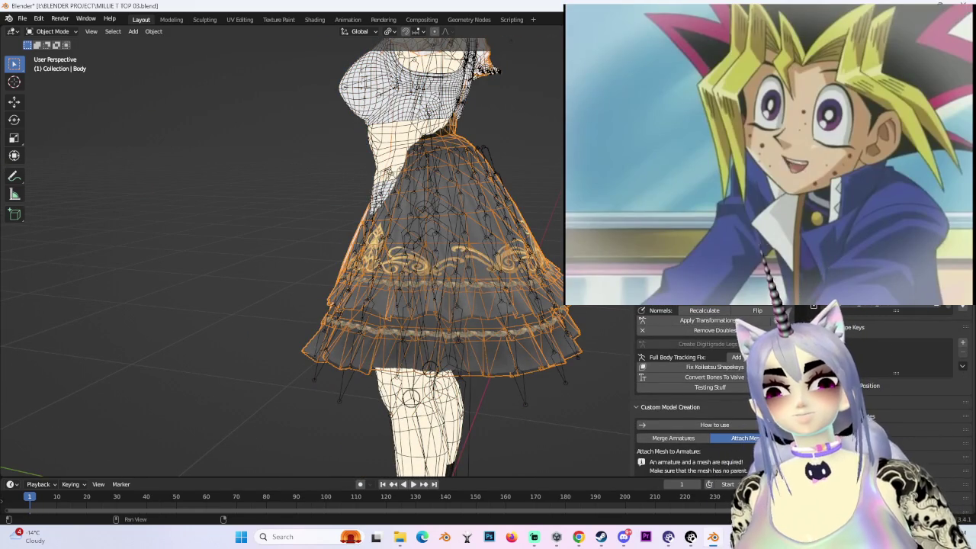
scroll(528, 298, down, 5)
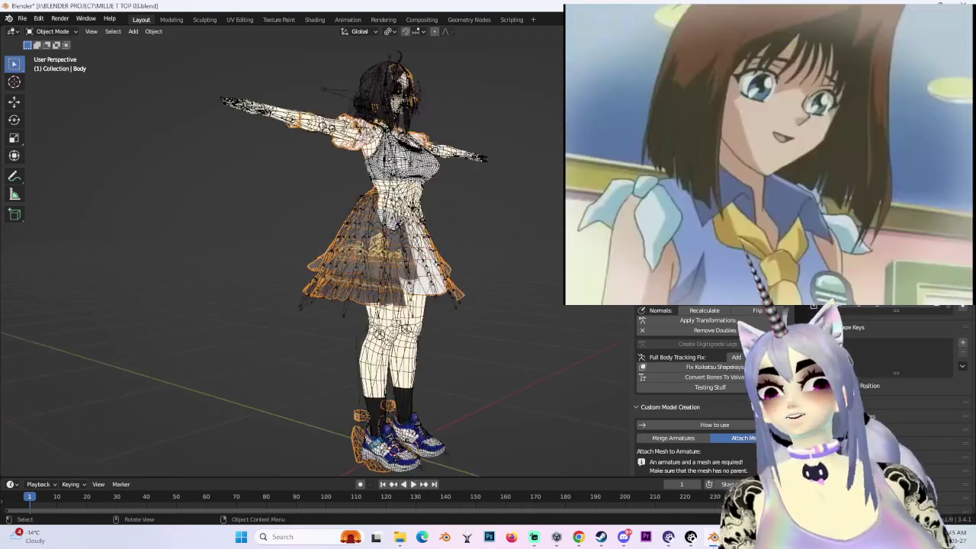
mouse_move(528, 298)
middle_down()
mouse_move(491, 205)
mouse_move(546, 235)
mouse_move(514, 239)
middle_up()
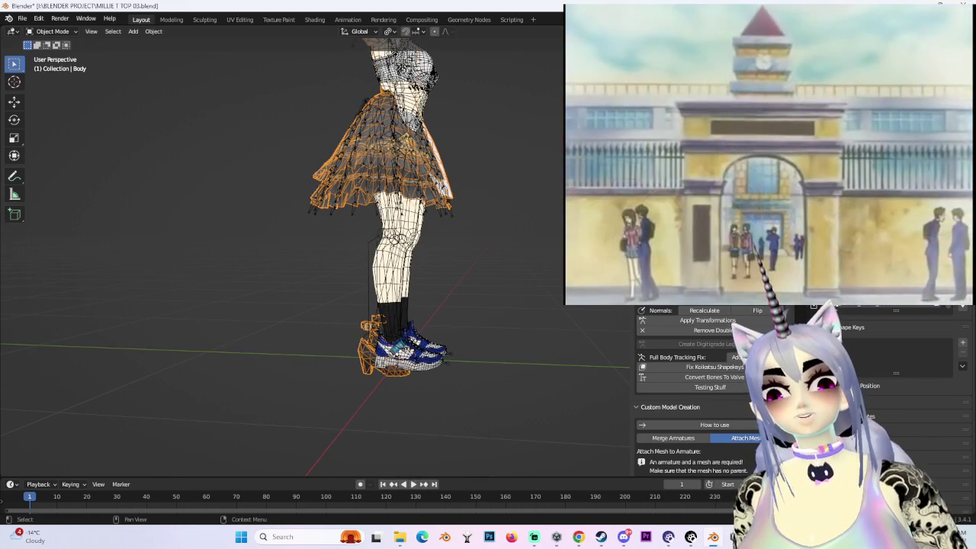
- Recheck the armature from a near-front view, then switch to the DeviantArt outfit page in Chrome
click(397, 236)
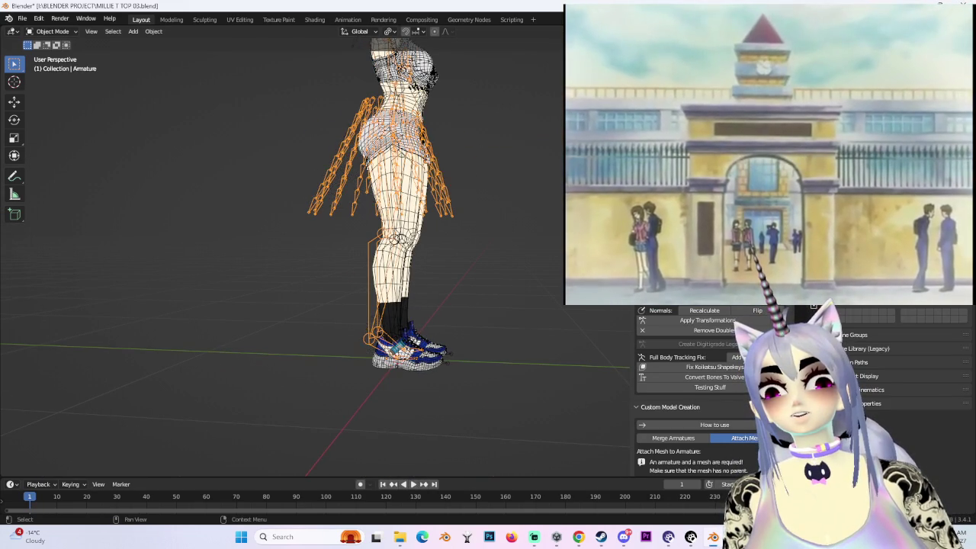
click(542, 182)
middle_drag(542, 183, 445, 292)
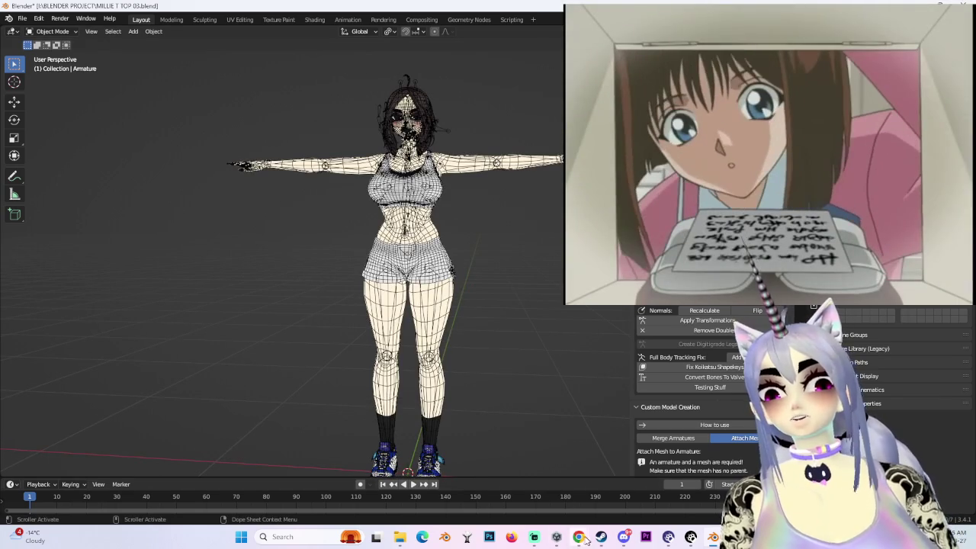
mouse_move(579, 537)
click(545, 488)
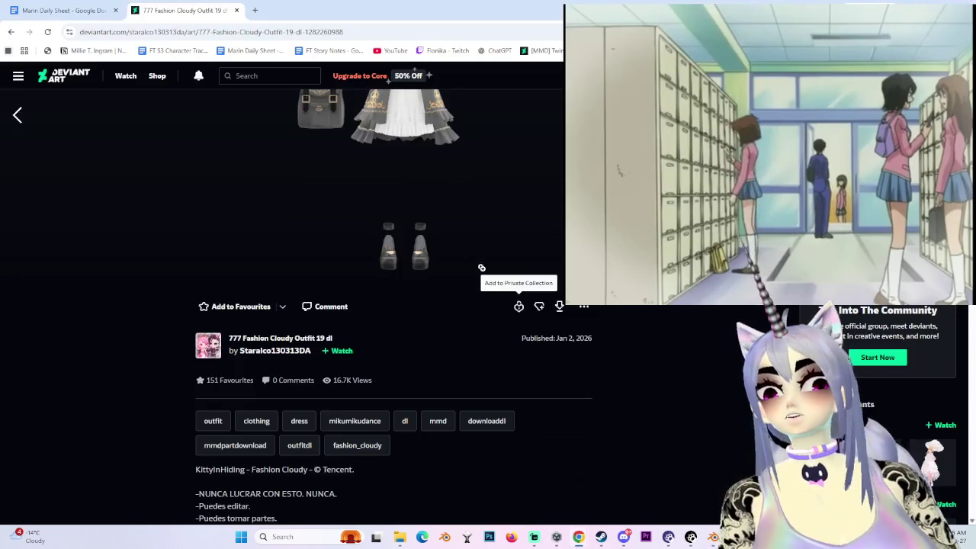
- Return to the mmd clothing search results and scroll through them
key(alt+Left)
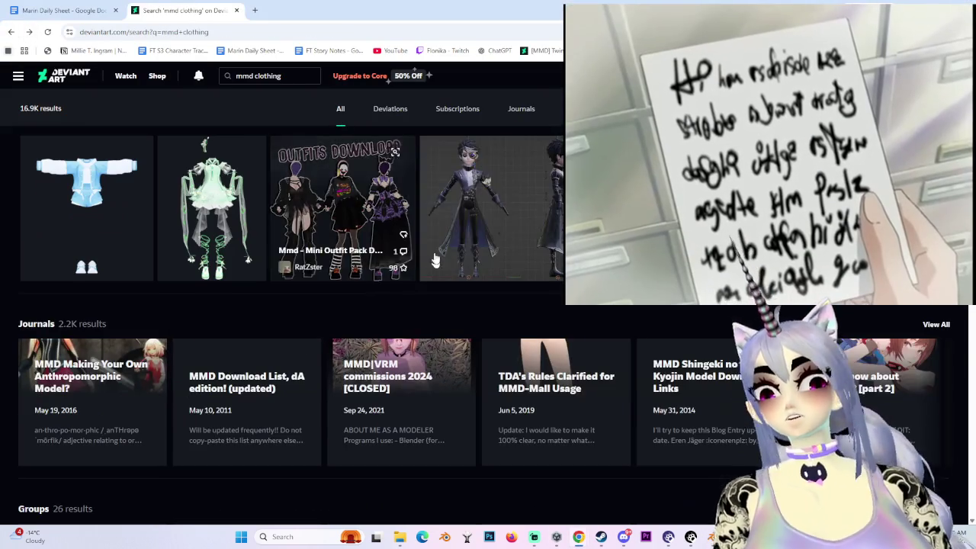
scroll(205, 259, up, 2)
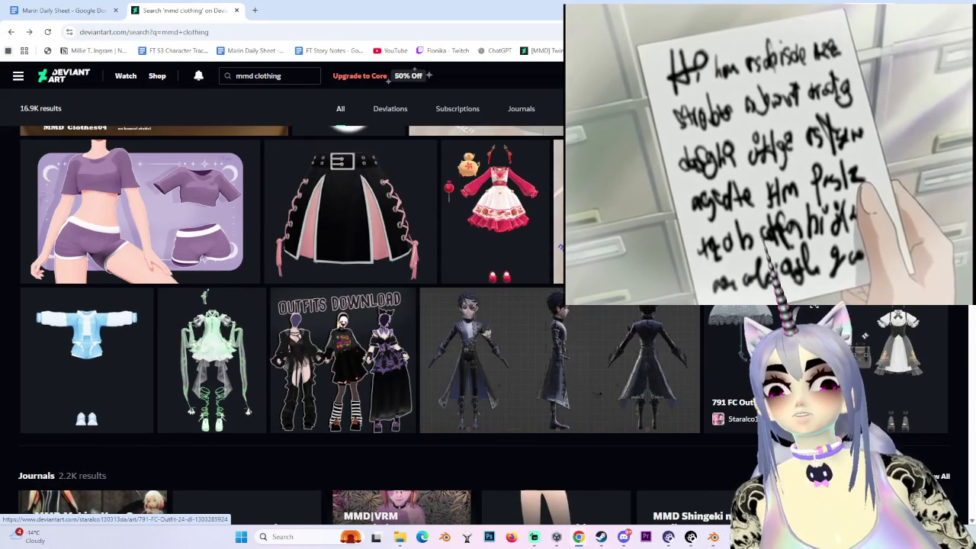
scroll(458, 343, up, 4)
scroll(373, 312, down, 4)
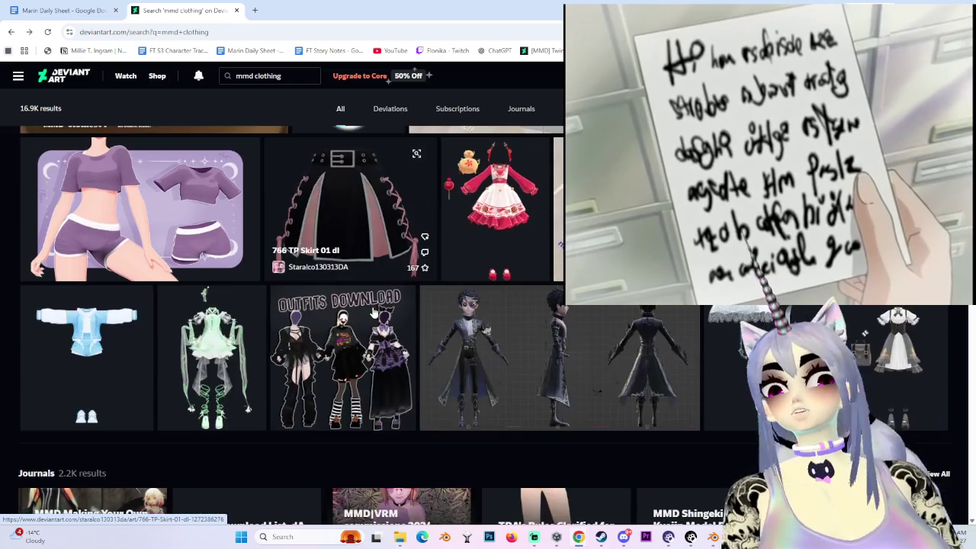
scroll(364, 308, down, 3)
scroll(358, 306, down, 1)
scroll(347, 305, down, 4)
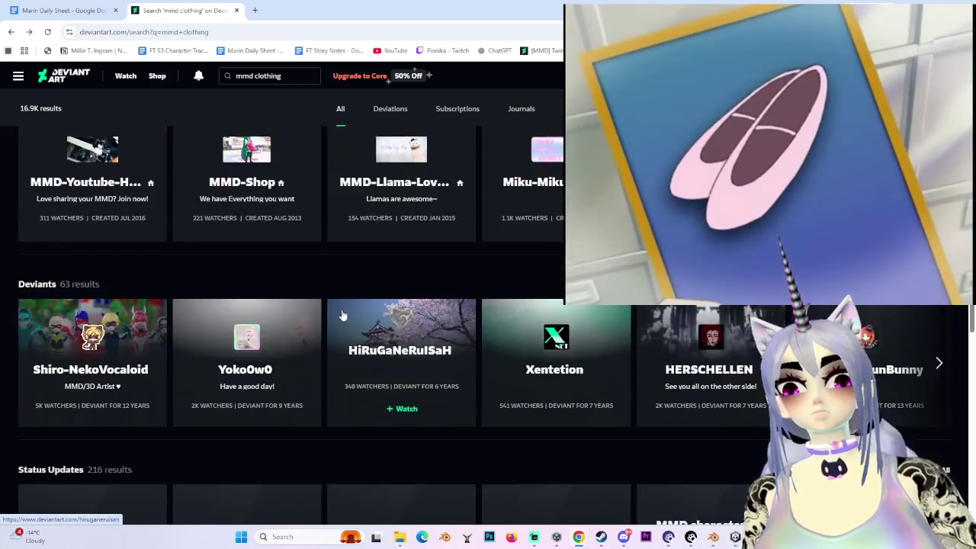
scroll(340, 303, down, 2)
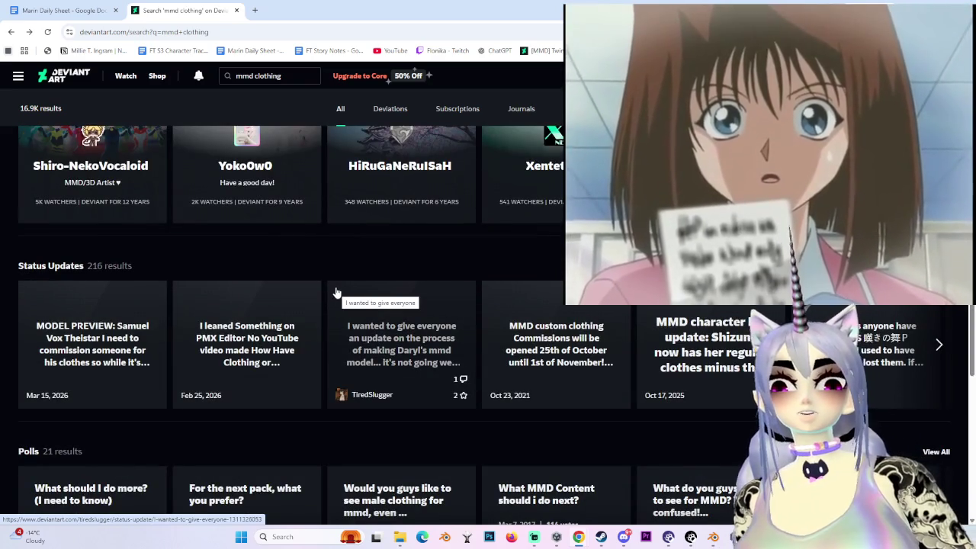
scroll(336, 292, up, 3)
scroll(381, 305, up, 3)
scroll(404, 228, up, 3)
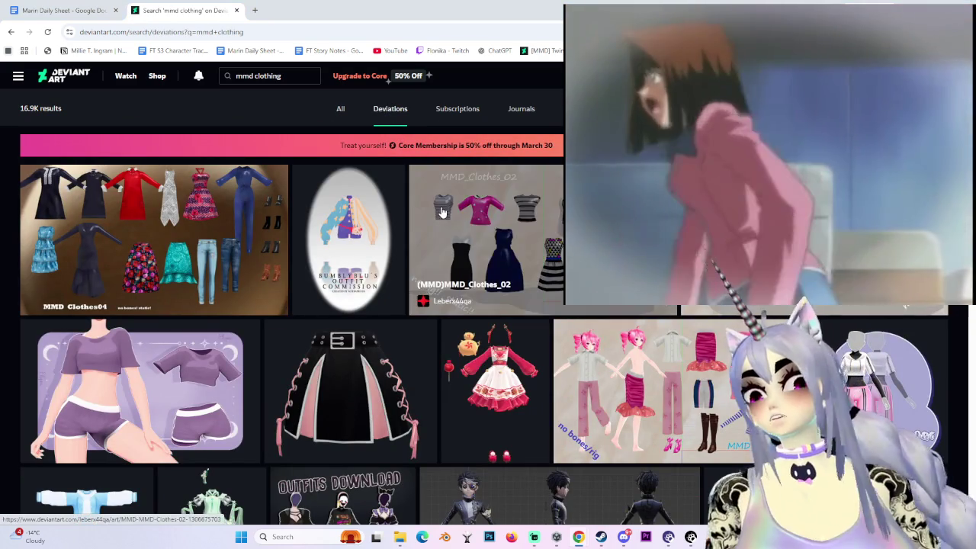
scroll(336, 366, down, 3)
scroll(343, 279, down, 3)
scroll(343, 279, up, 2)
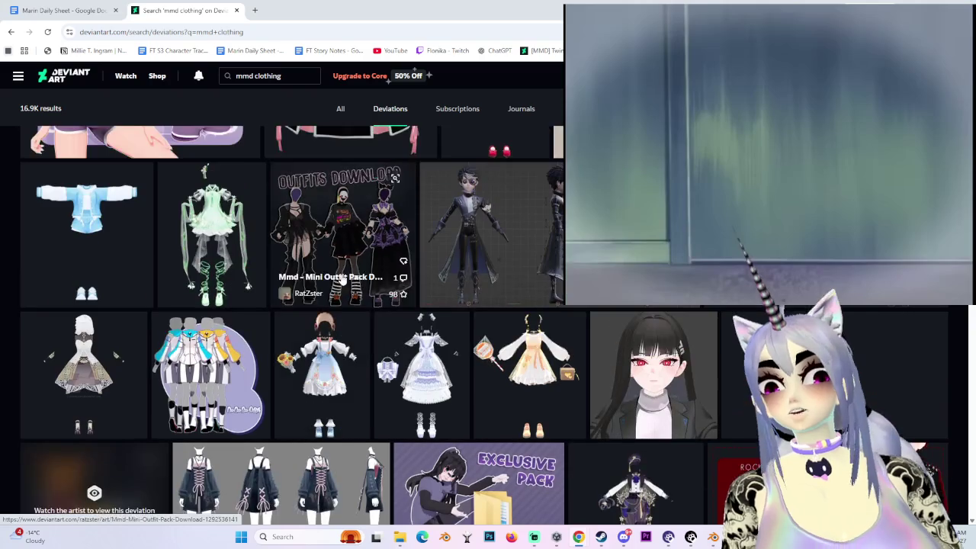
scroll(239, 273, down, 2)
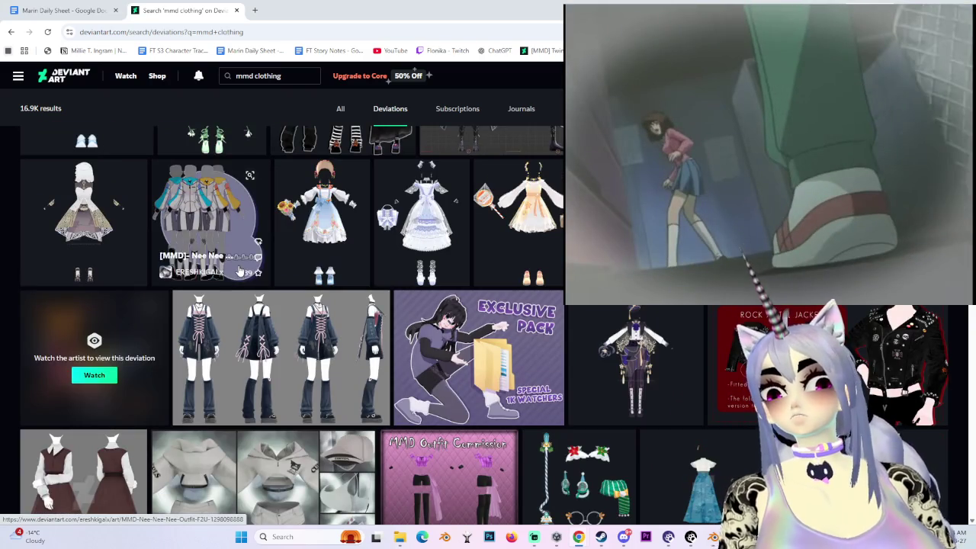
scroll(238, 271, down, 3)
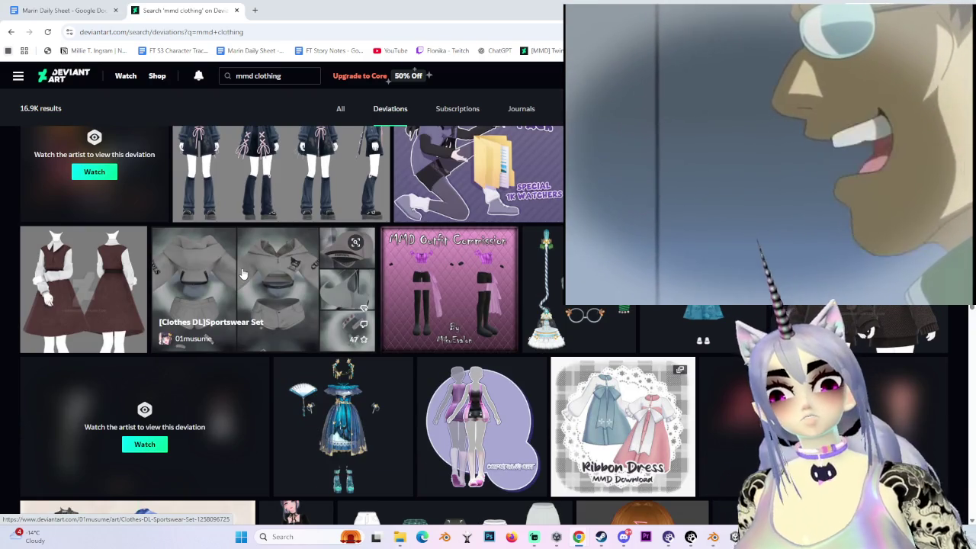
scroll(243, 273, down, 3)
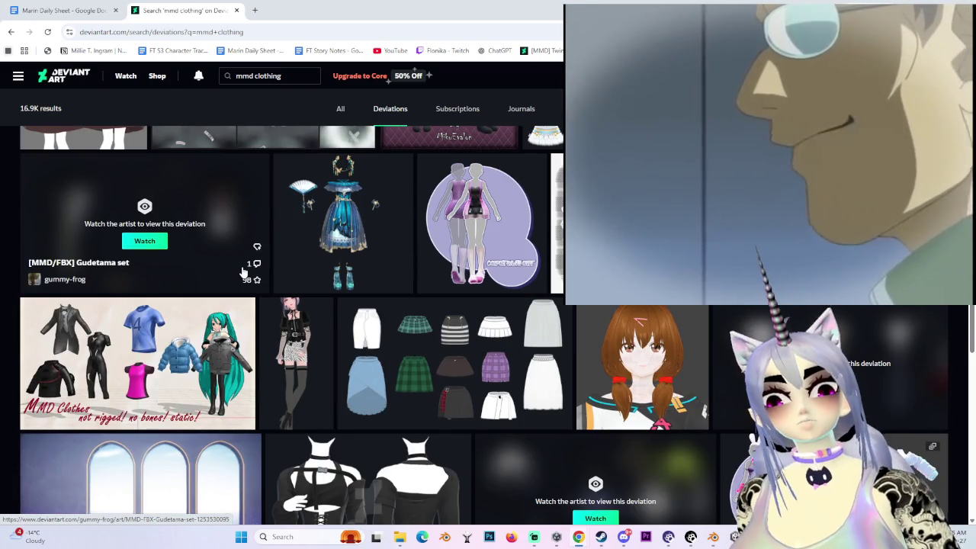
scroll(243, 270, down, 2)
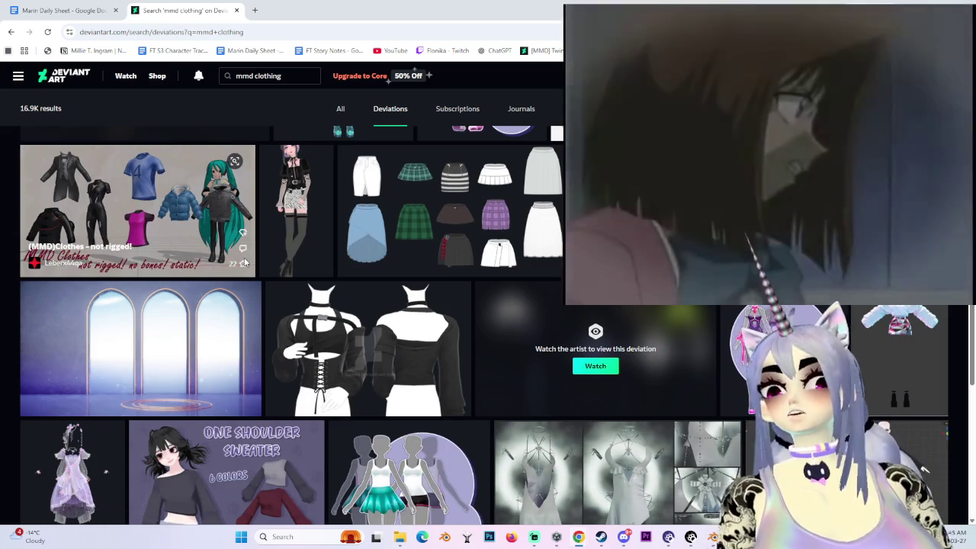
scroll(244, 261, down, 2)
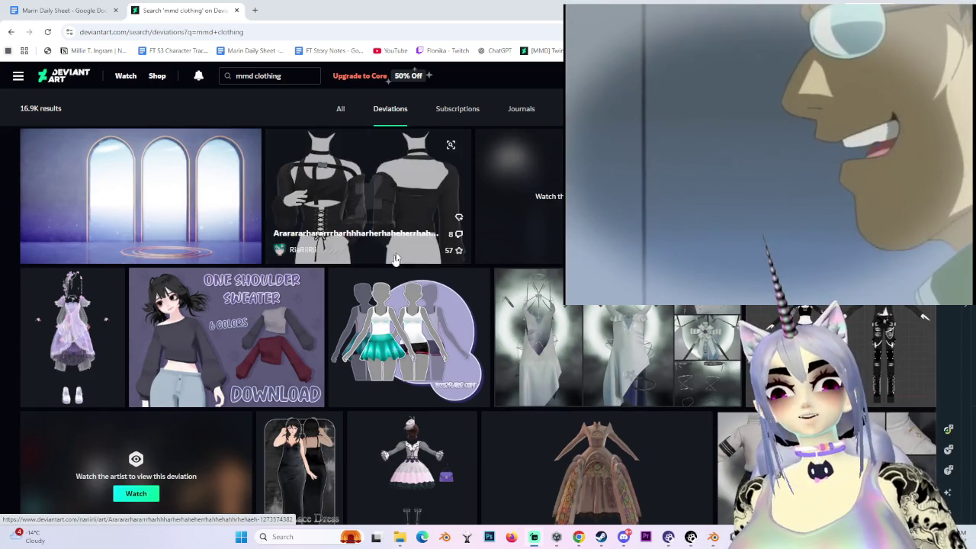
scroll(400, 267, down, 2)
scroll(402, 274, down, 1)
scroll(404, 283, down, 1)
scroll(403, 282, up, 1)
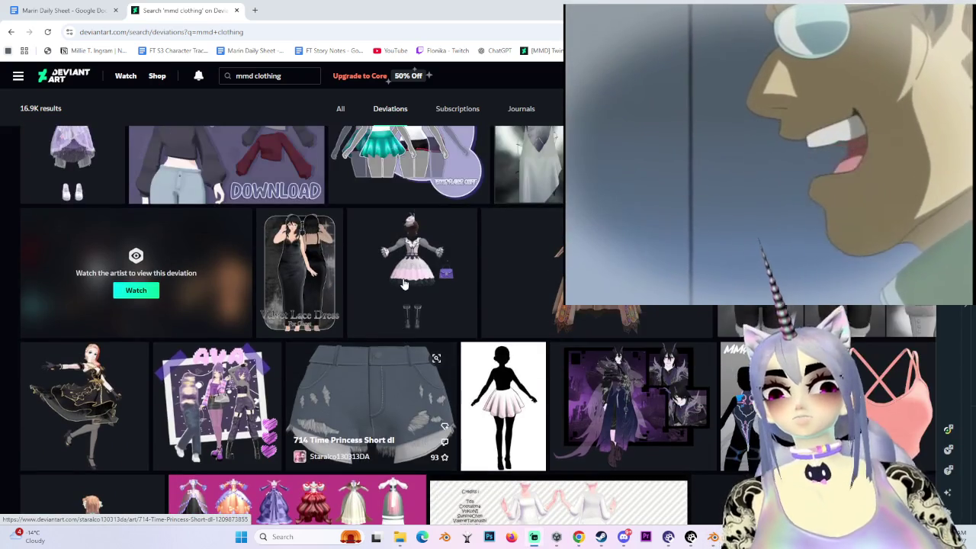
scroll(400, 282, down, 2)
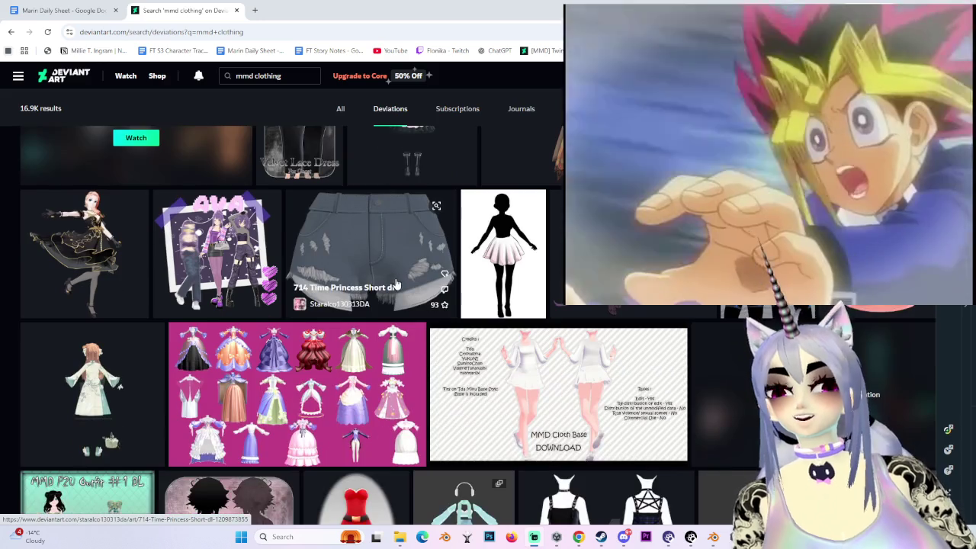
scroll(395, 283, down, 1)
scroll(394, 286, down, 1)
scroll(393, 287, down, 3)
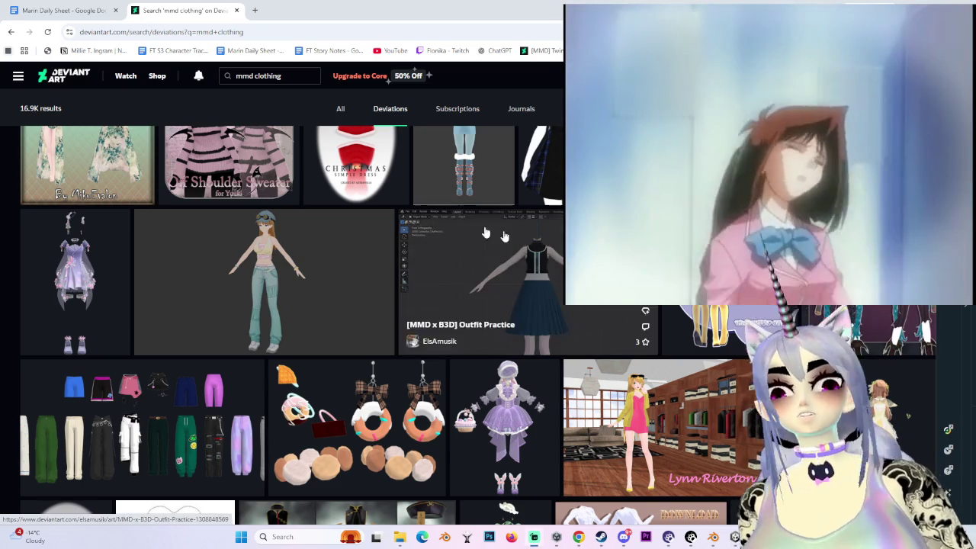
scroll(201, 341, down, 3)
scroll(201, 341, down, 3)
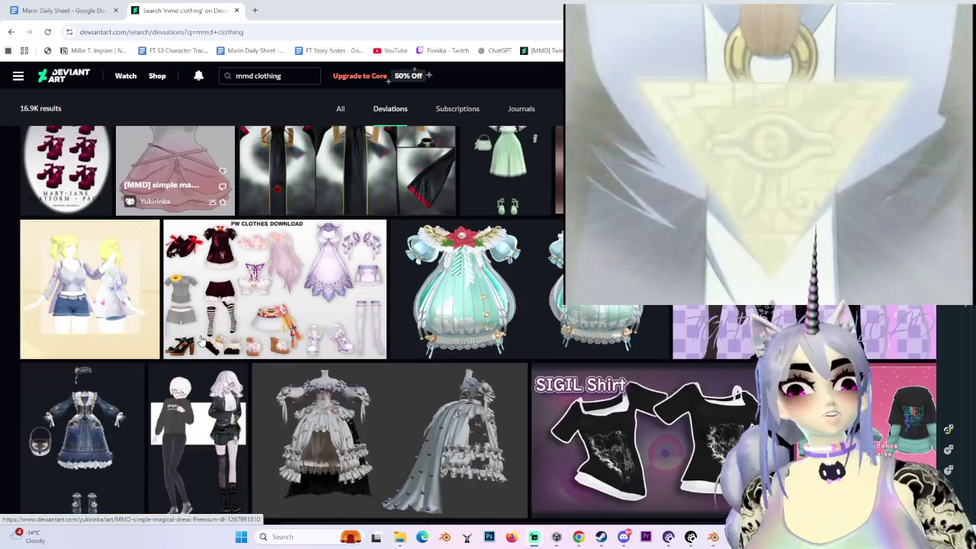
scroll(201, 342, down, 3)
scroll(203, 342, down, 3)
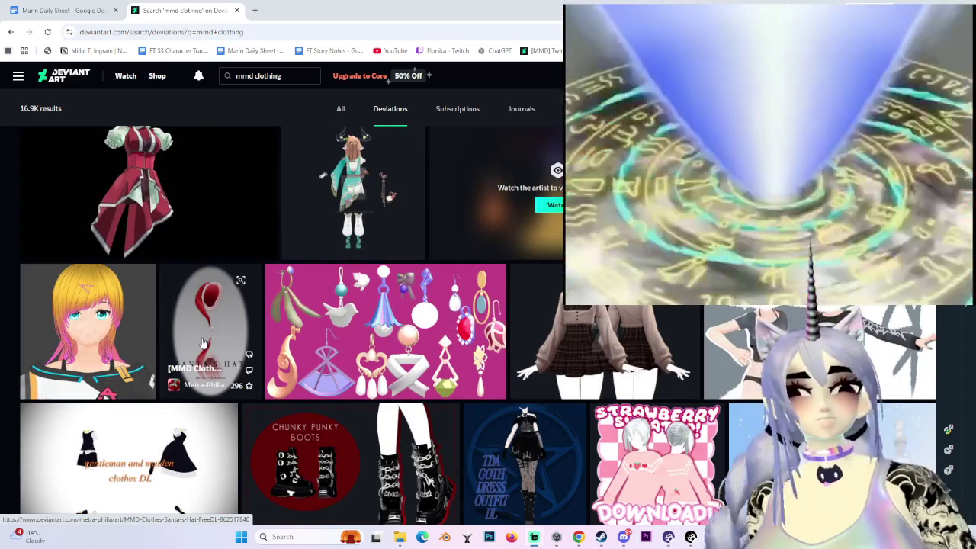
scroll(203, 342, down, 3)
scroll(203, 343, down, 2)
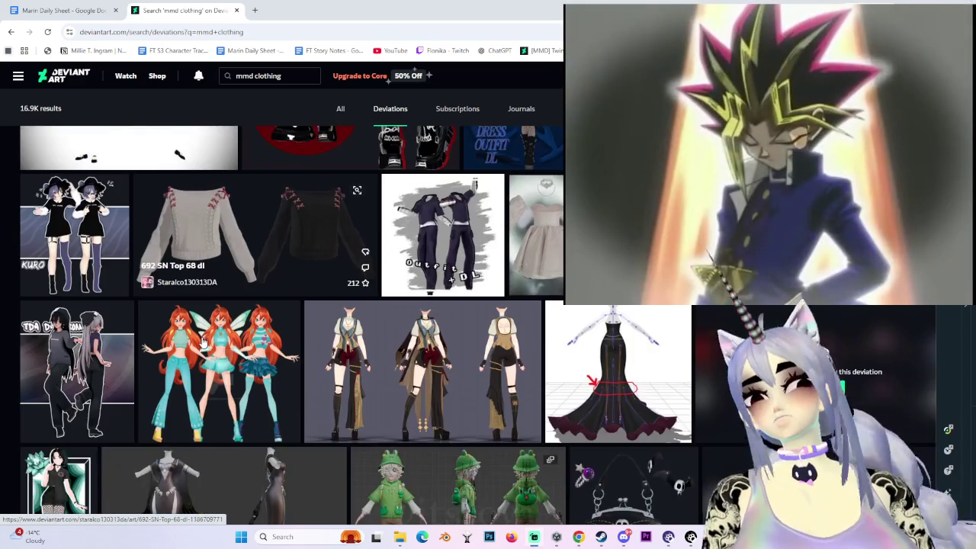
scroll(203, 342, down, 2)
scroll(203, 343, up, 2)
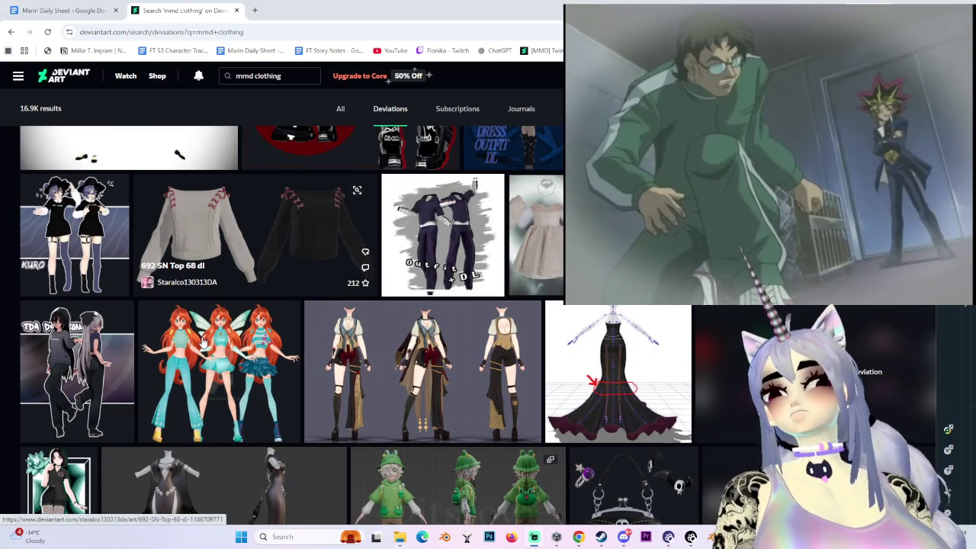
scroll(203, 344, down, 3)
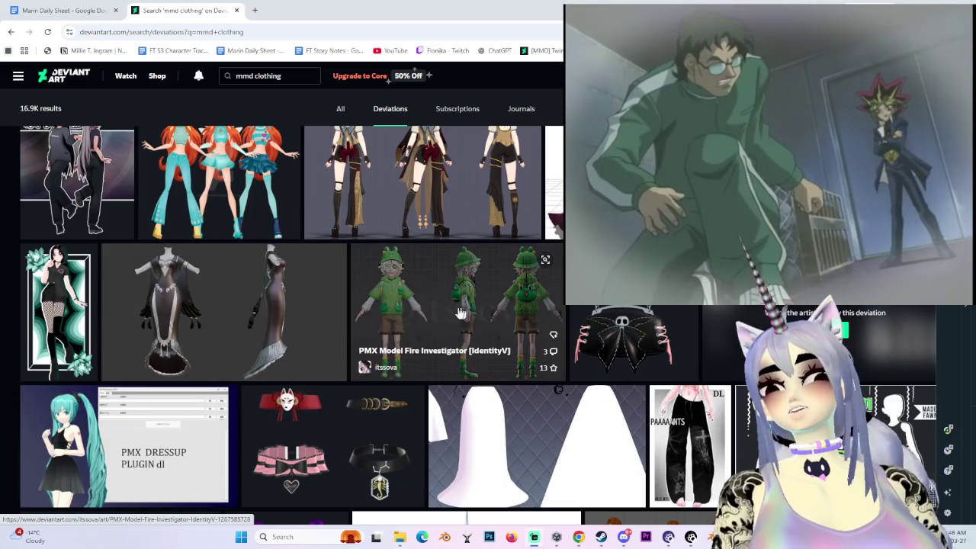
- Look at the green frog model's page and enlarged image, then go back to the results
click(447, 307)
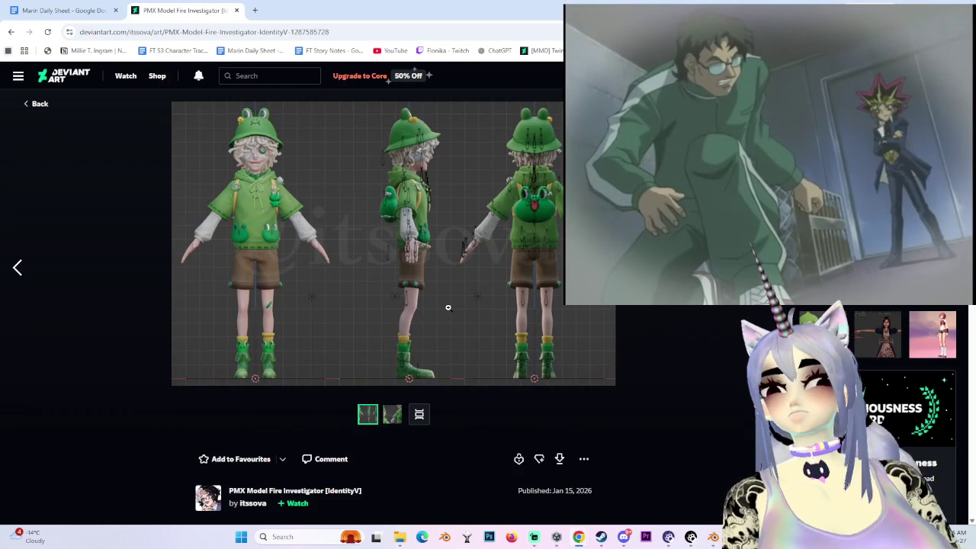
click(351, 191)
click(351, 191)
click(351, 191)
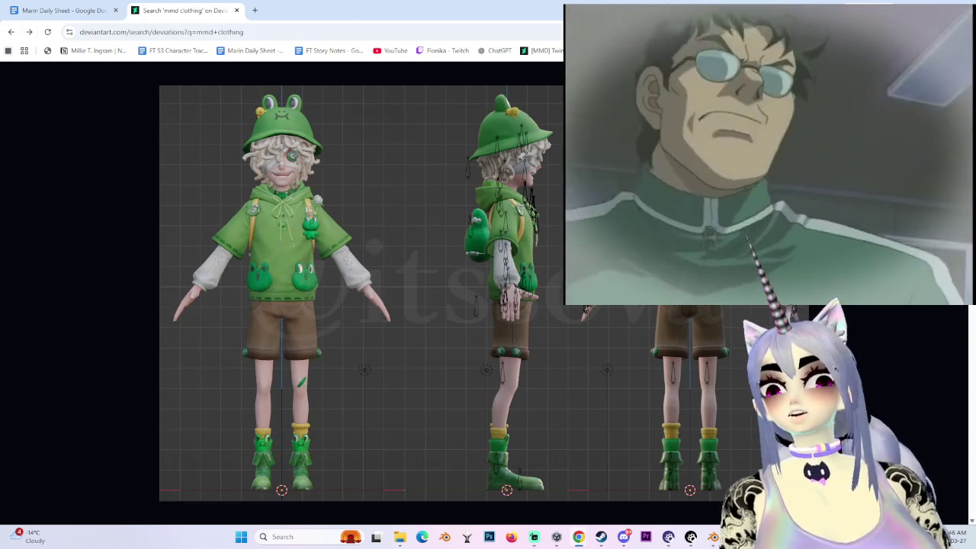
key(alt+Left)
- Browse the Sticklove artist gallery in its new tab, then return to the top and the search box
key(alt+f)
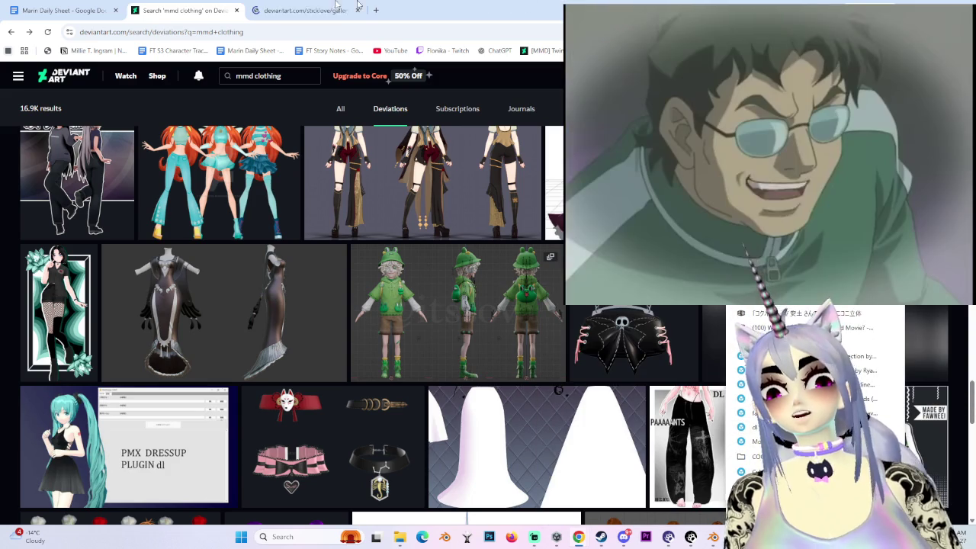
click(321, 11)
scroll(248, 298, down, 3)
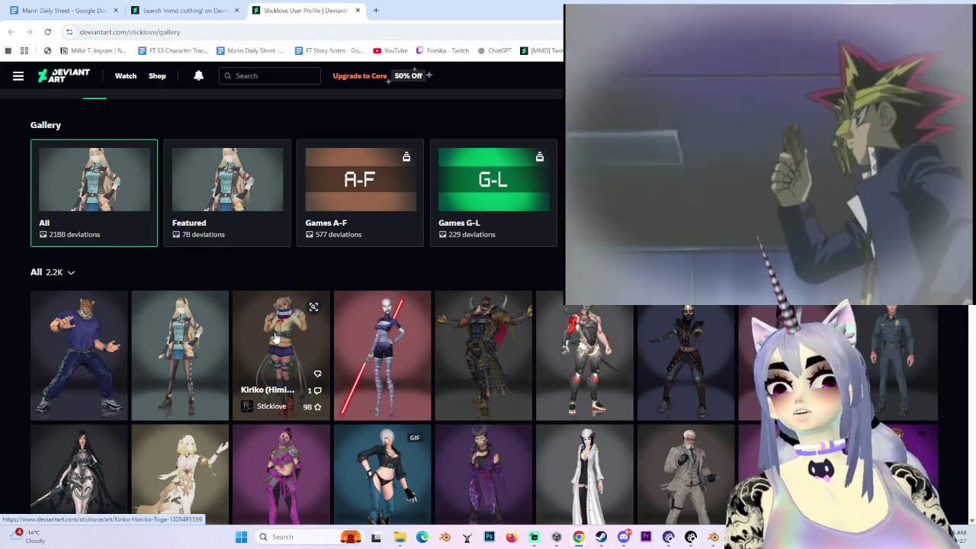
scroll(307, 340, down, 2)
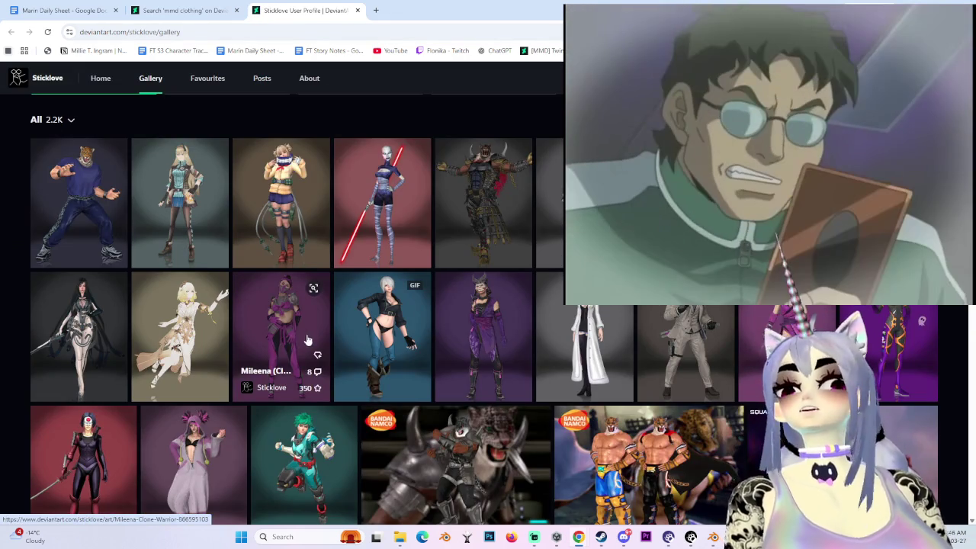
scroll(349, 264, down, 3)
scroll(348, 264, up, 2)
scroll(349, 264, up, 1)
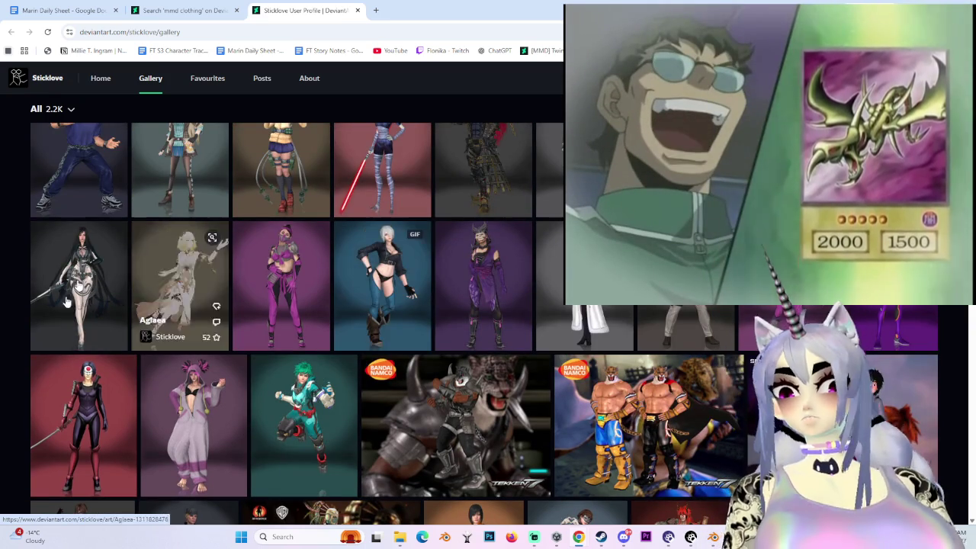
scroll(320, 411, down, 3)
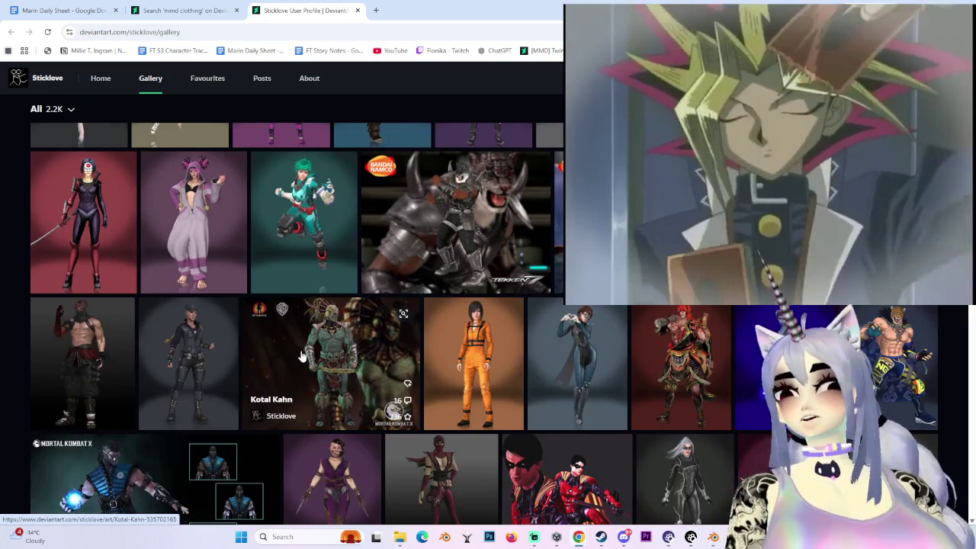
scroll(482, 366, down, 4)
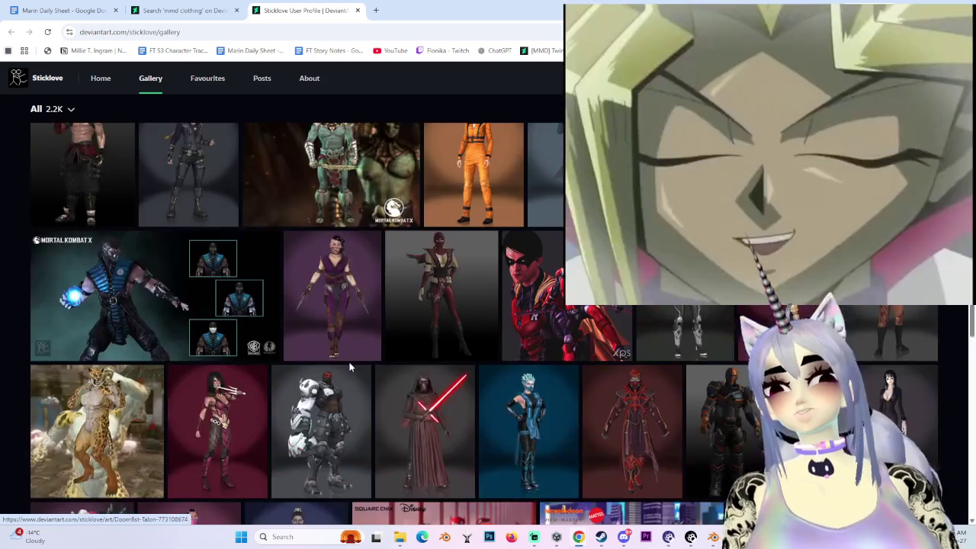
scroll(656, 335, up, 3)
scroll(567, 314, down, 5)
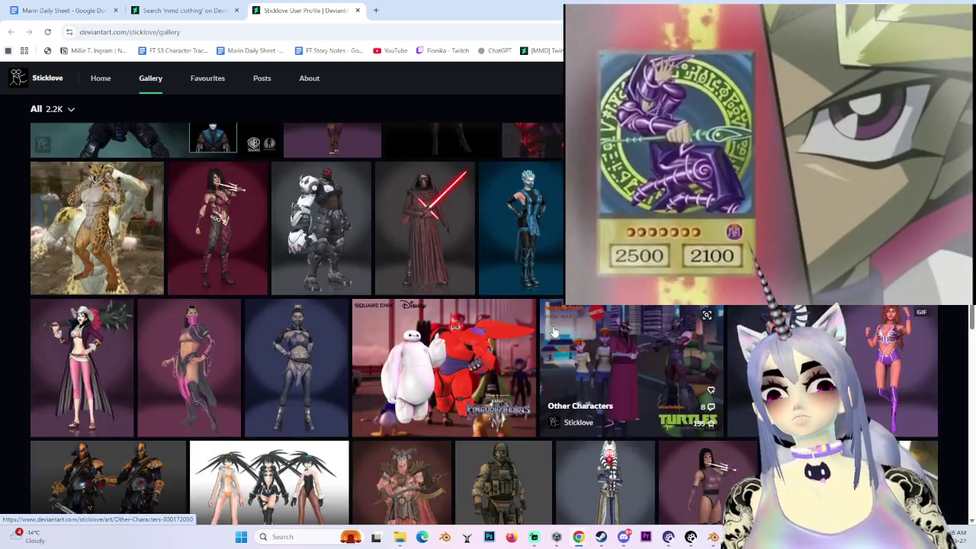
scroll(534, 313, down, 3)
scroll(523, 307, down, 1)
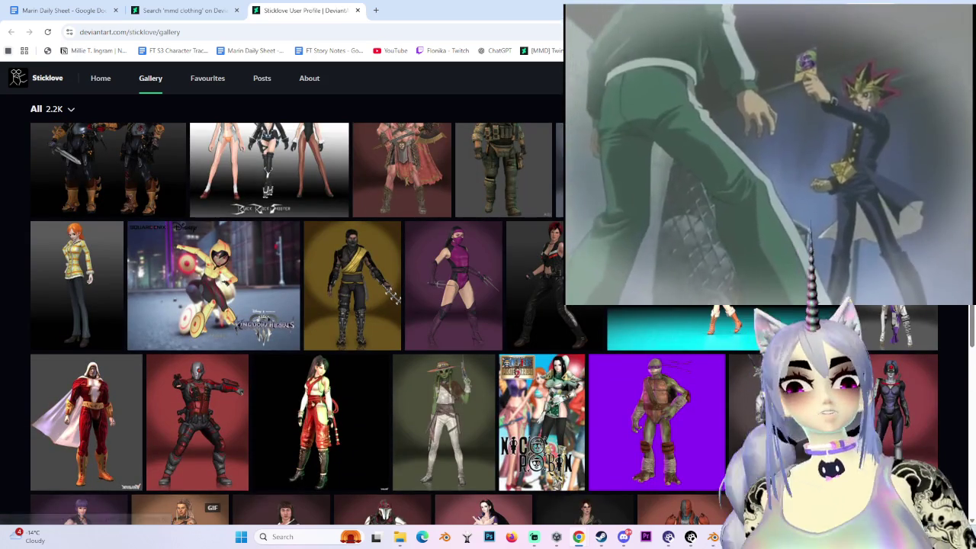
scroll(564, 372, down, 5)
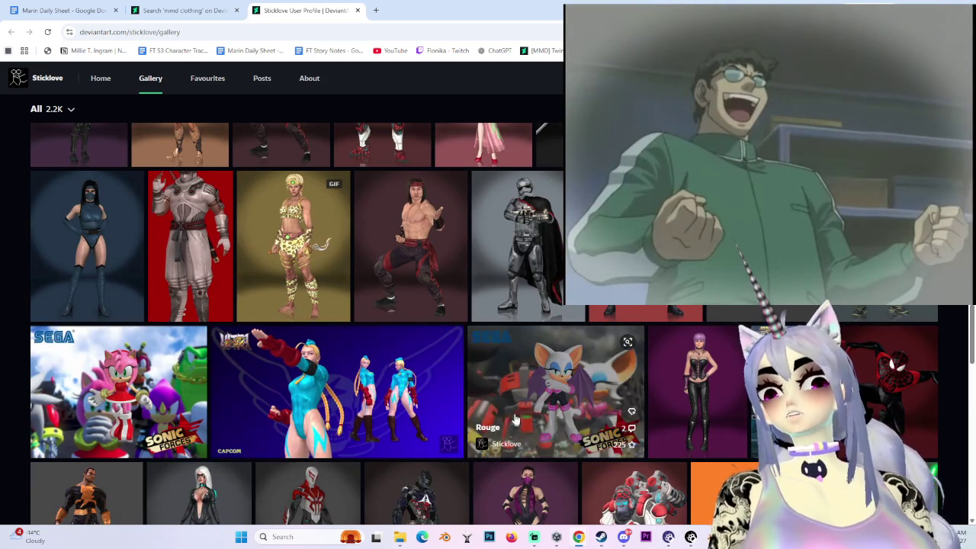
key(Home)
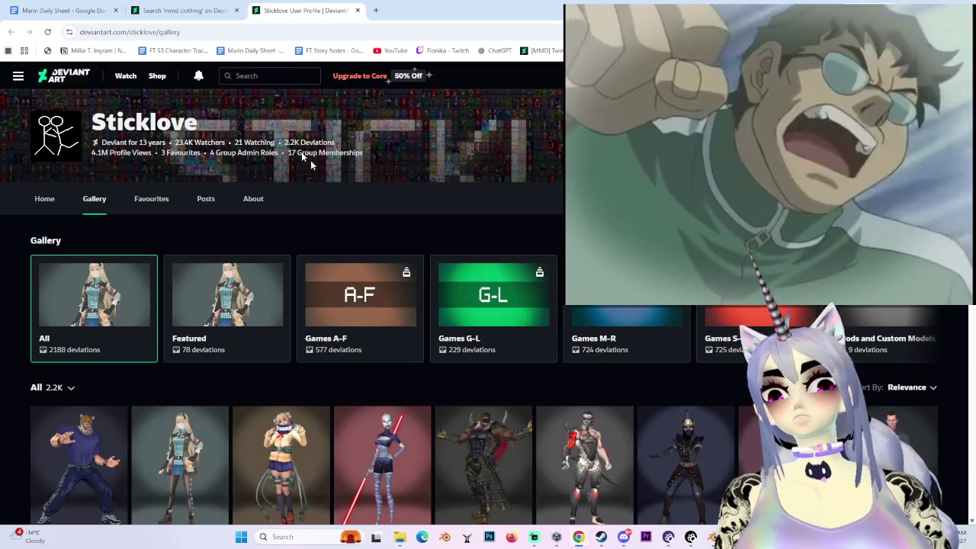
click(287, 75)
text(ops)
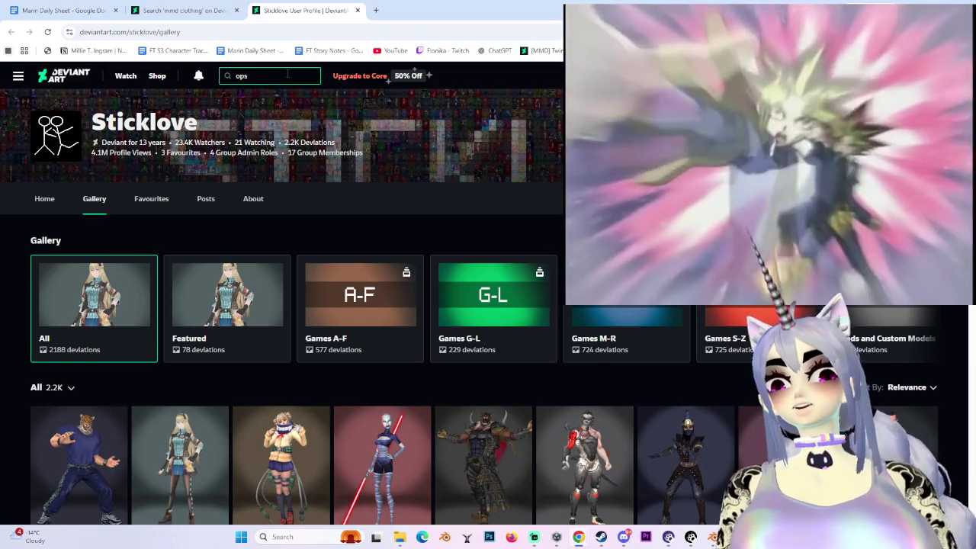
- Search DeviantArt for 'psylock fbx'
key(BackSpace)
key(BackSpace)
key(BackSpace)
text(p)
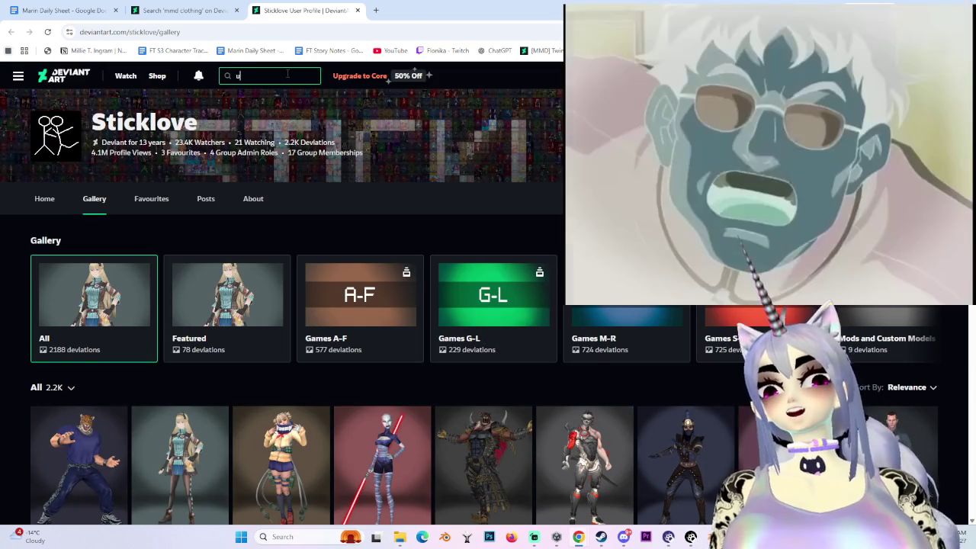
text(sylock)
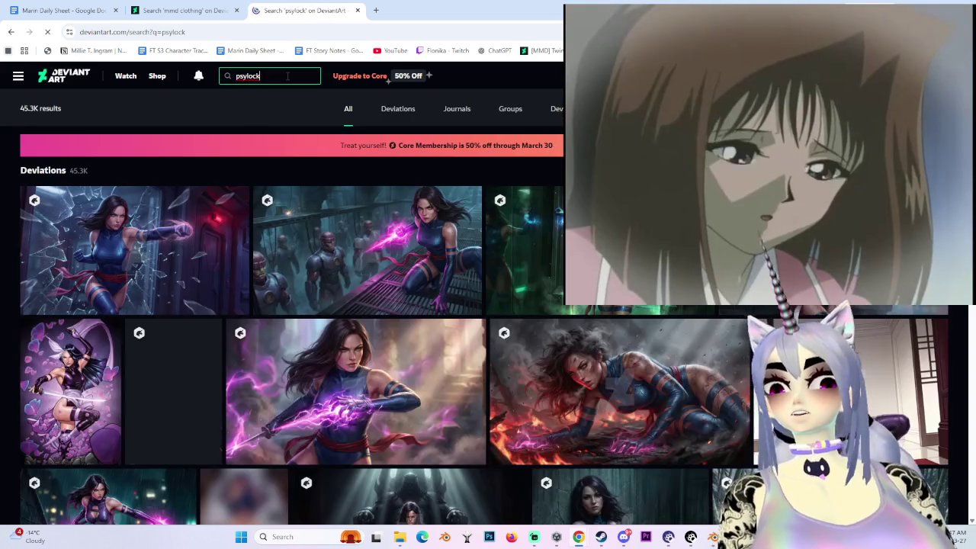
scroll(287, 76, down, 5)
click(302, 77)
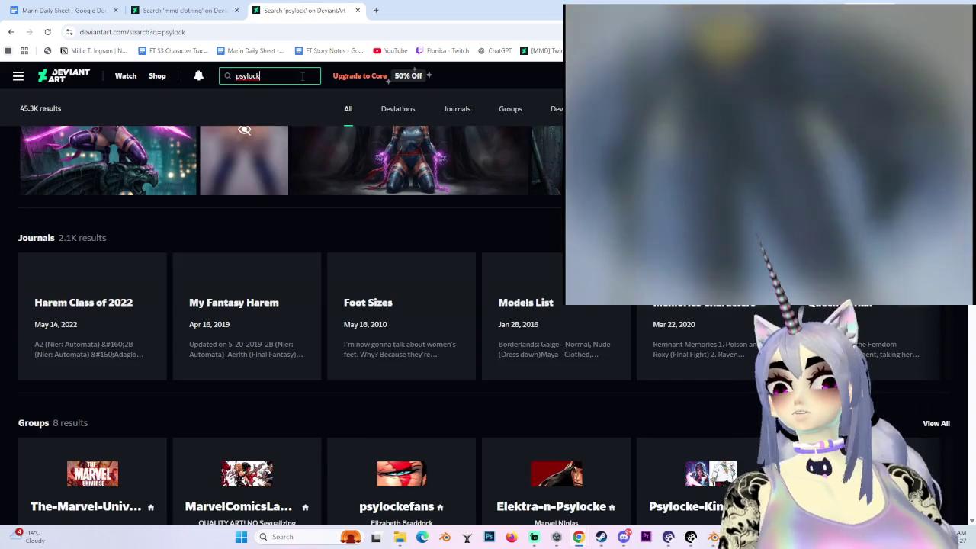
text( fbx)
key(Return)
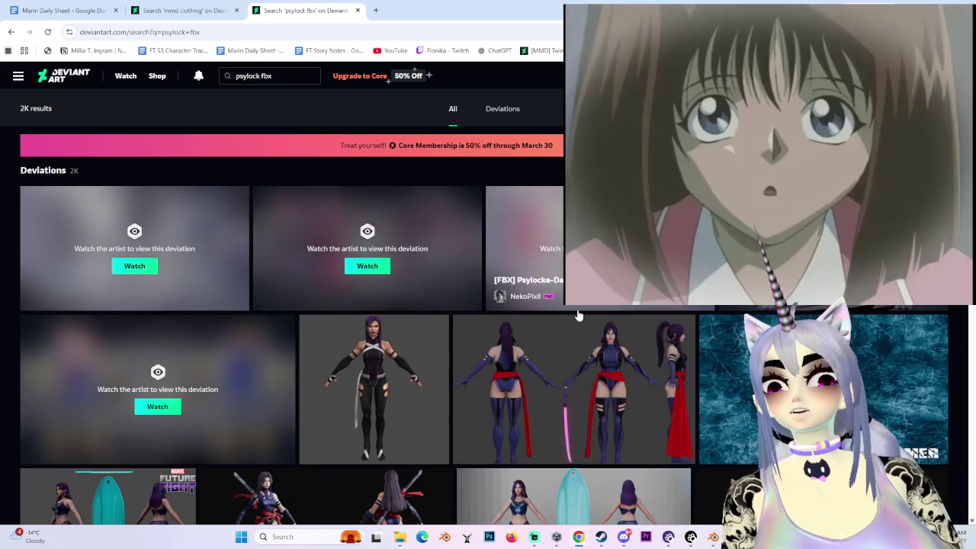
- Open the PSYLOCKE - VENGEANCE model in a new tab and view its image full size
scroll(872, 396, down, 3)
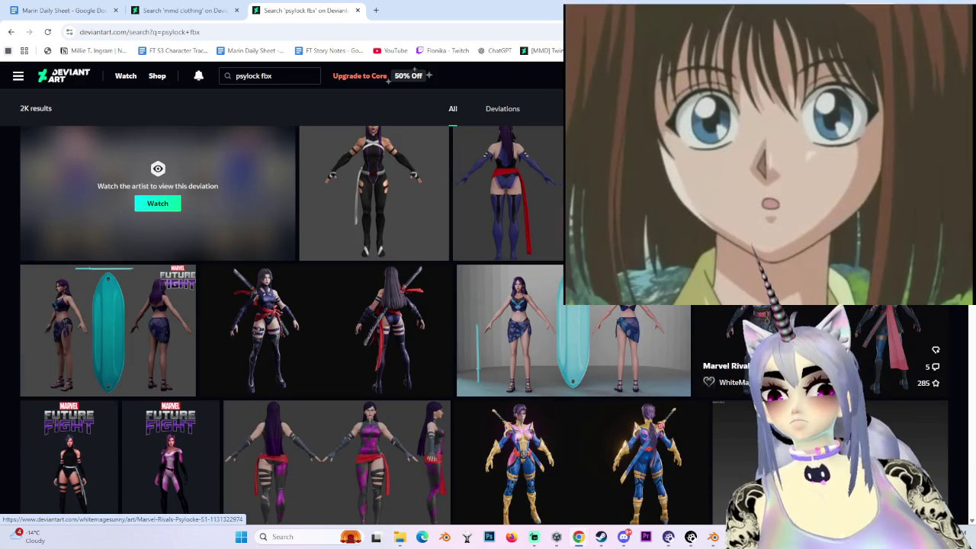
scroll(411, 462, down, 2)
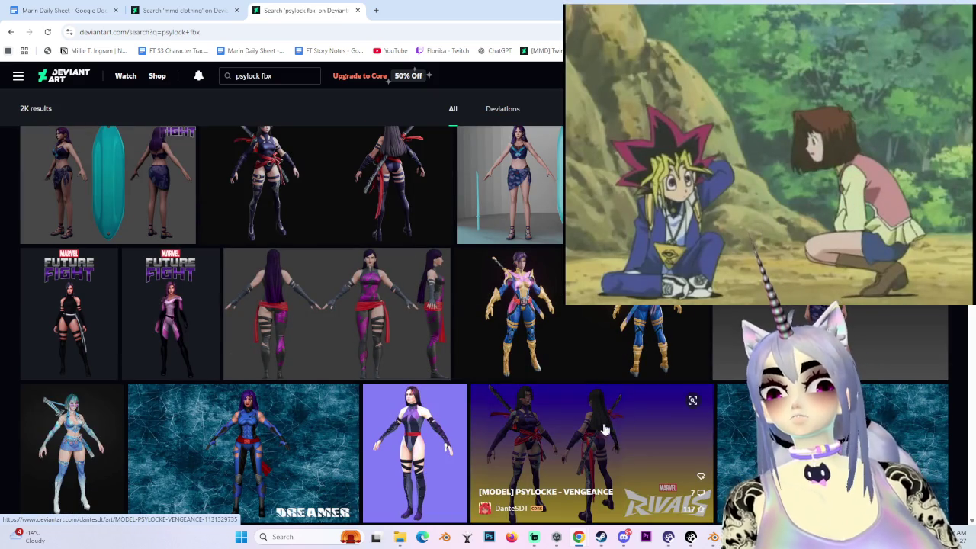
middle_click(634, 447)
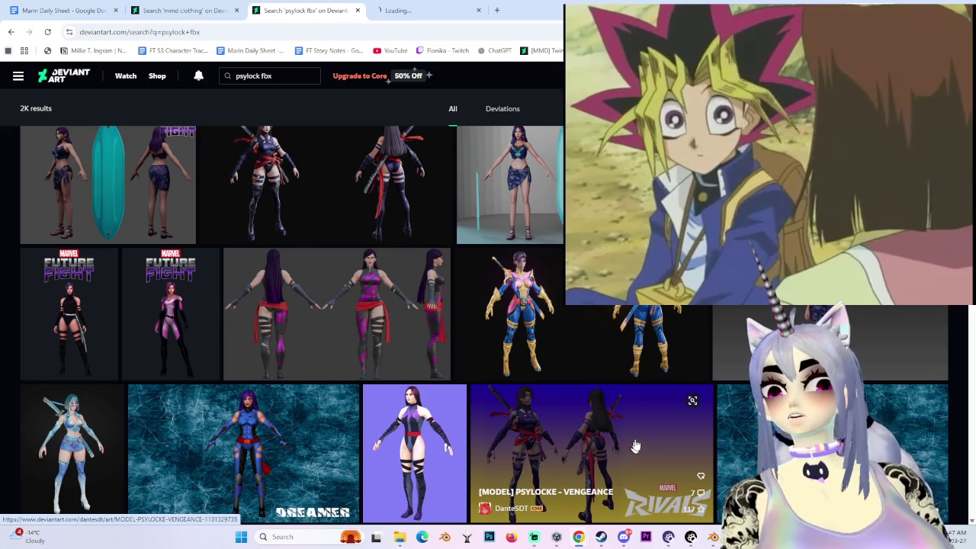
click(373, 12)
click(253, 181)
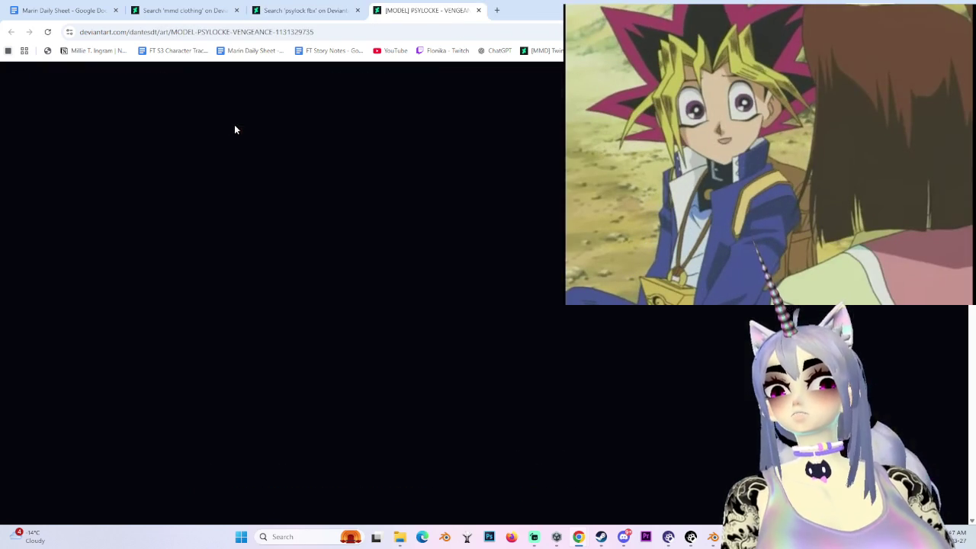
click(252, 141)
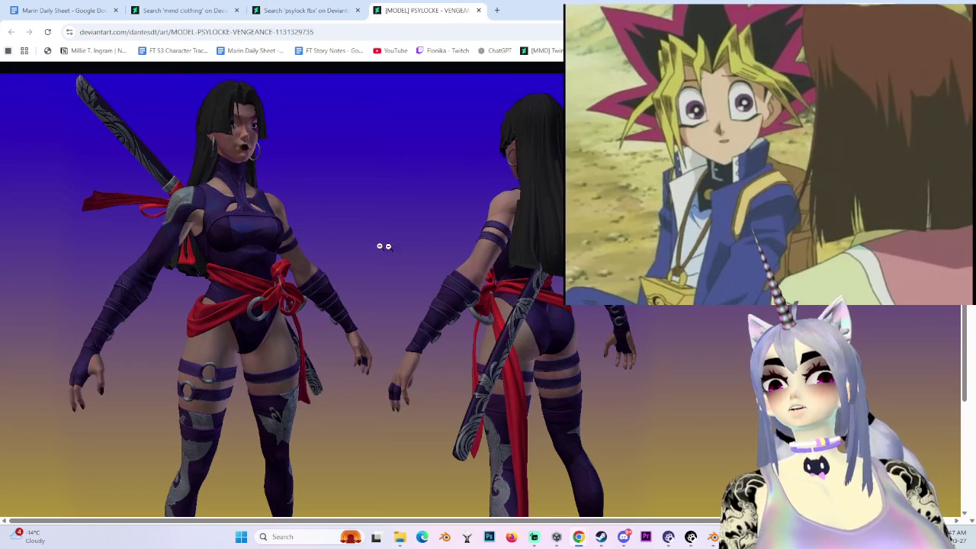
- Go back to the psylock fbx results tab and scroll down through more models
click(305, 9)
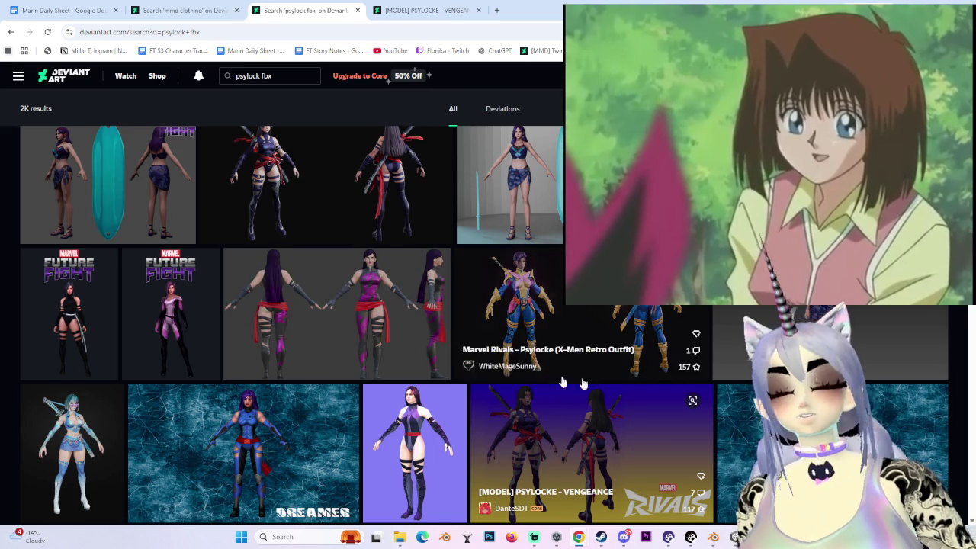
scroll(303, 388, down, 2)
scroll(290, 395, down, 3)
scroll(290, 395, down, 3)
scroll(275, 396, down, 1)
scroll(259, 398, down, 2)
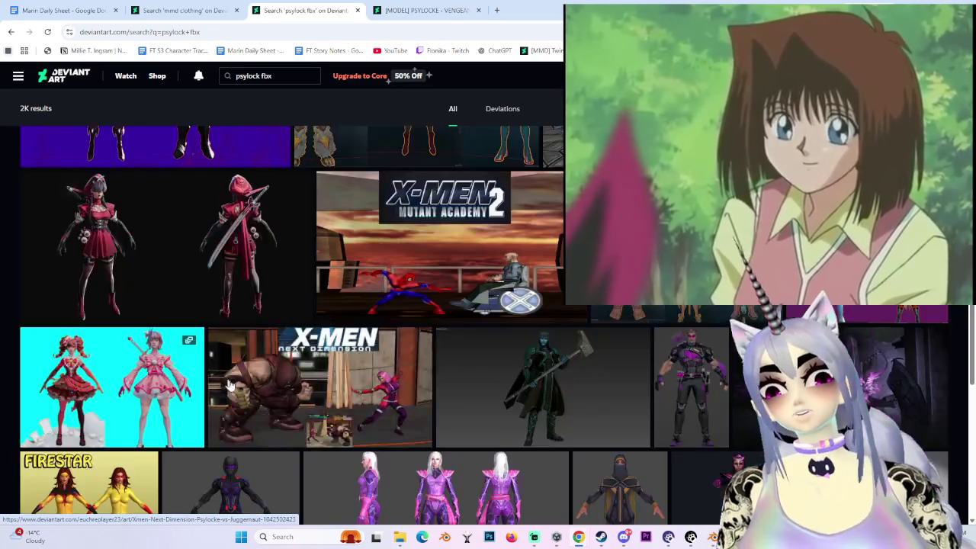
scroll(237, 400, down, 3)
scroll(237, 401, down, 3)
scroll(237, 400, down, 3)
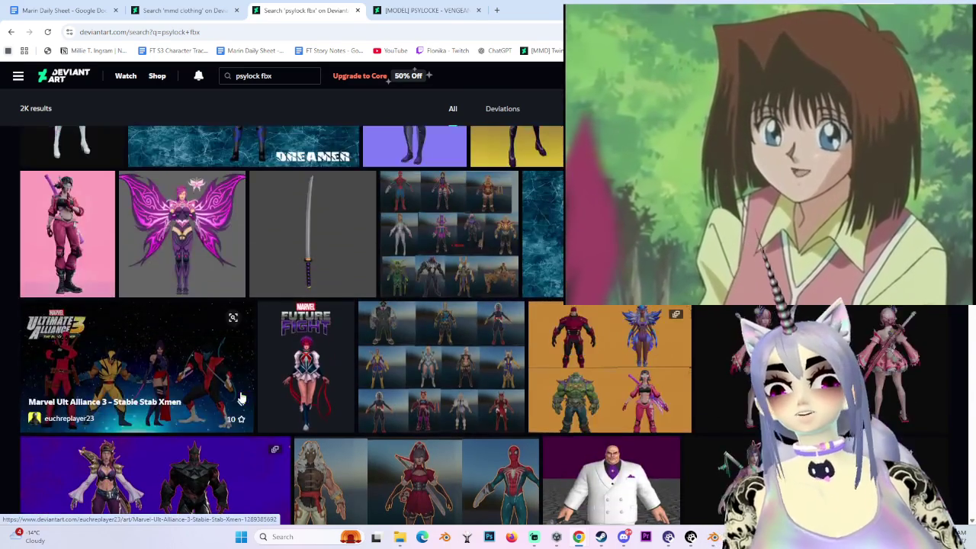
- Open a few Psylocke results, including Breeze Butterfly, and return to the search list
click(232, 176)
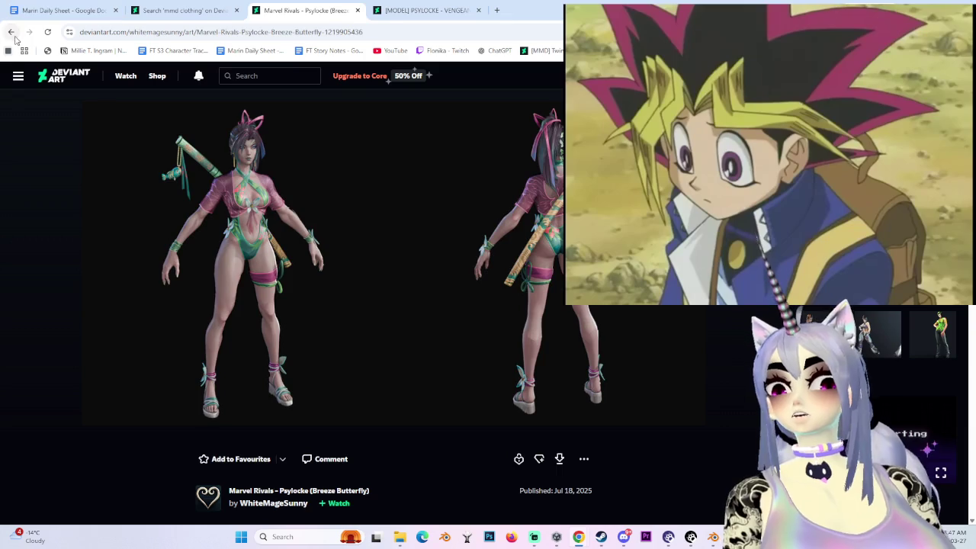
click(11, 32)
scroll(706, 362, up, 2)
scroll(704, 360, up, 3)
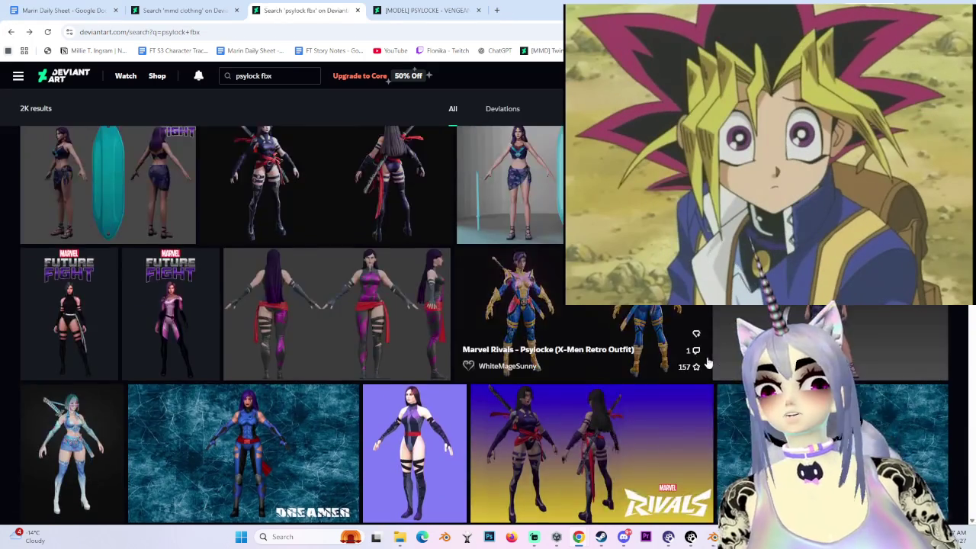
scroll(725, 366, up, 3)
scroll(576, 393, up, 2)
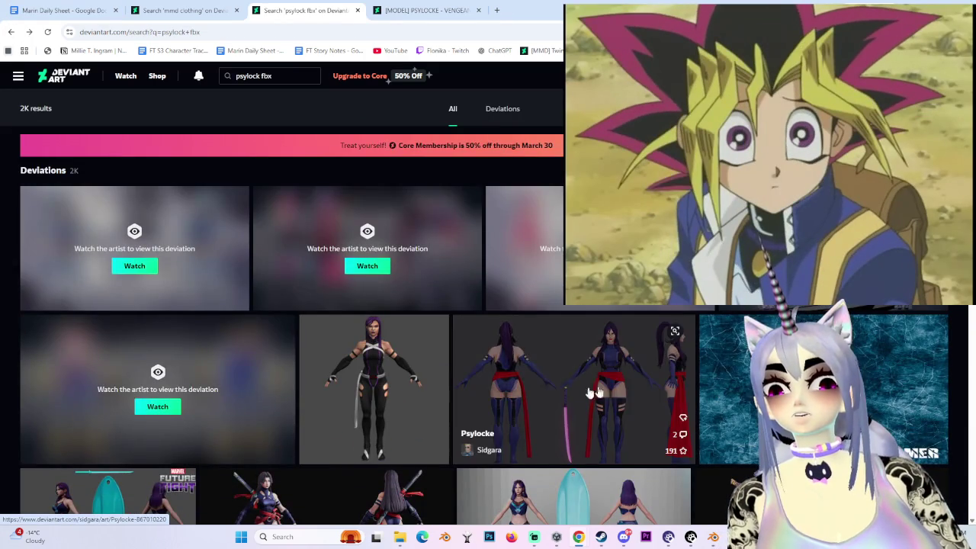
click(636, 382)
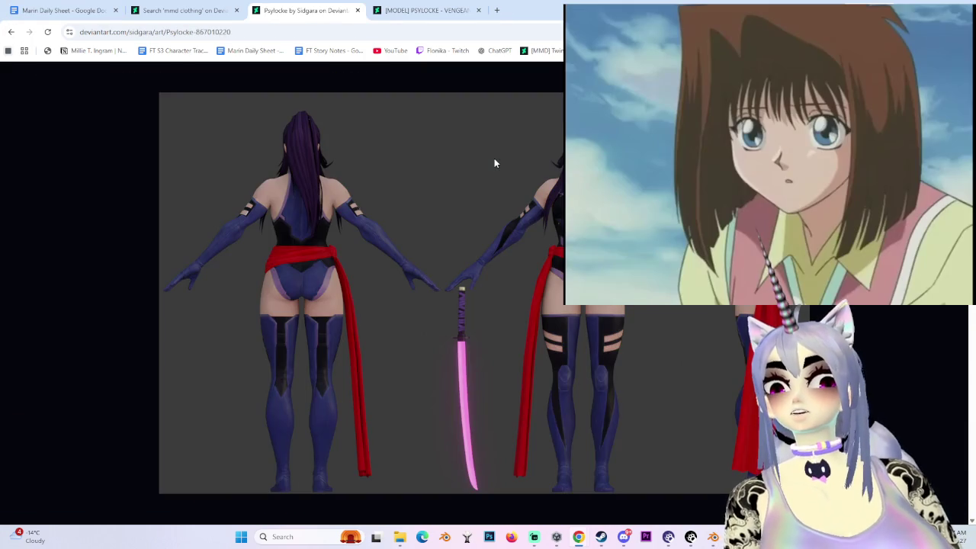
click(12, 33)
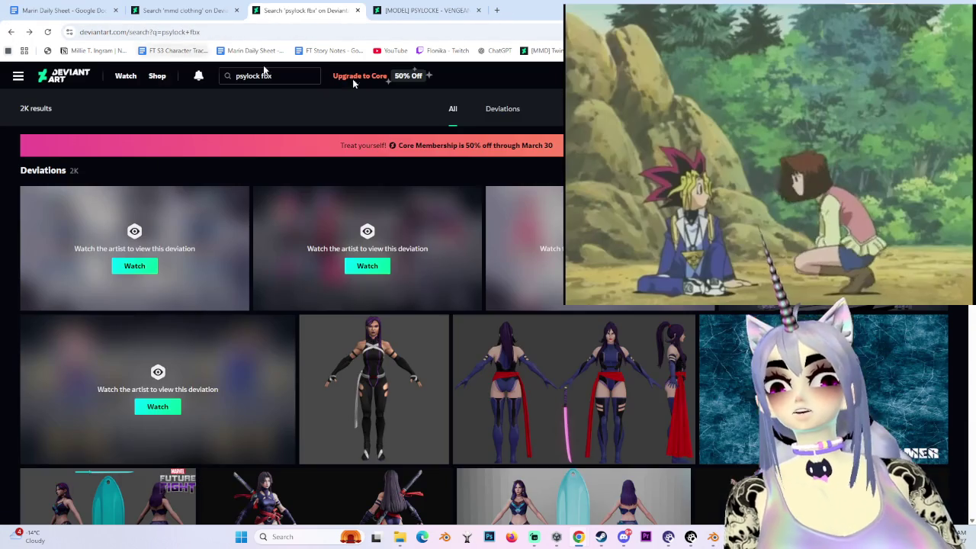
click(709, 343)
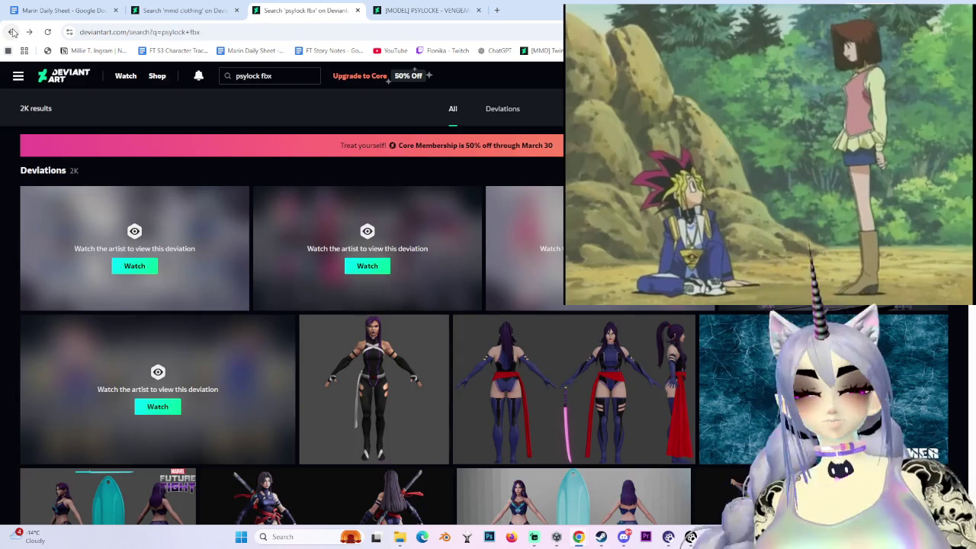
scroll(296, 324, down, 3)
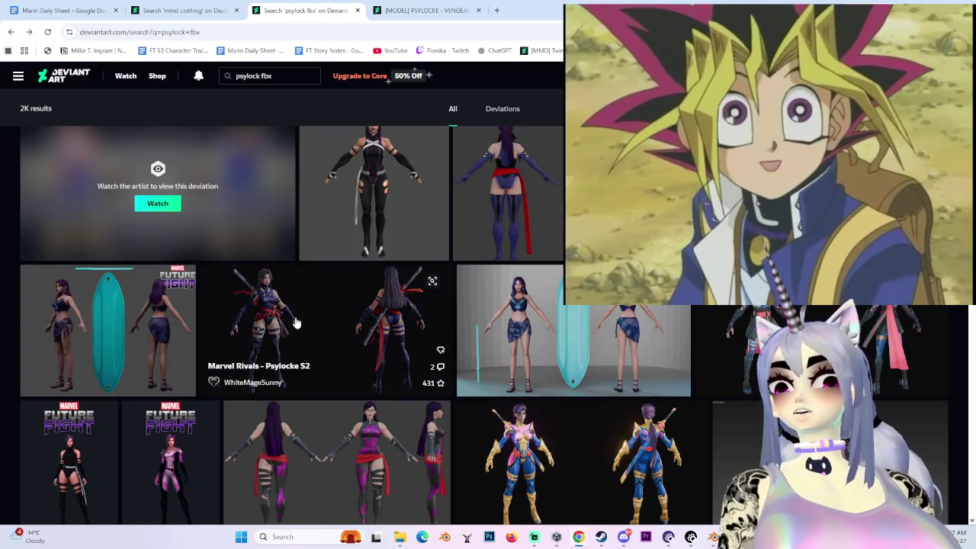
- Open the Marvel Rivals - Psylocke S2 page and view its image full size
click(296, 322)
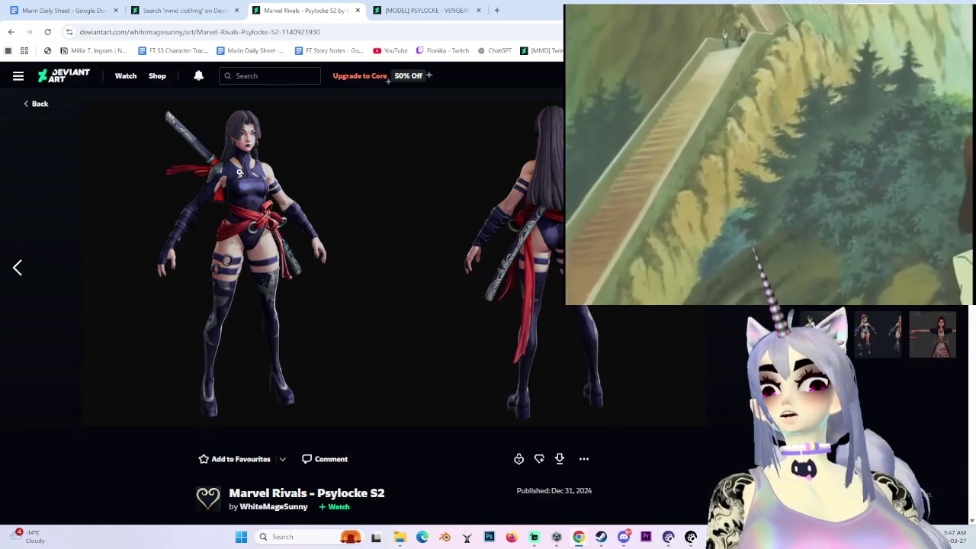
click(379, 191)
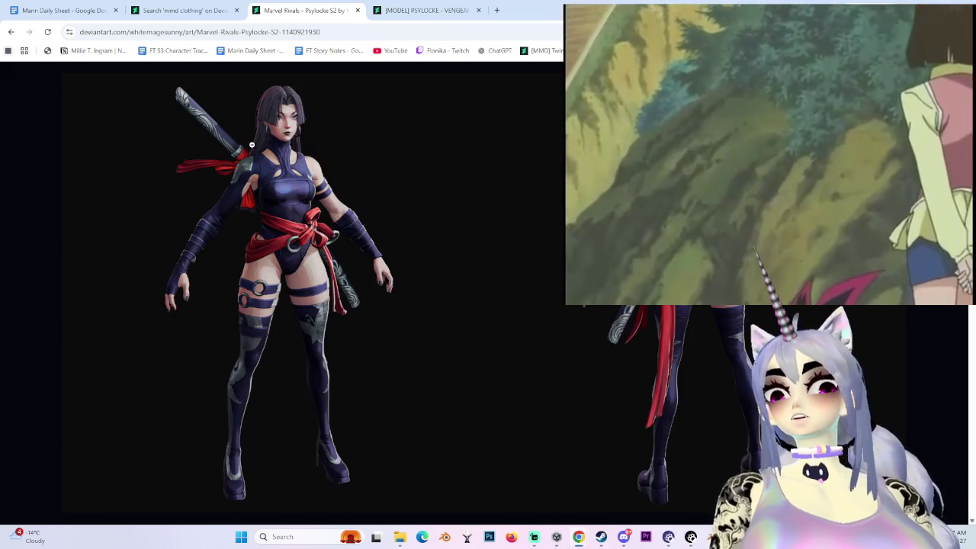
click(544, 229)
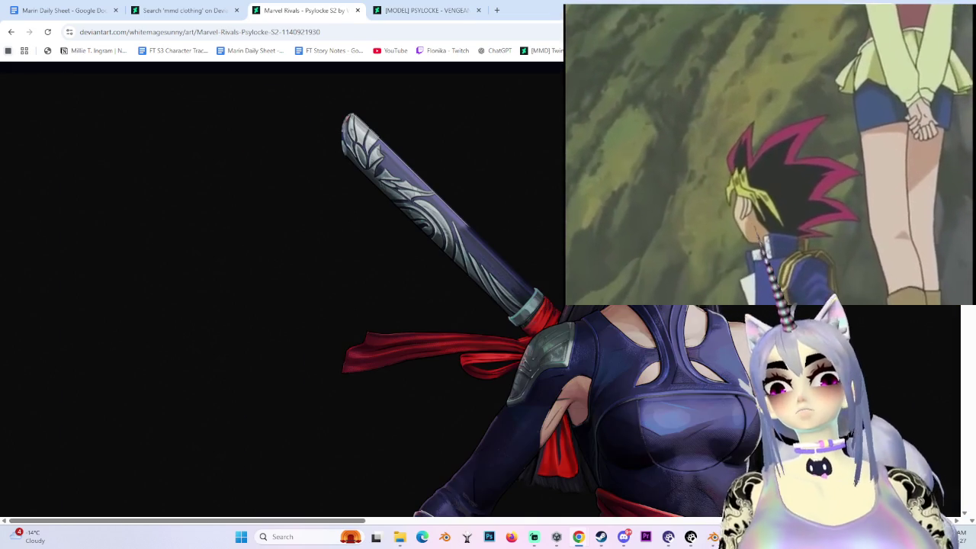
click(546, 299)
- Scroll to the description and follow the model's Google Drive DL link
scroll(530, 337, down, 3)
scroll(530, 336, down, 2)
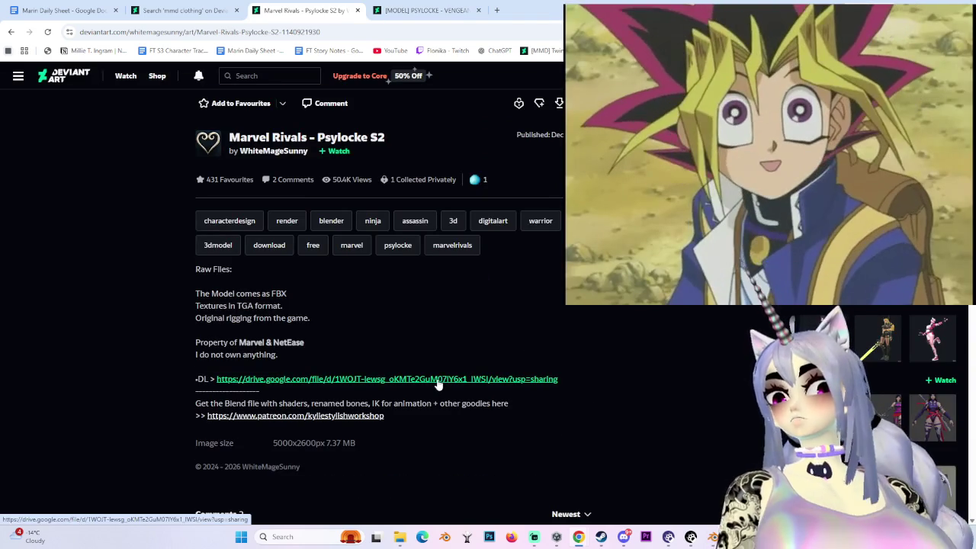
scroll(439, 385, up, 3)
scroll(437, 379, up, 1)
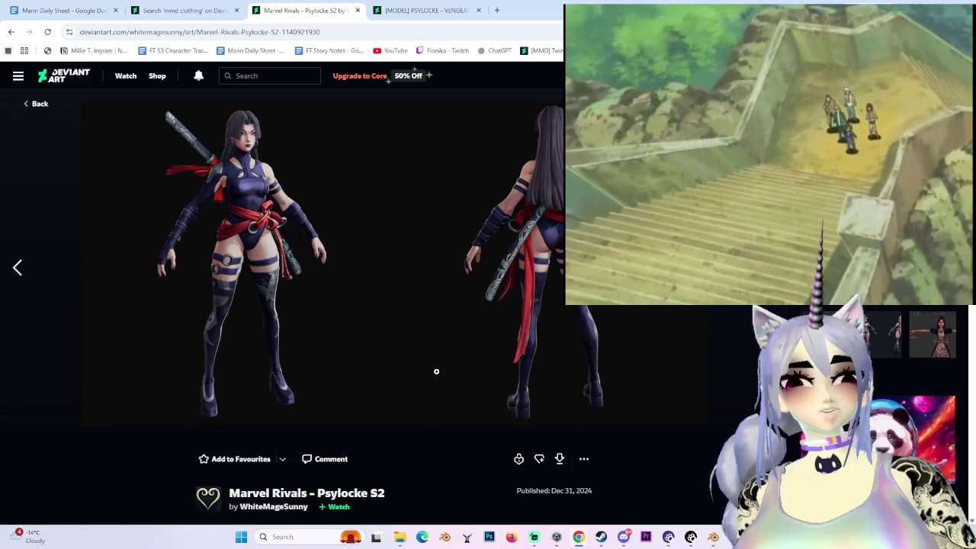
scroll(436, 373, down, 2)
scroll(435, 377, down, 2)
scroll(435, 381, up, 3)
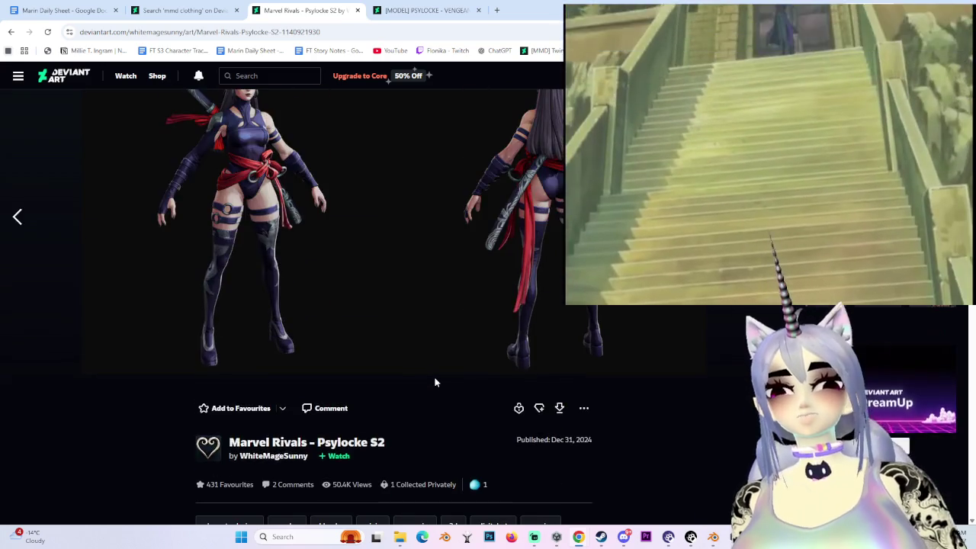
scroll(435, 378, up, 1)
scroll(426, 282, down, 2)
scroll(414, 298, down, 2)
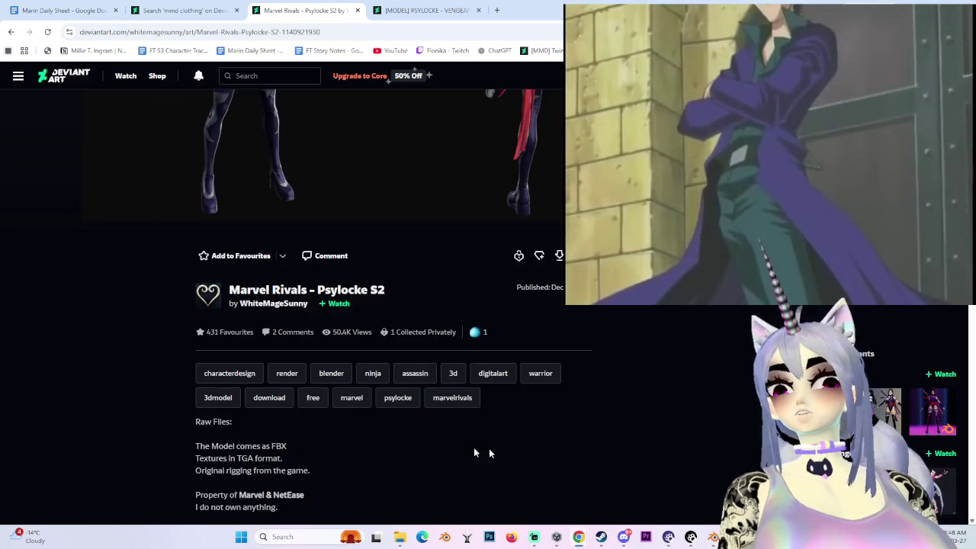
scroll(436, 432, down, 2)
scroll(399, 453, down, 2)
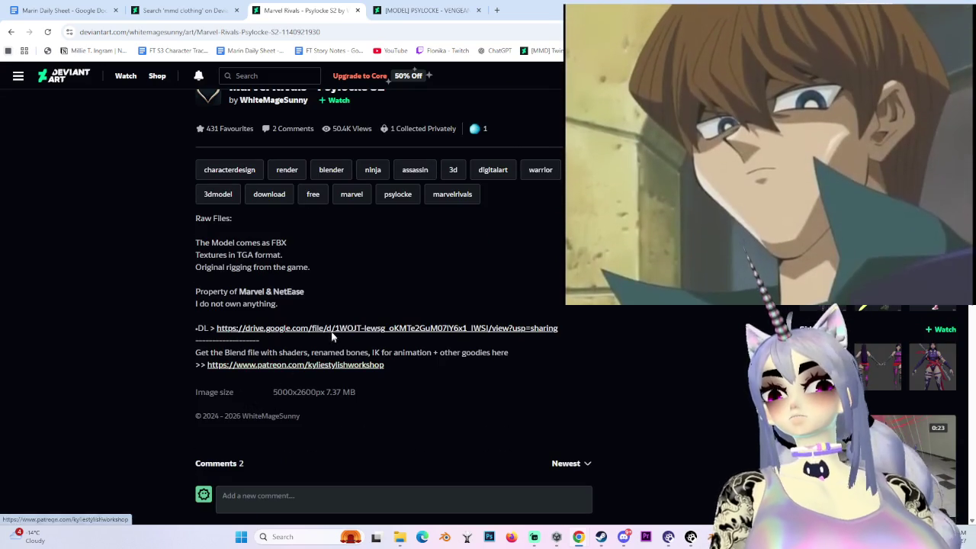
click(333, 329)
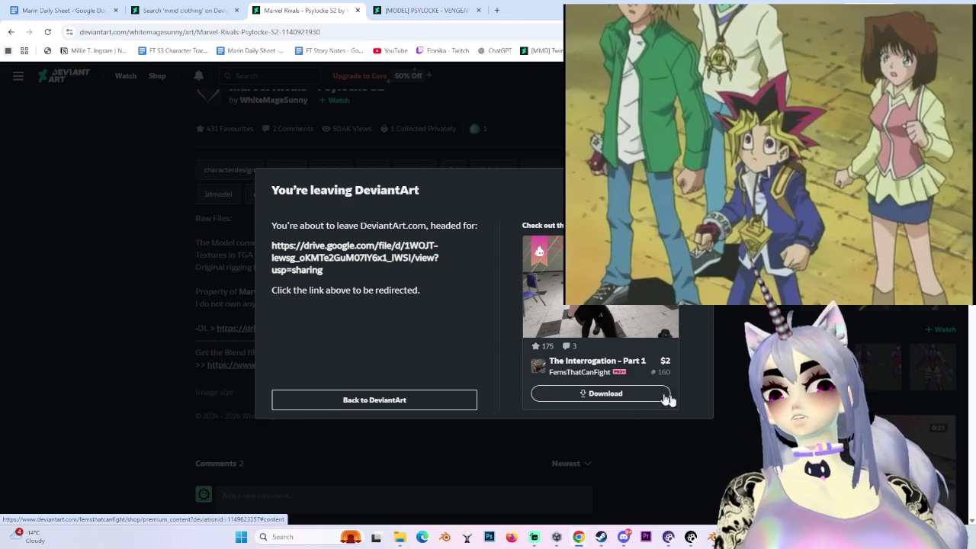
- Preview the Psylocke S2 .7z archive on Google Drive, close that tab, and dismiss the leaving notice
click(280, 269)
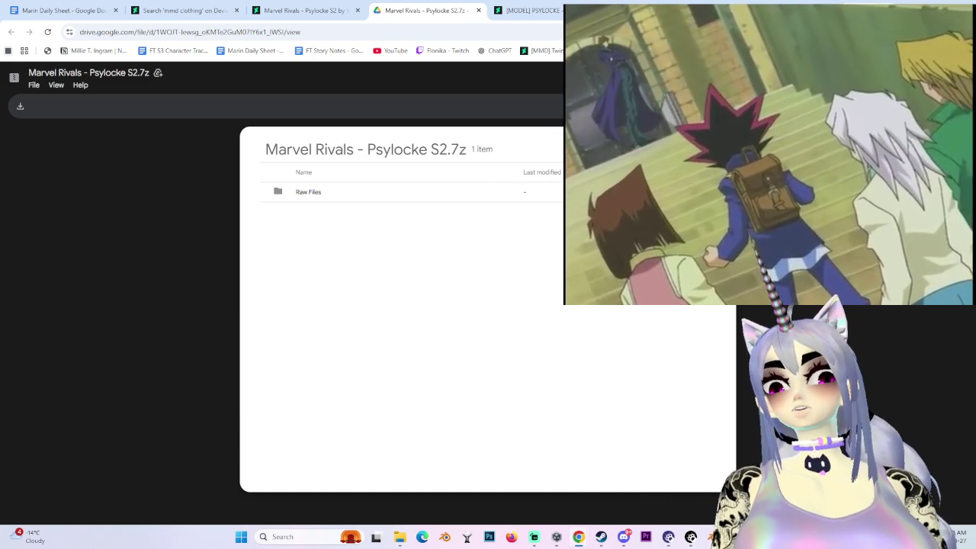
middle_click(392, 21)
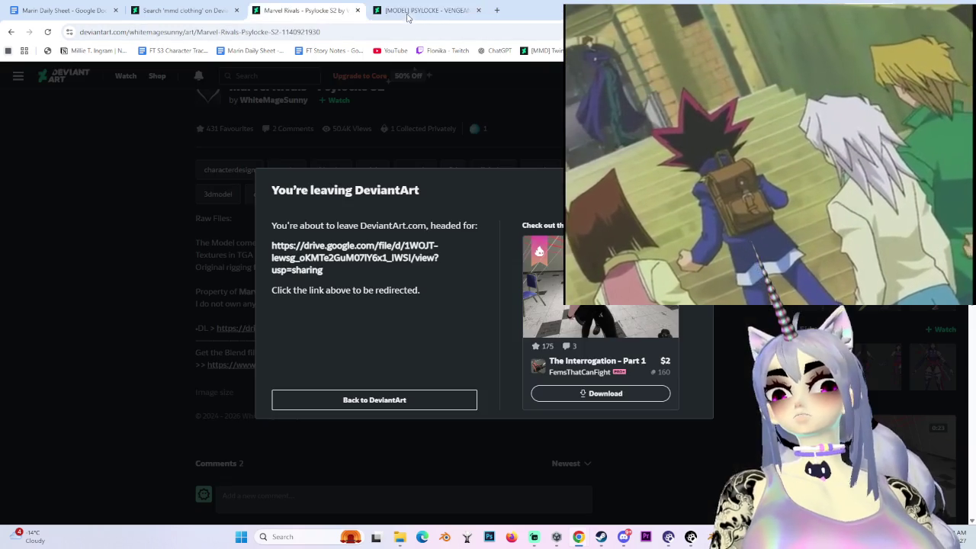
click(719, 342)
scroll(719, 342, up, 5)
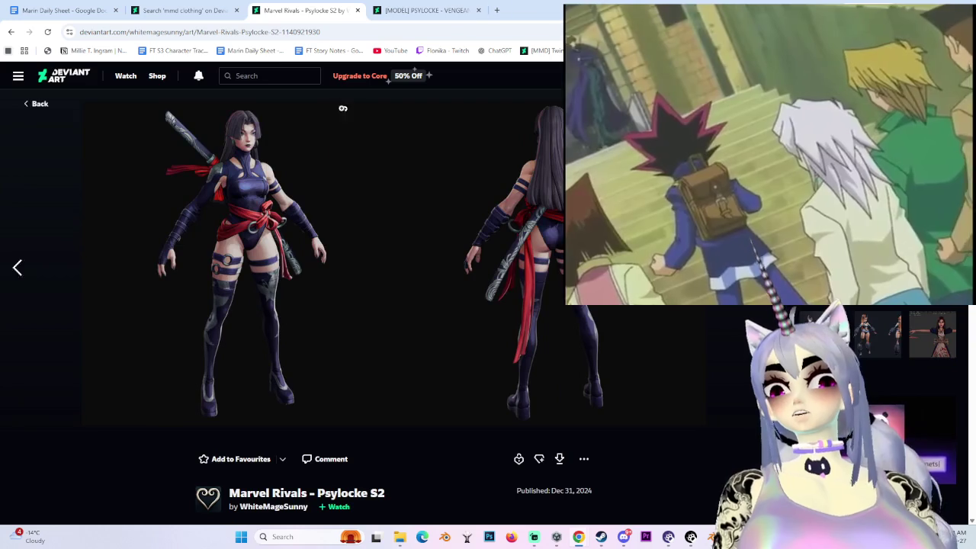
click(279, 76)
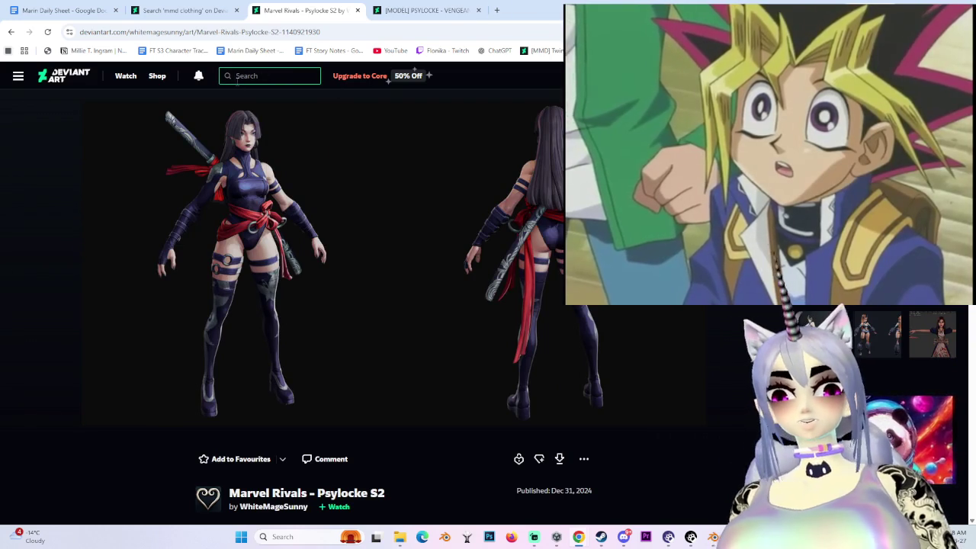